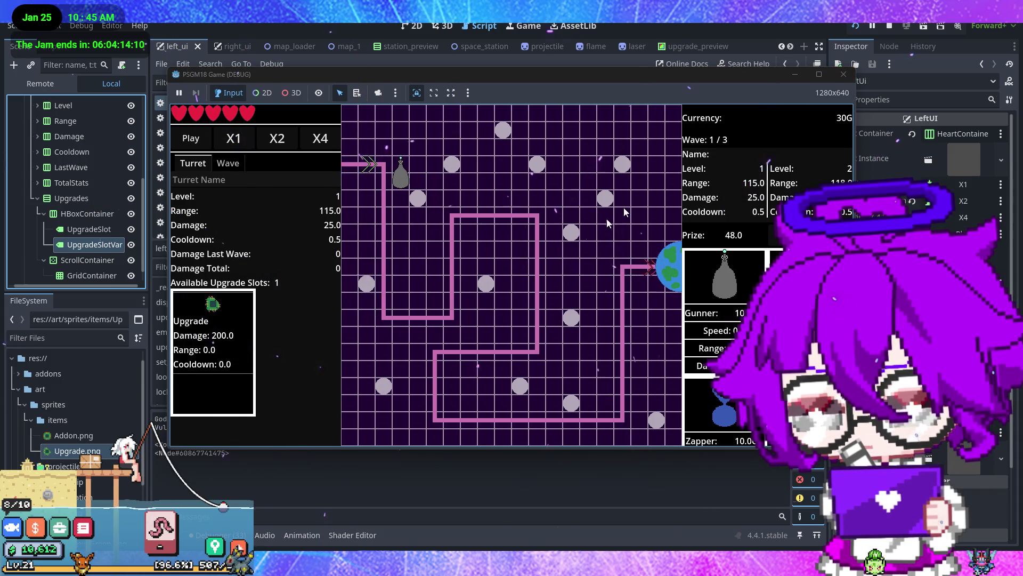
Step: Stop the running game and open the upgrade_preview_details scene's root script
left_click(844, 74)
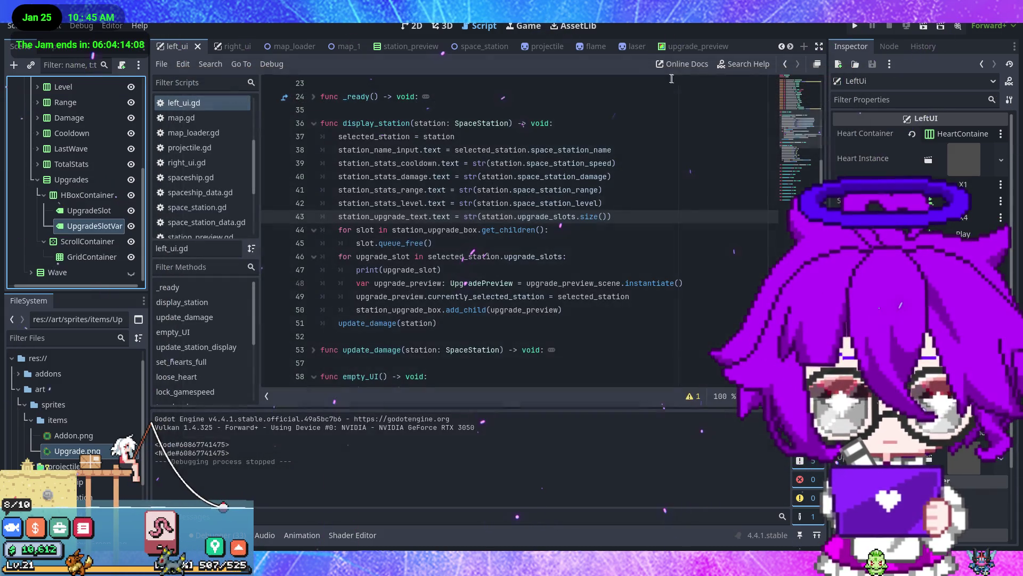
left_click(688, 47)
left_click(791, 46)
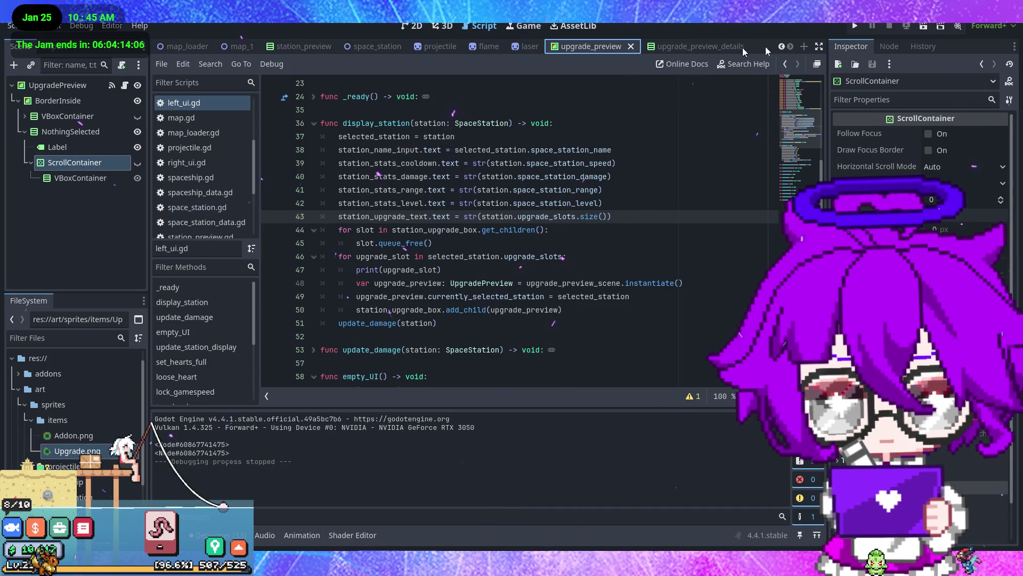
left_click(680, 48)
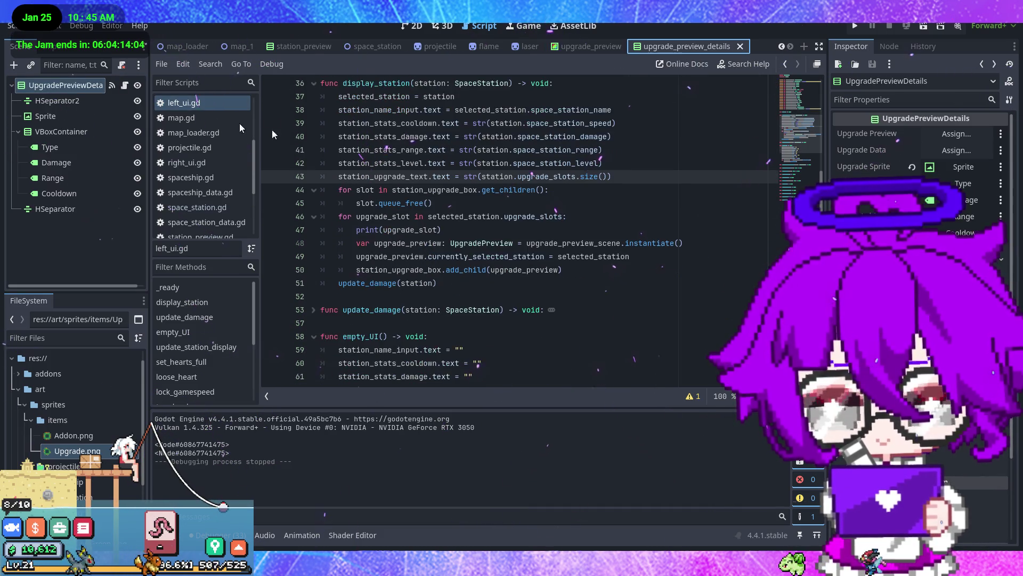
left_click(124, 85)
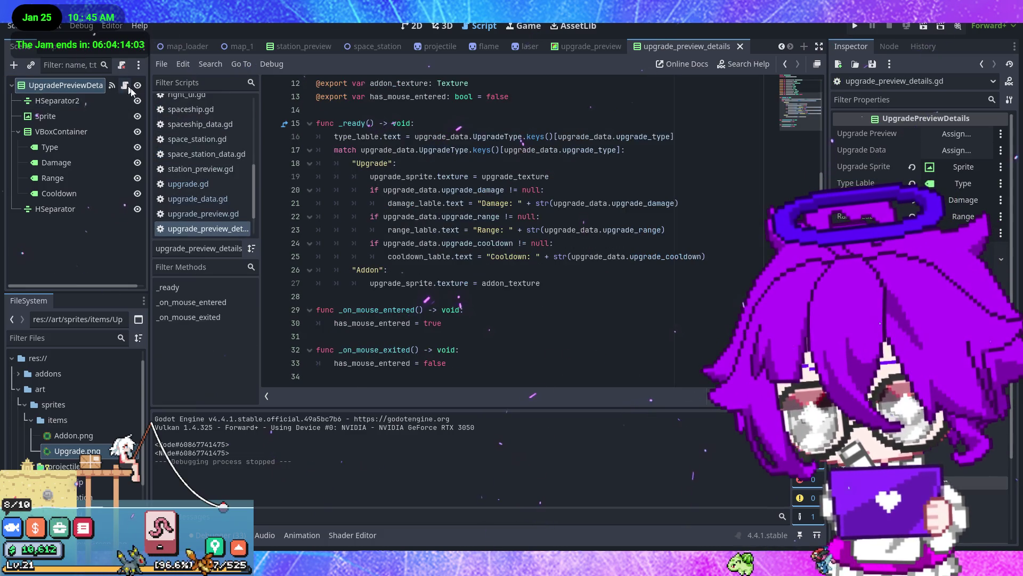
Step: Add print(self) at the start of _on_mouse_entered and run the project with F5
left_click(510, 310)
key("Return")
type("pri")
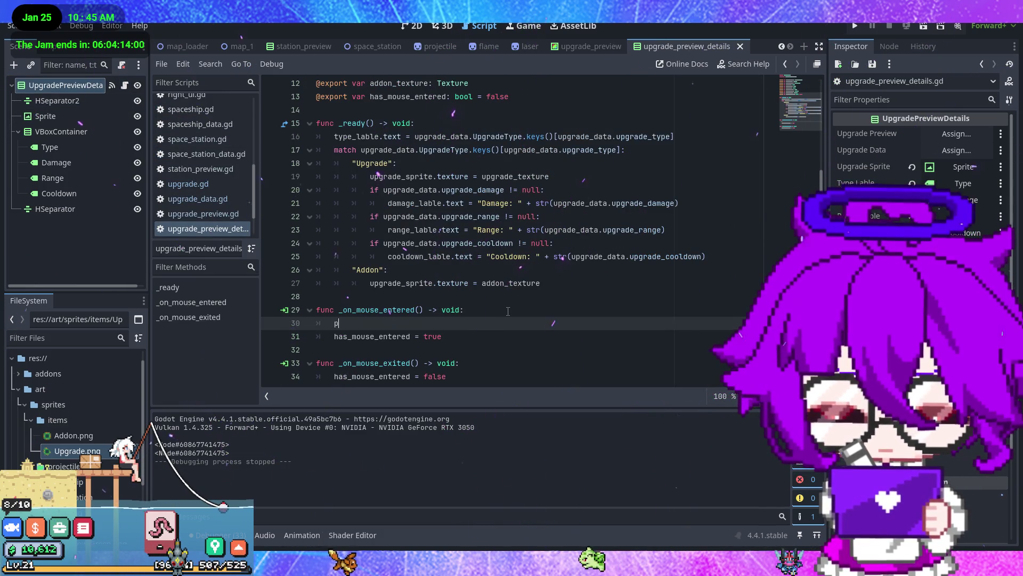
type("nt(self")
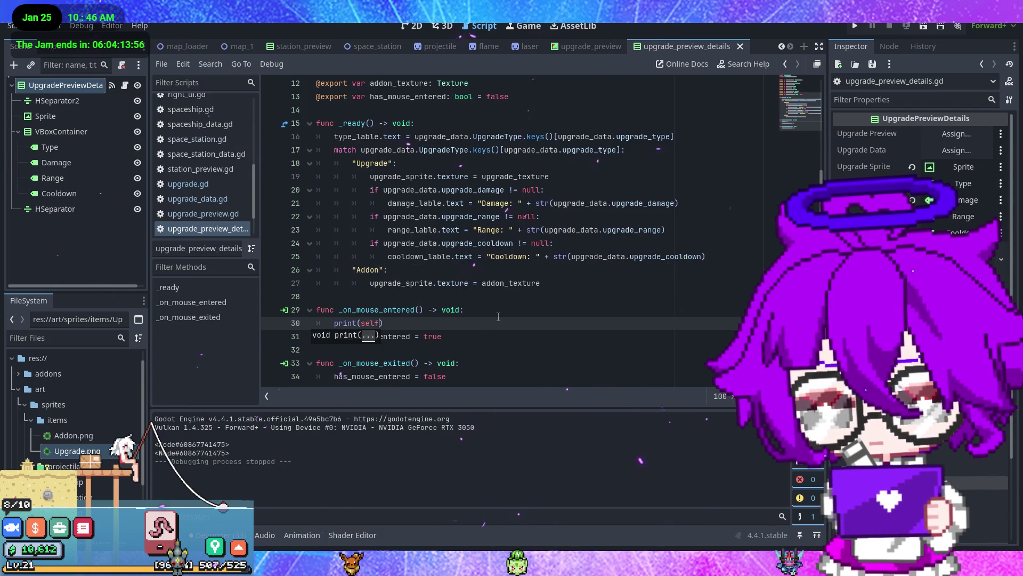
scroll(474, 315, "down", 1)
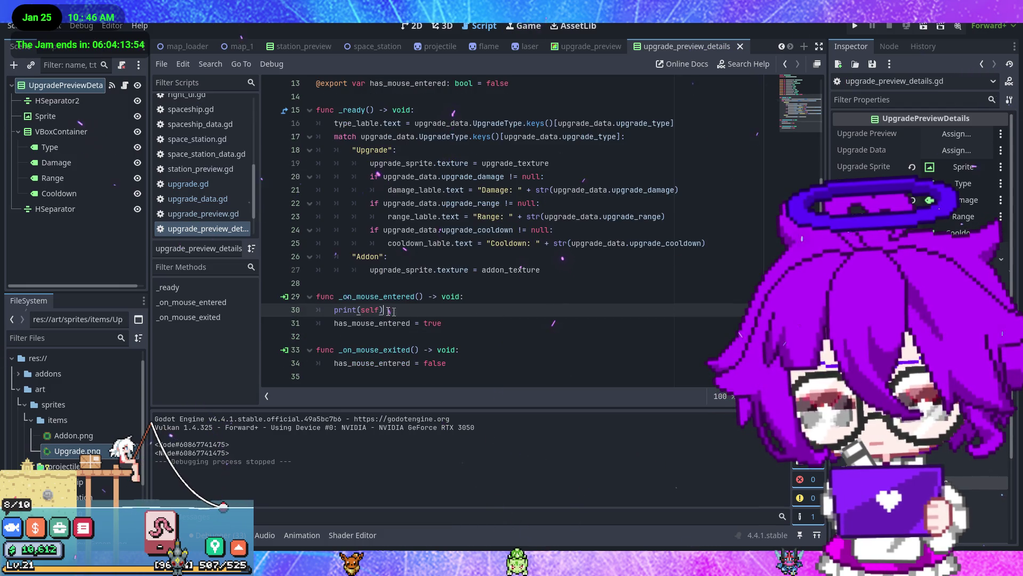
left_click(476, 353)
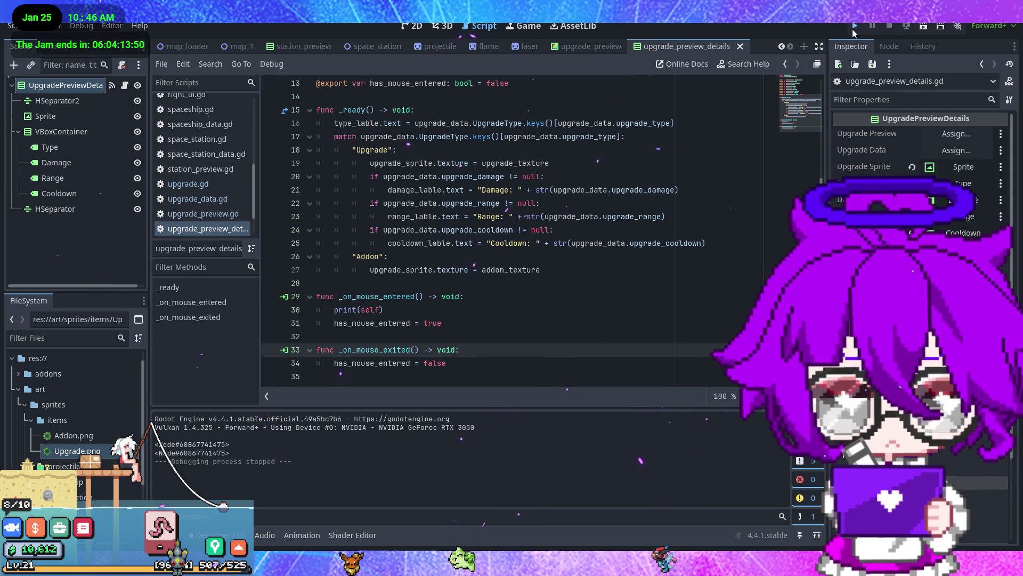
key("F5")
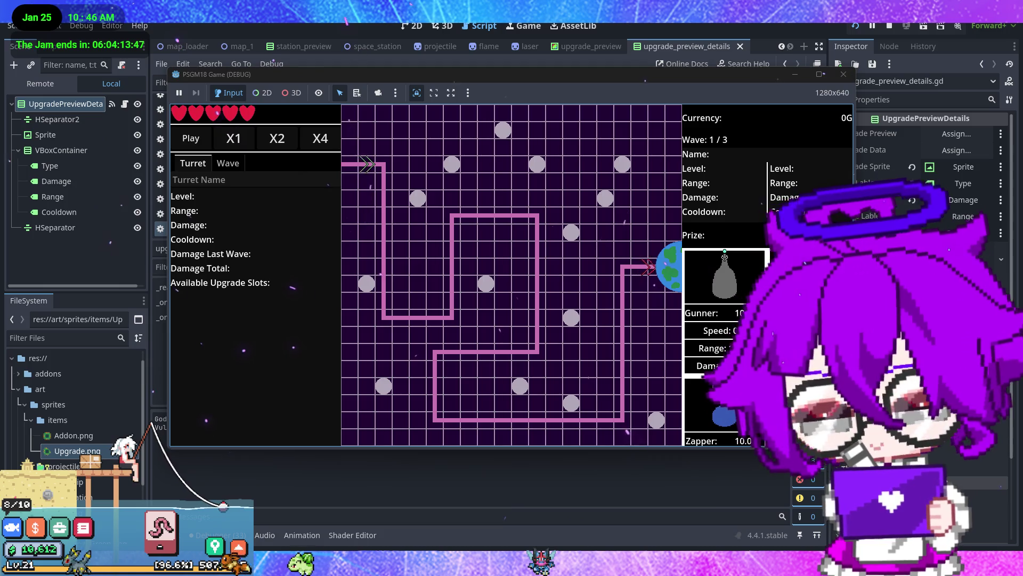
Step: Place a gunner turret, show its upgrade in the preview panel, and close the game
left_click_drag(725, 274, 401, 176)
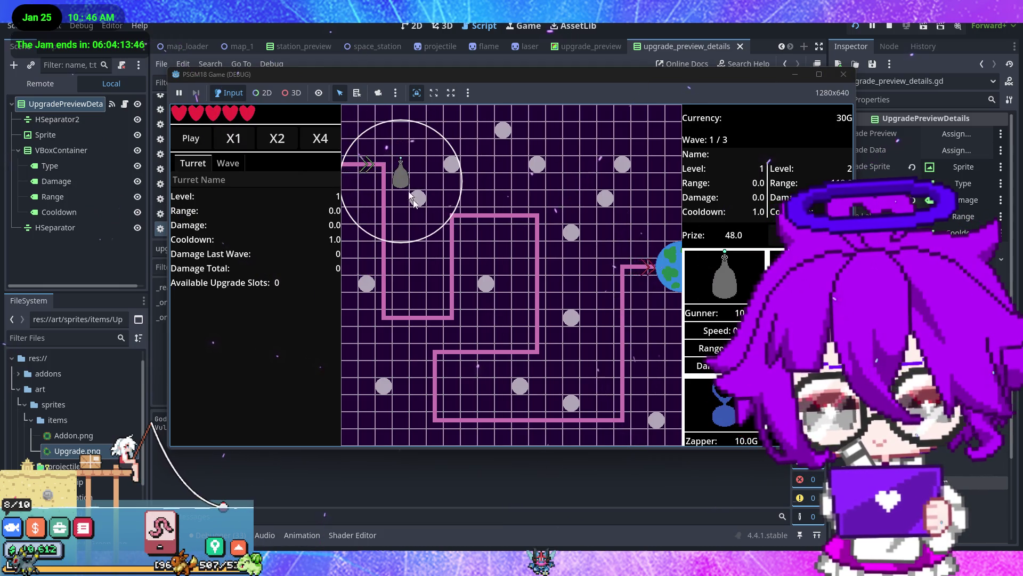
left_click(221, 351)
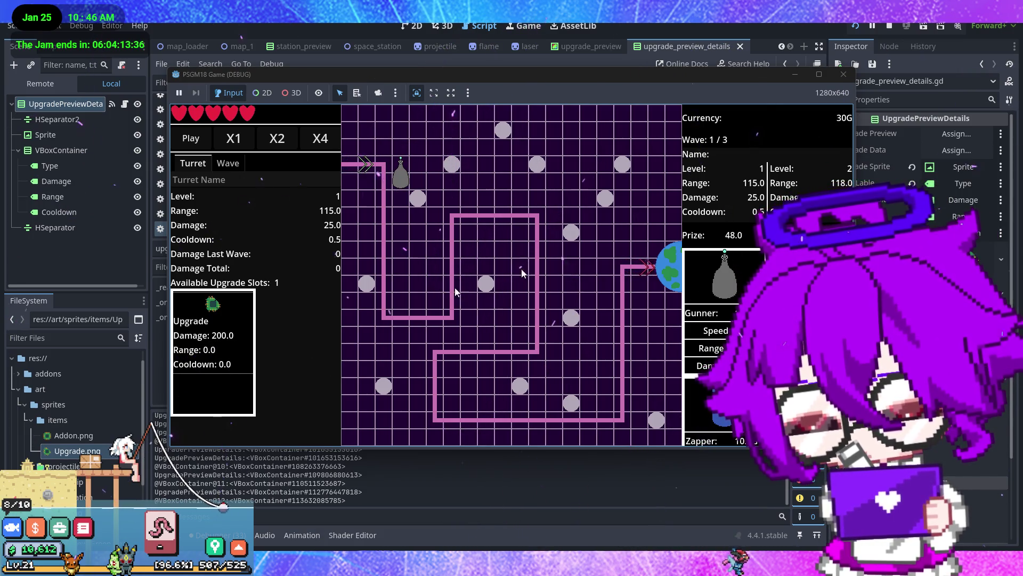
left_click(849, 80)
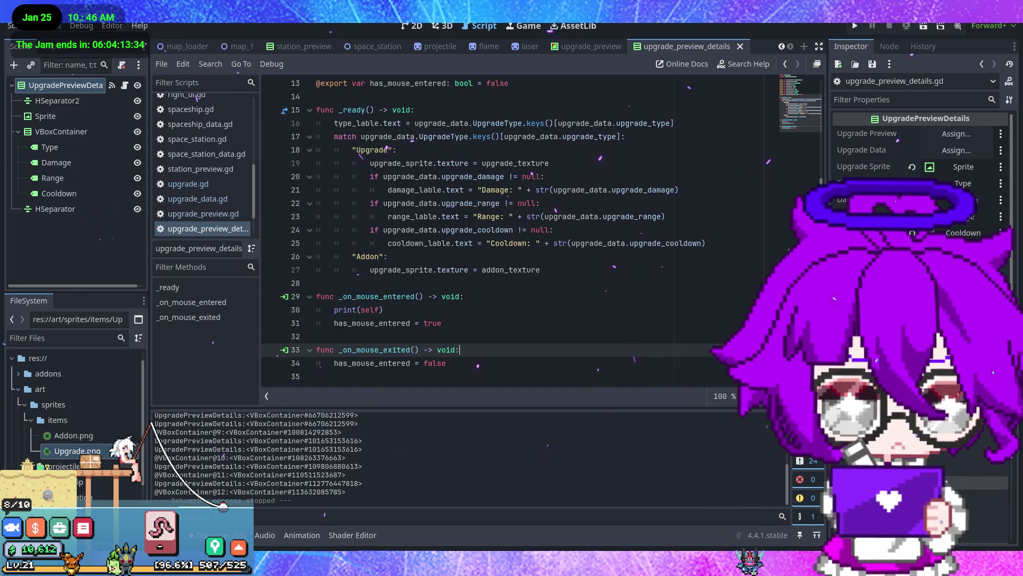
Step: Give the UpgradePreviewDetails root a Pointing Hand default cursor shape and relaunch the game
left_click(79, 87)
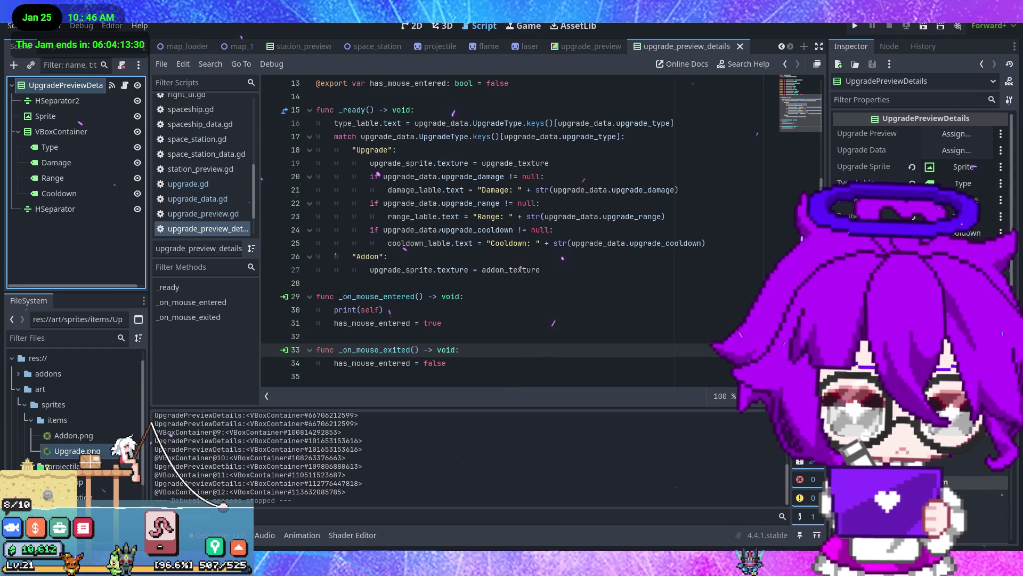
left_click(979, 461)
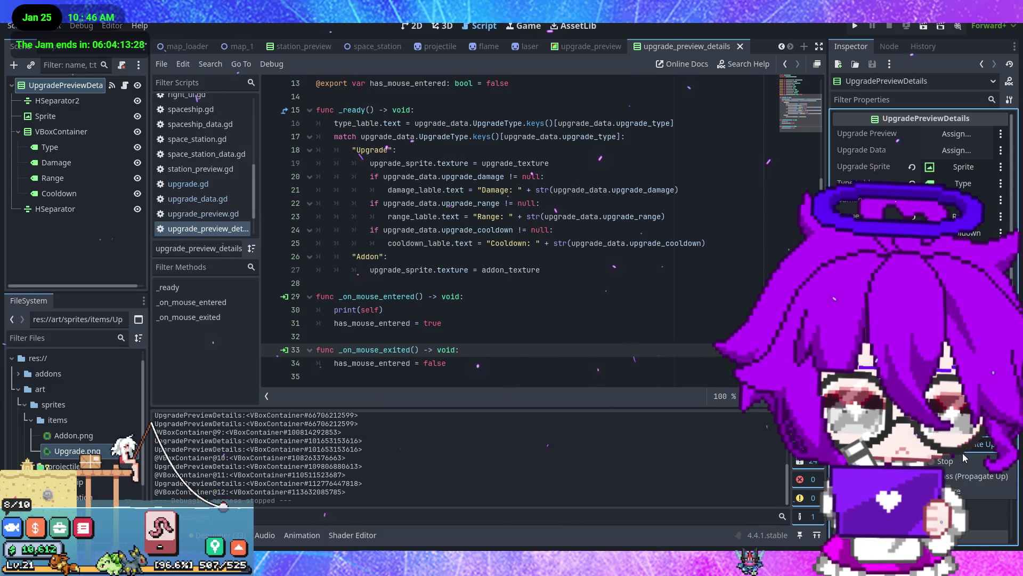
left_click(954, 462)
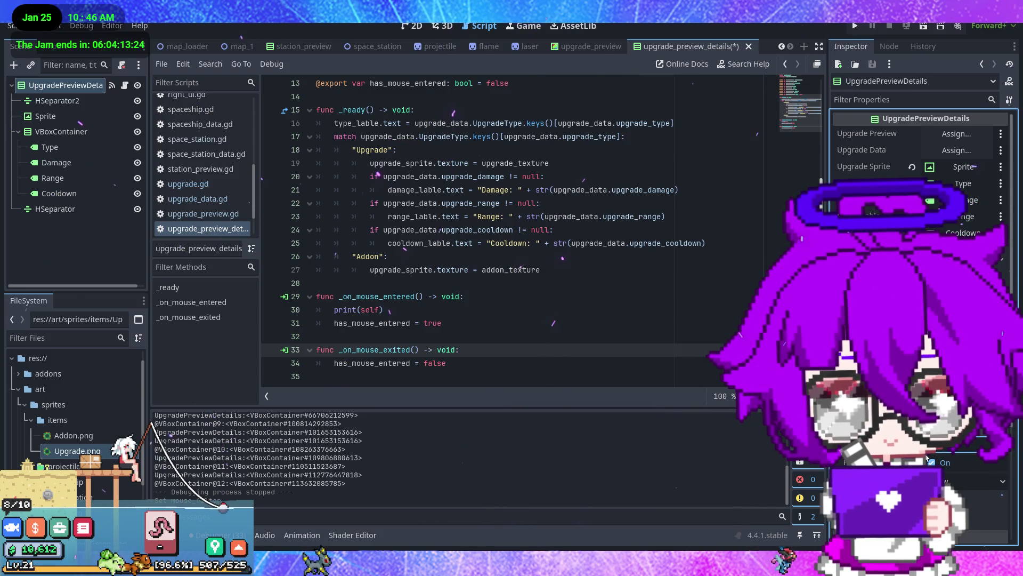
left_click(970, 481)
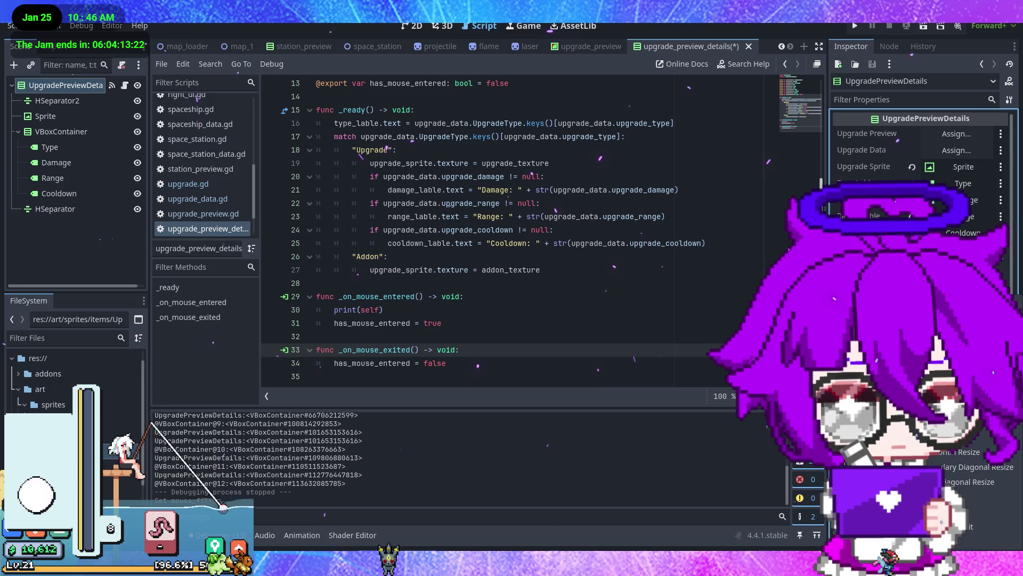
left_click(960, 333)
left_click(854, 26)
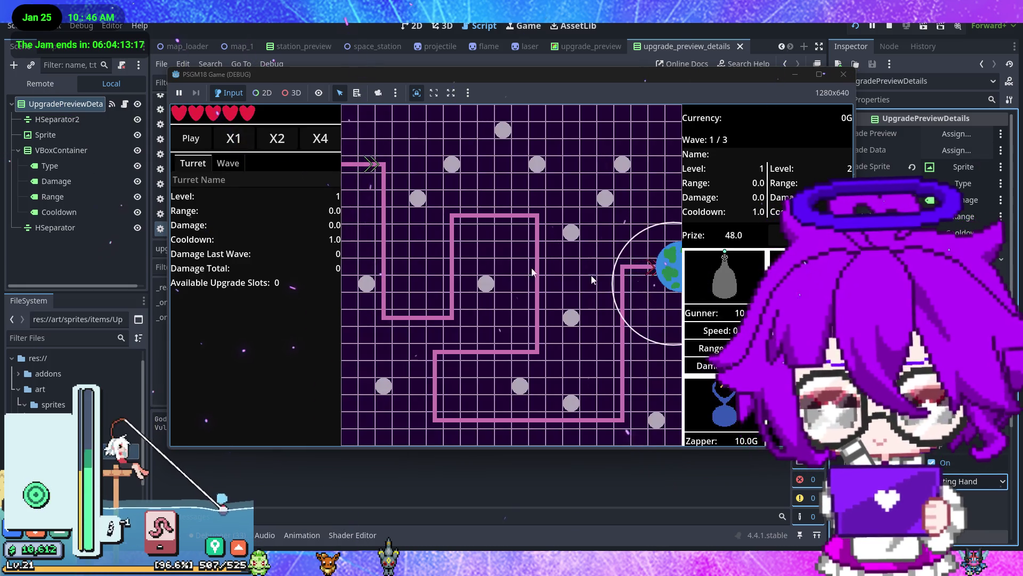
Step: Place a gunner turret near the top-left, select it, and show its upgrade preview
mouse_move(591, 275)
left_mouse_down()
mouse_move(389, 162)
mouse_move(401, 171)
left_mouse_up()
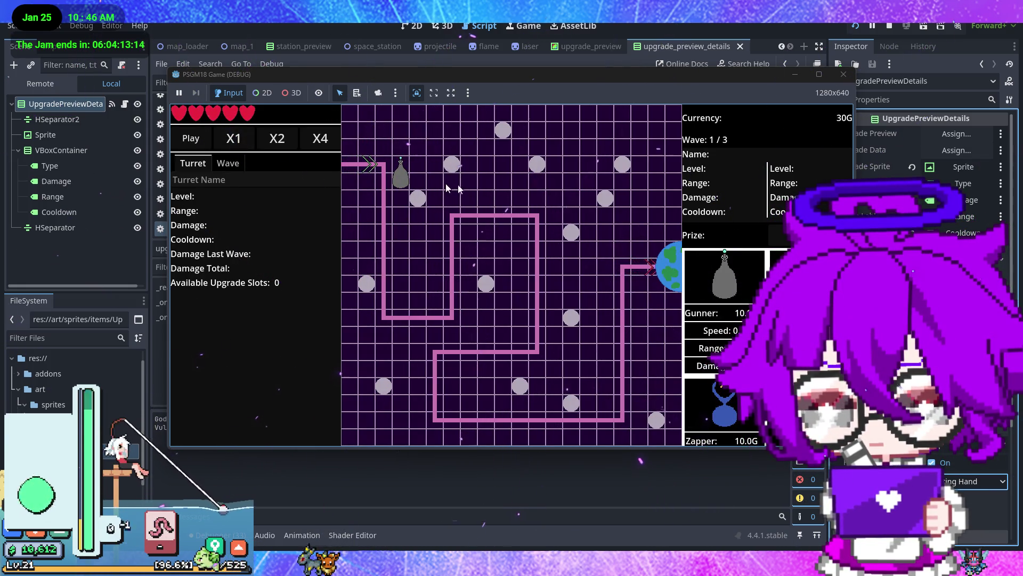
left_click(402, 179)
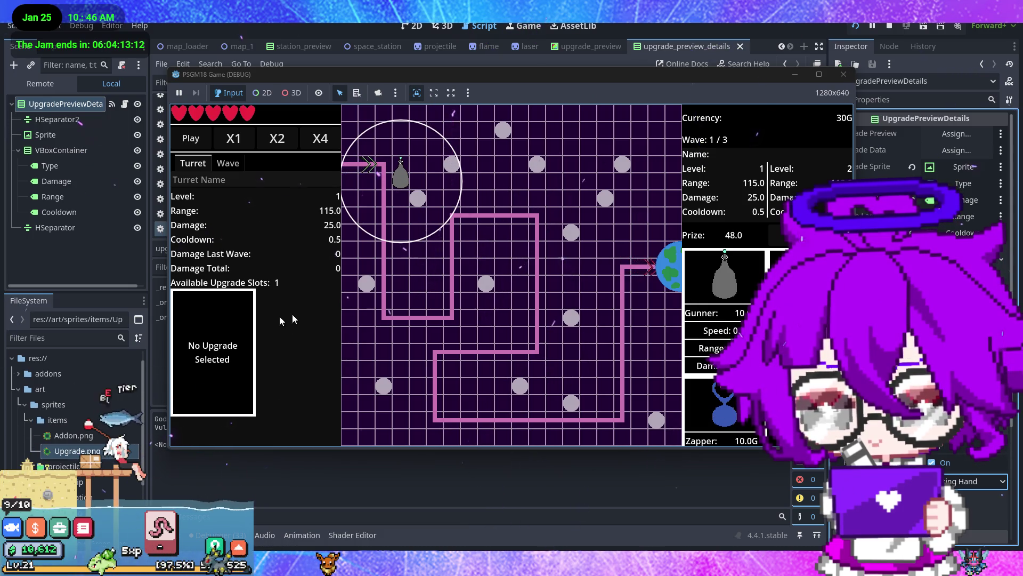
left_click(225, 342)
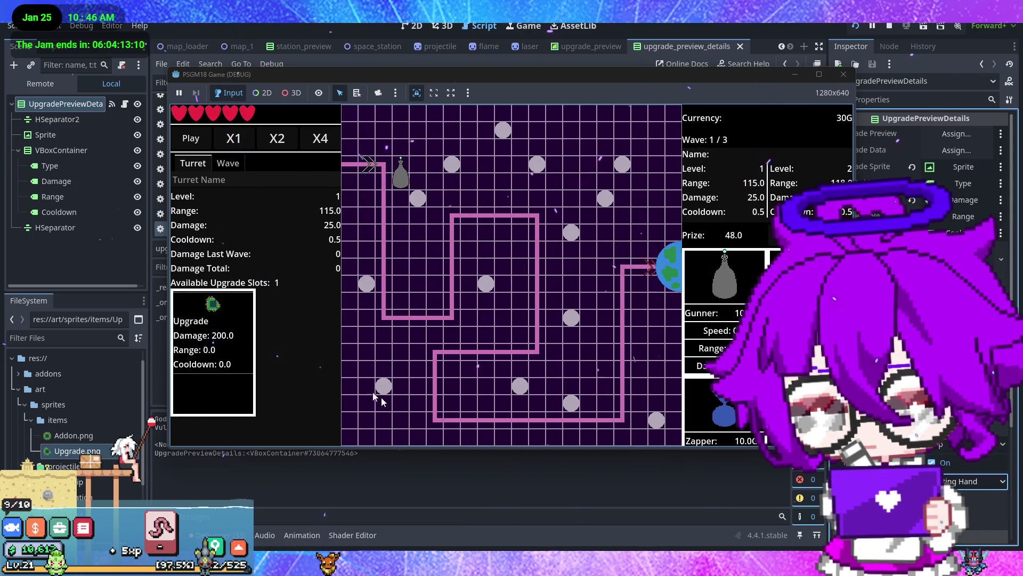
Step: Click the upgrade preview repeatedly to test its response, then close the game
left_click(217, 341)
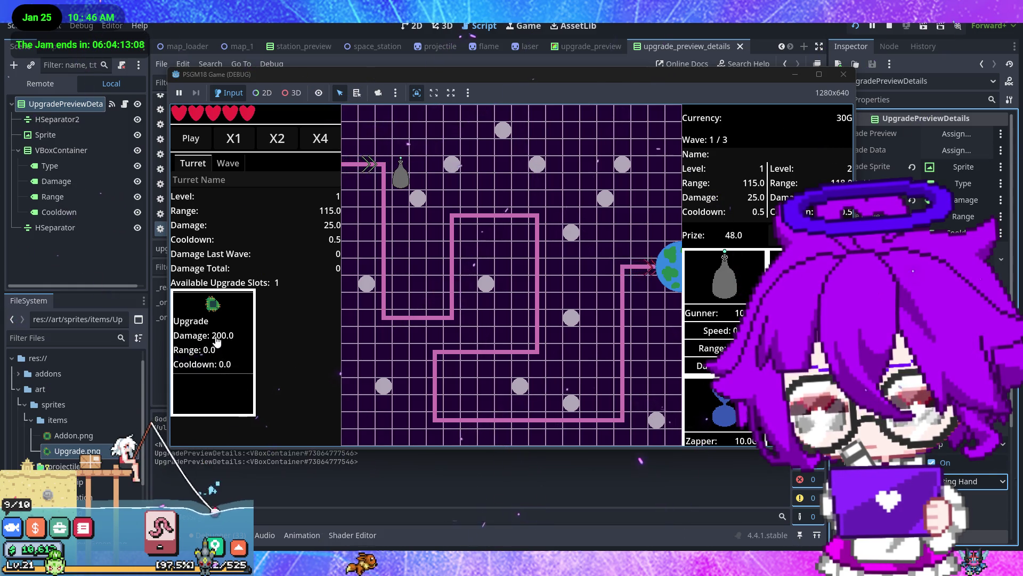
left_click(238, 371)
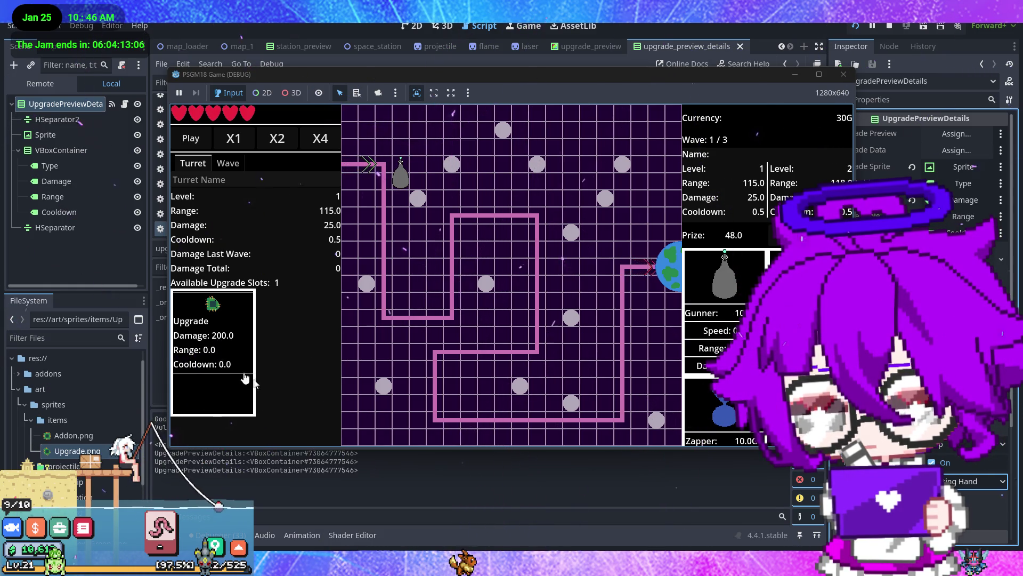
left_click(211, 344)
left_click(214, 344)
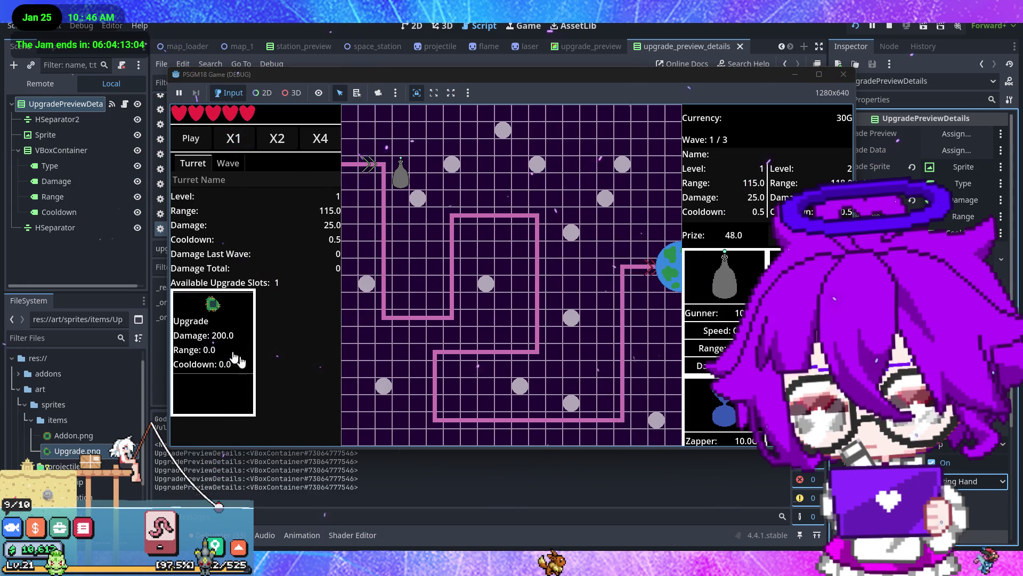
left_click_drag(389, 80, 376, 80)
left_click(211, 352)
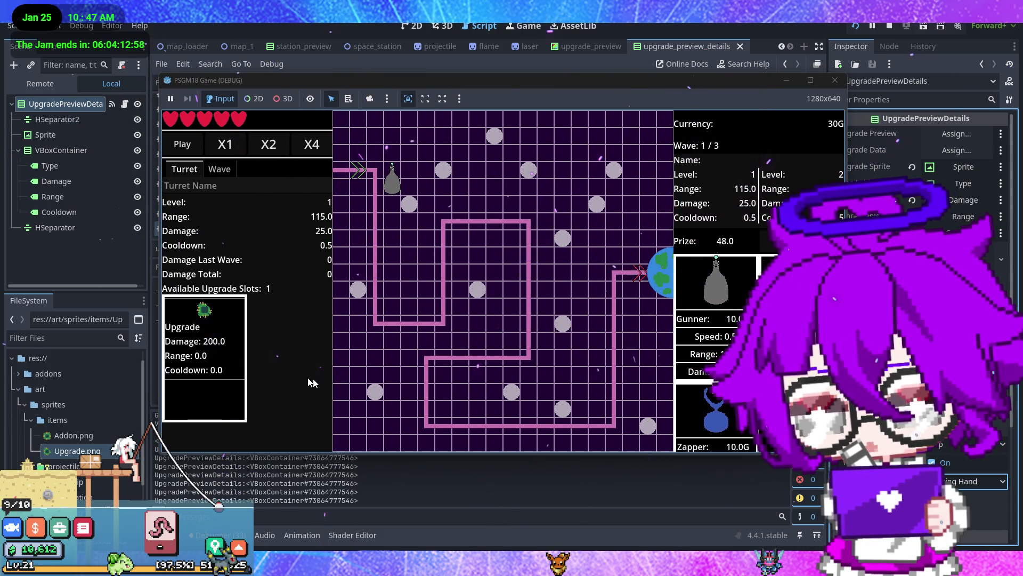
left_click(835, 80)
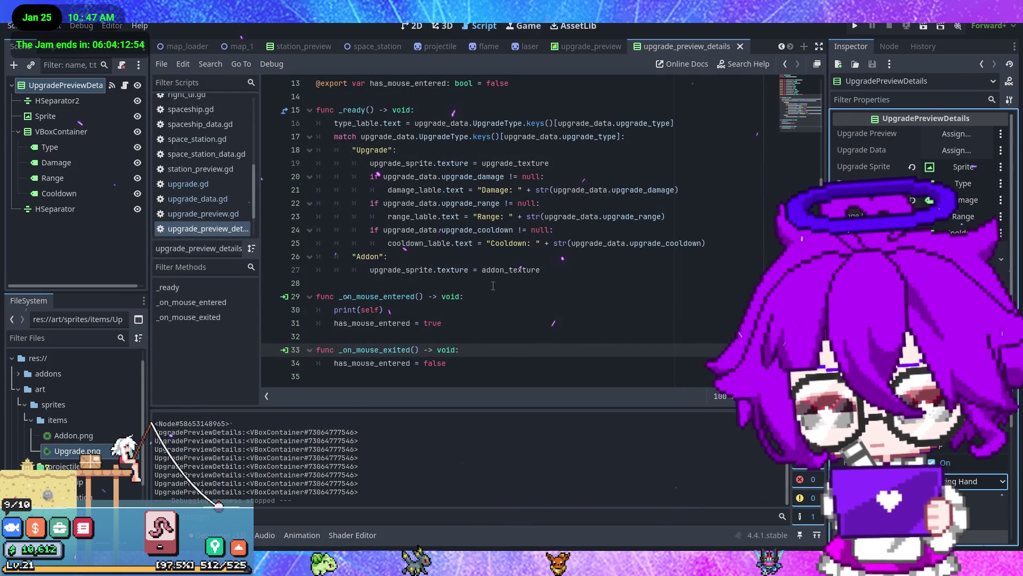
Step: Open the upgrade_preview script and go to the station export on line 4
scroll(498, 286, "up", 1)
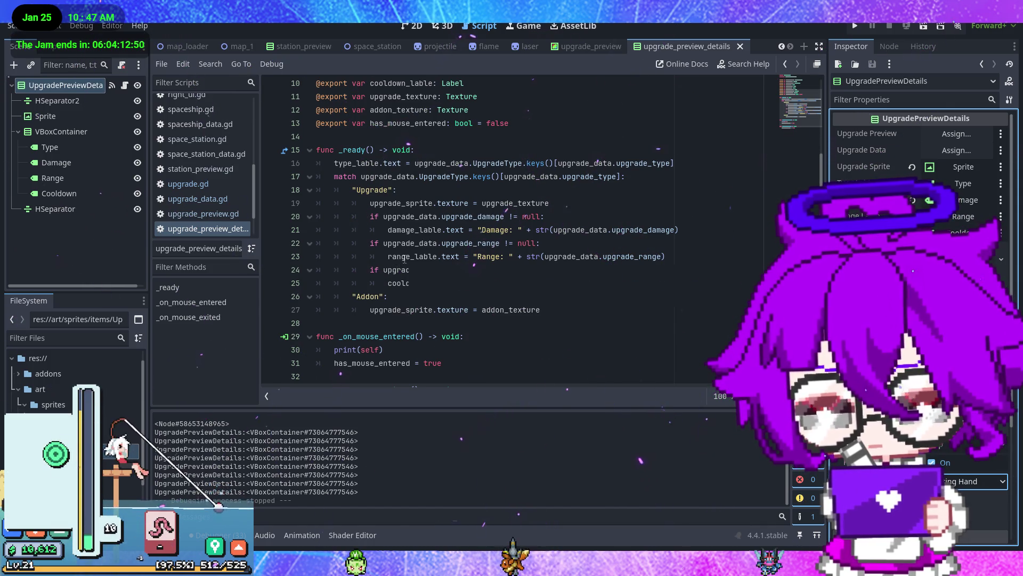
scroll(453, 235, "up", 3)
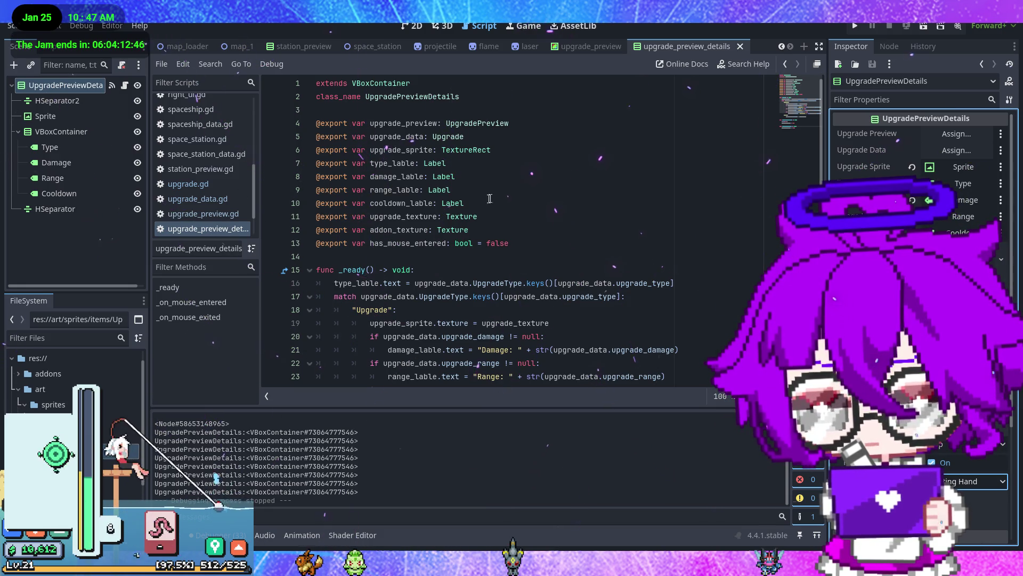
left_click(577, 49)
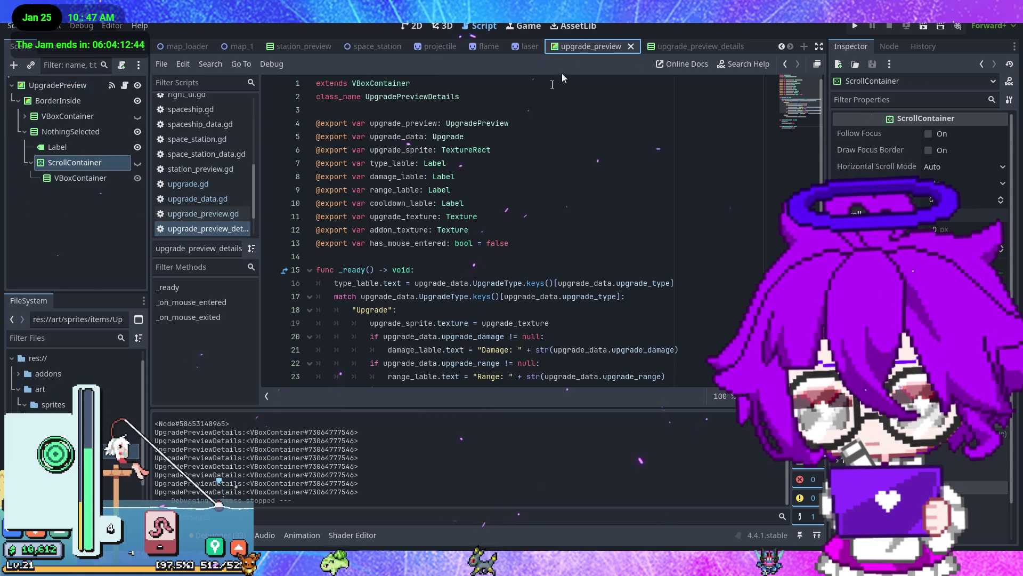
left_click(202, 213)
scroll(452, 218, "up", 4)
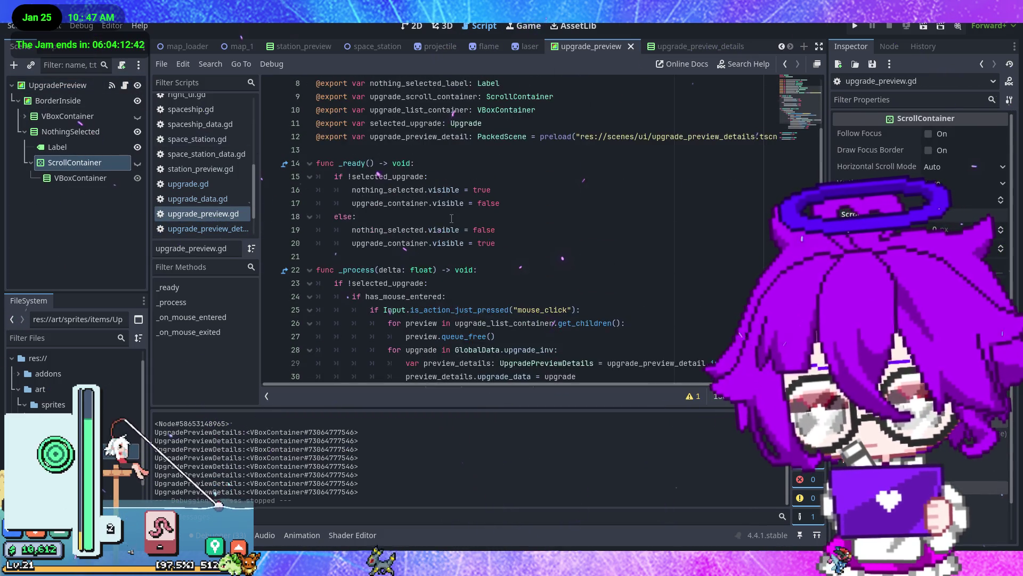
scroll(451, 219, "up", 3)
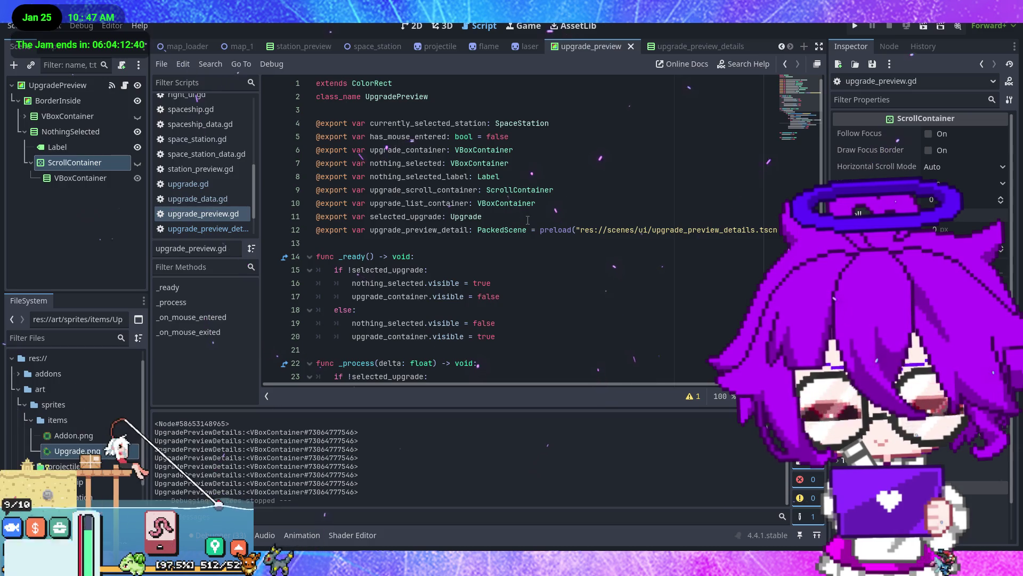
scroll(528, 220, "down", 2)
scroll(533, 219, "up", 2)
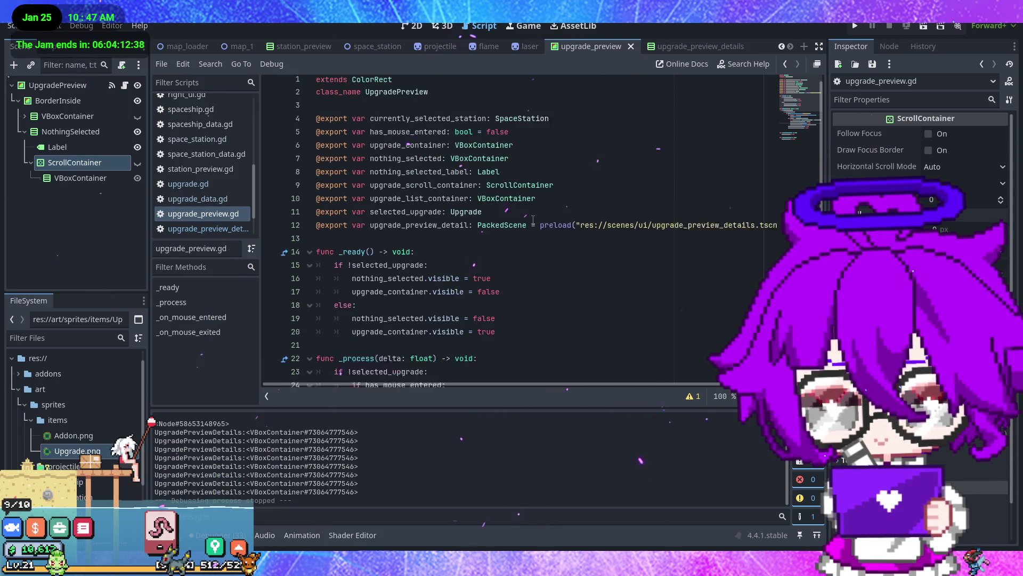
left_click(573, 125)
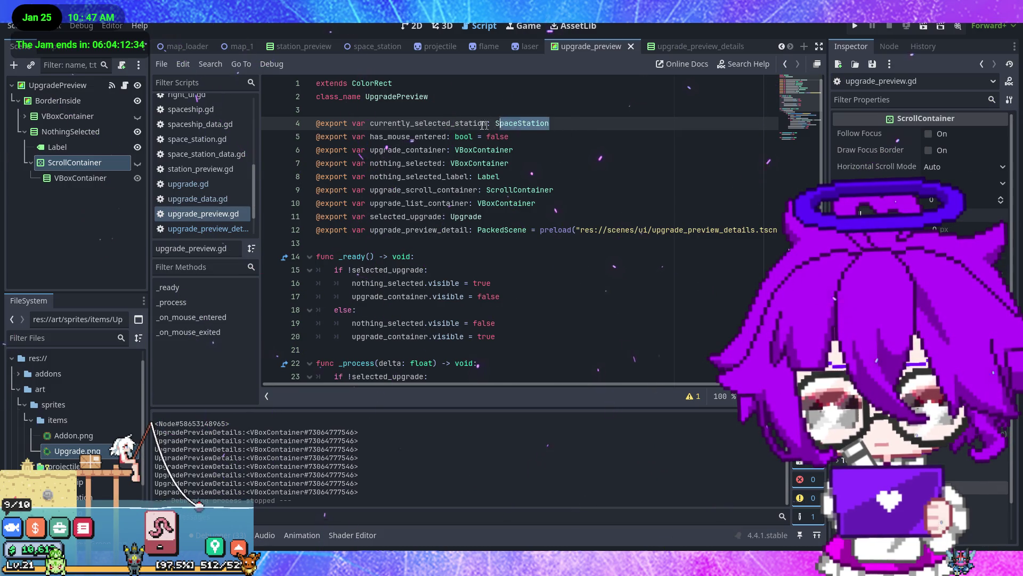
Step: Rename the export to currently_selected_slot, type it as UpgradeSlots, and save
left_click_drag(367, 126, 317, 126)
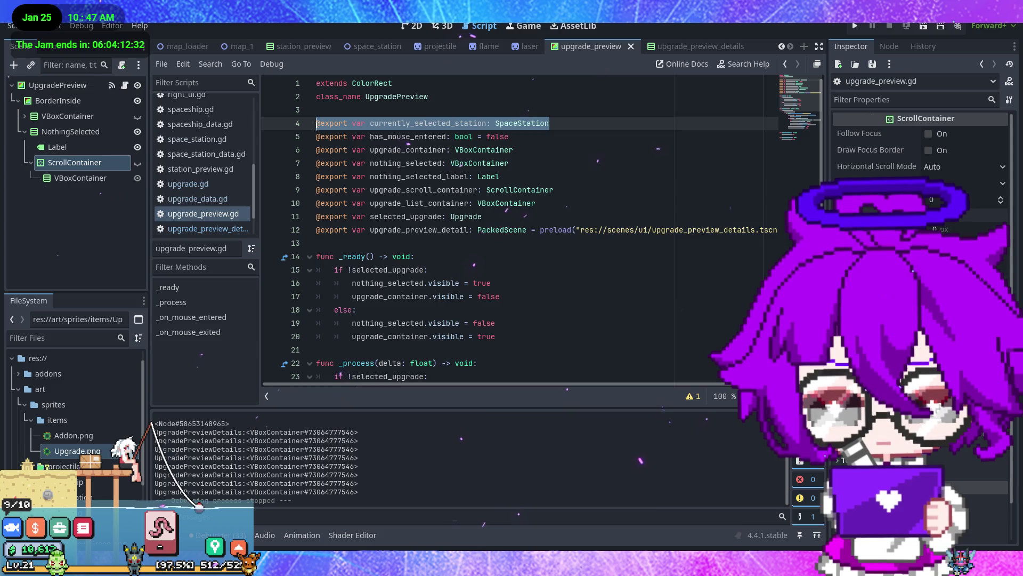
left_click(457, 125)
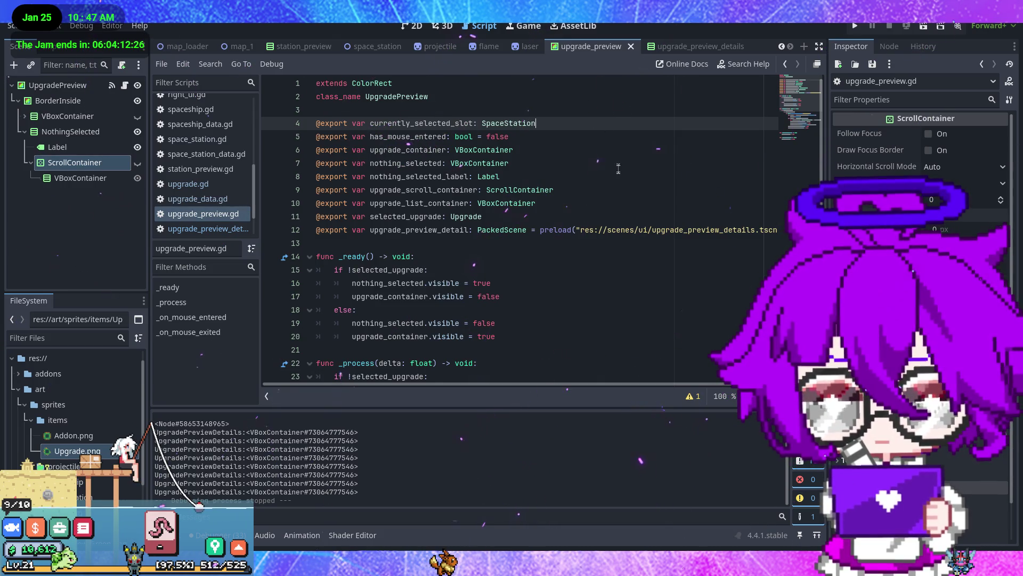
double_click(483, 124)
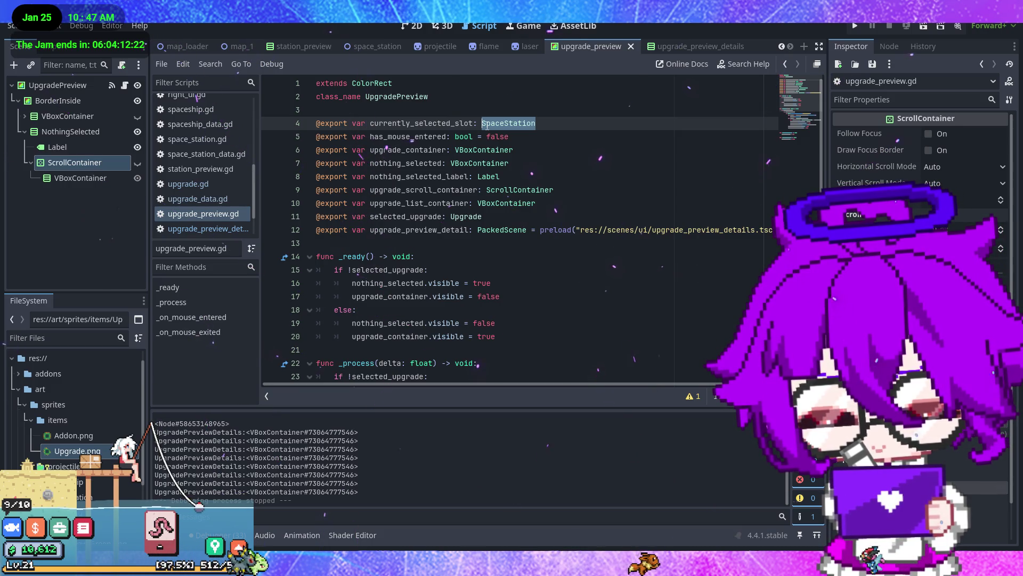
type("Upgra")
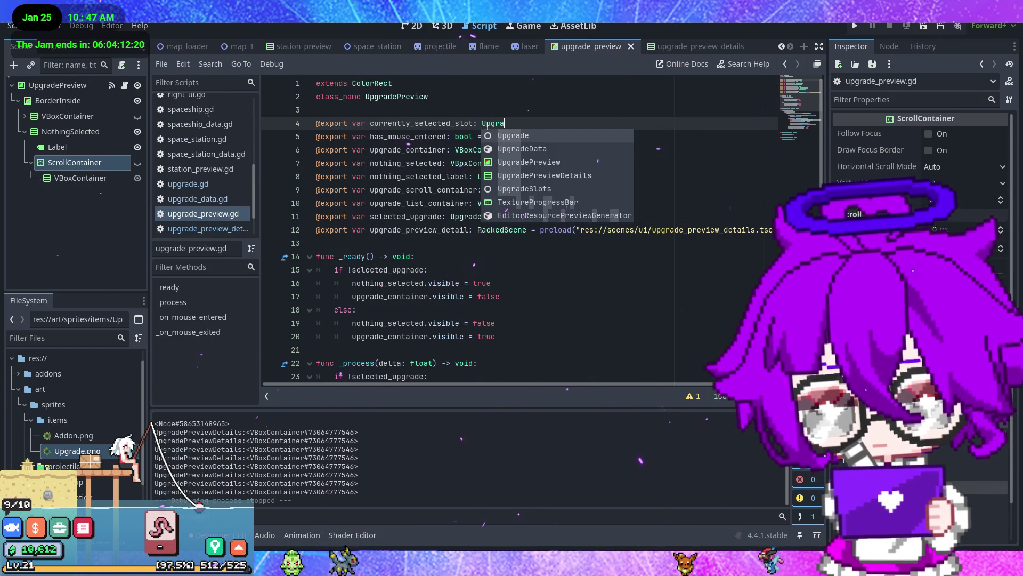
key("Down")
key("Down")
key("Down")
key("Return")
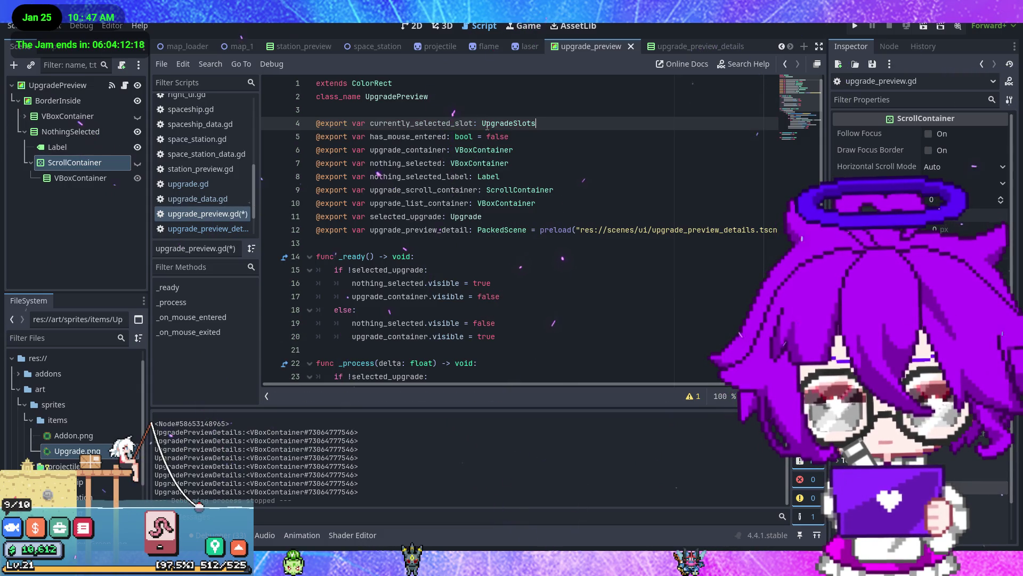
key("ctrl+s")
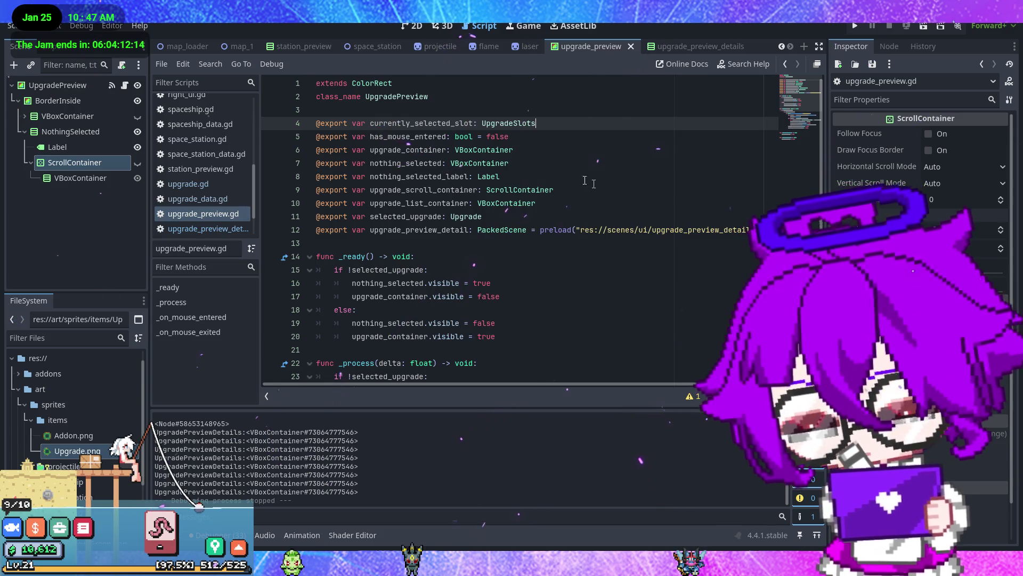
Step: Collapse the _process and _ready functions and open space_station.gd
scroll(550, 163, "down", 4)
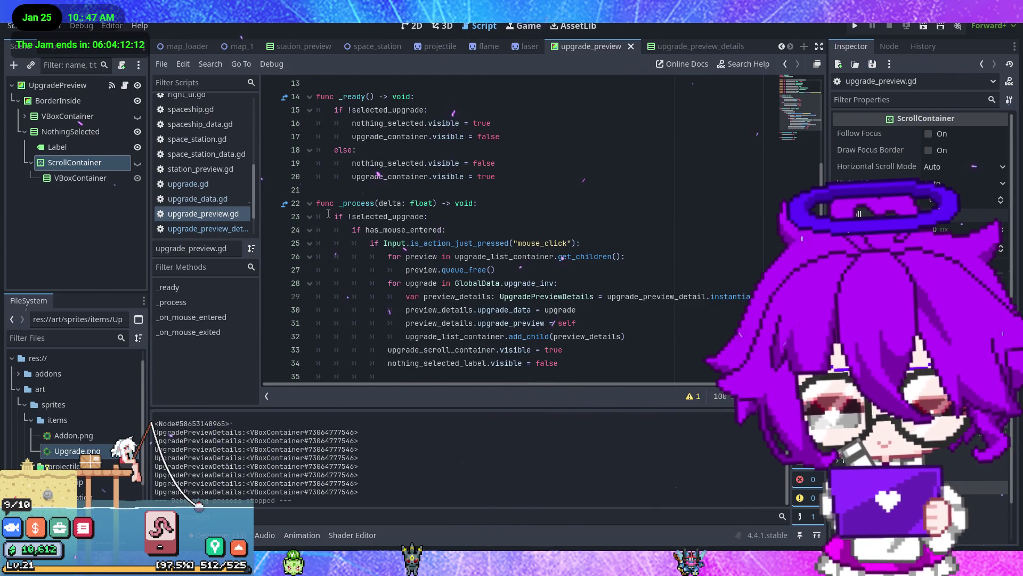
left_click(309, 203)
scroll(314, 213, "up", 3)
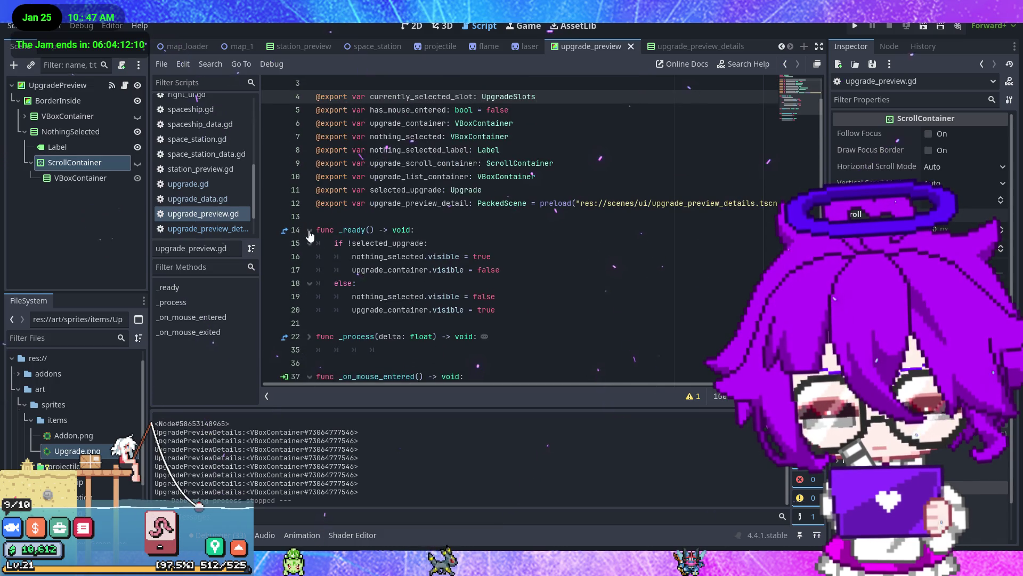
left_click(310, 231)
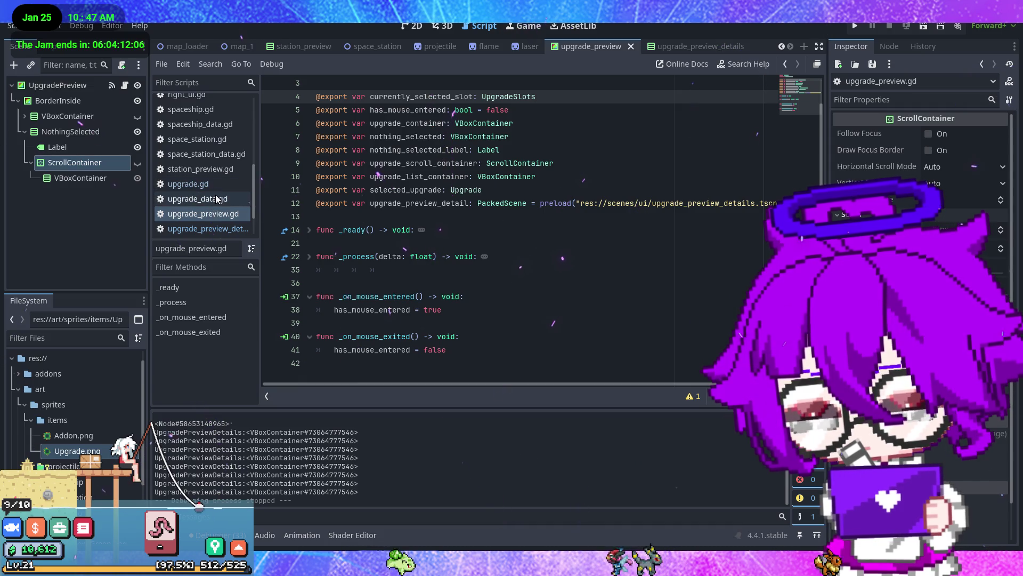
left_click(213, 141)
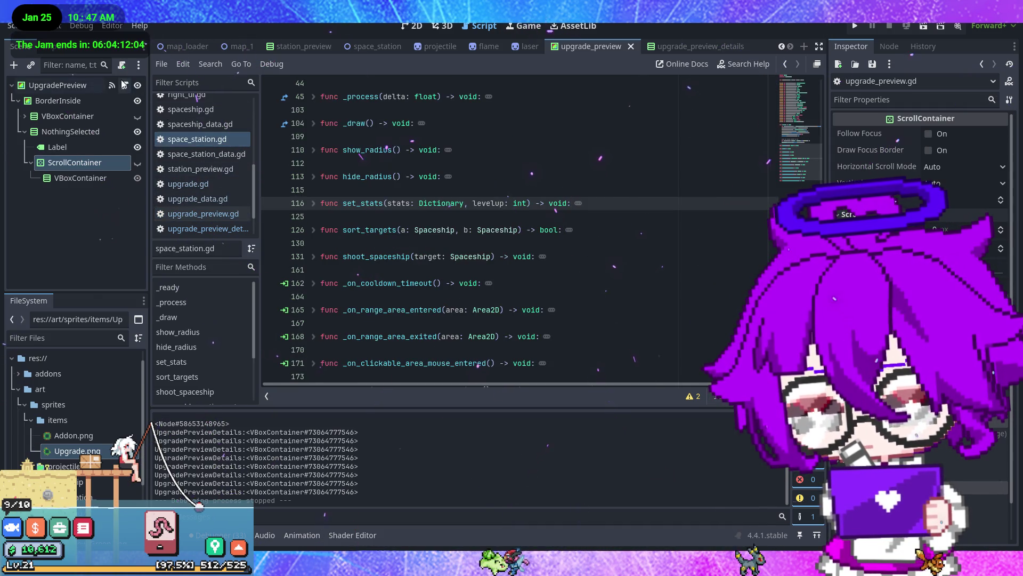
Step: Open the left_ui script and delete the print(upgrade_slot) debug line
left_click(208, 144)
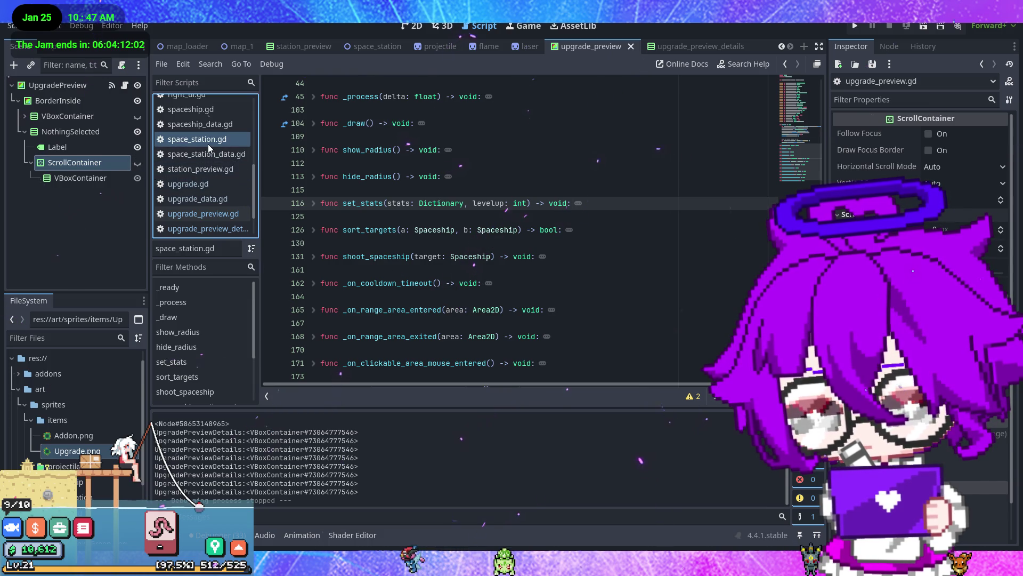
scroll(394, 235, "up", 6)
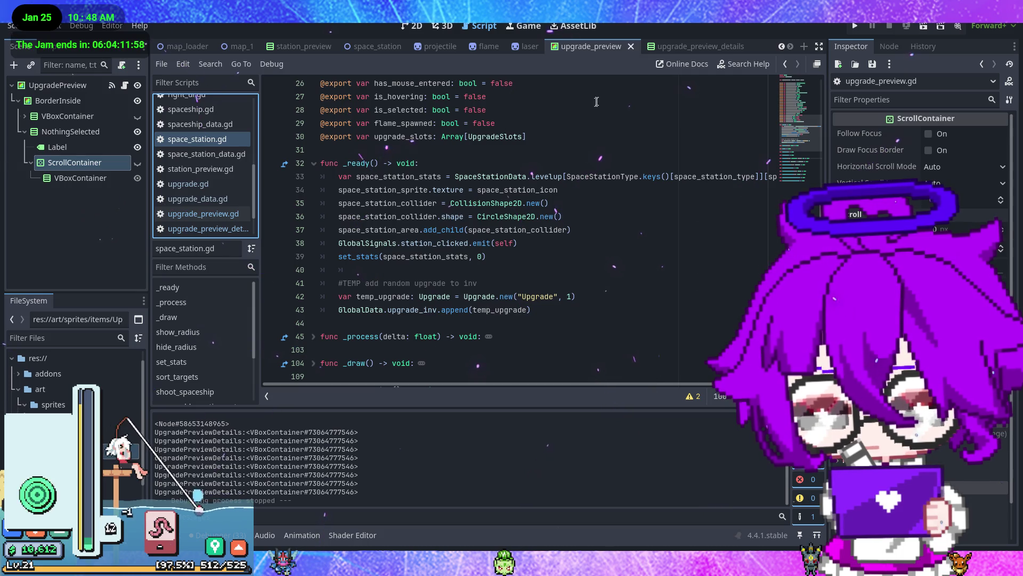
left_click(781, 46)
left_click(782, 46)
left_click(228, 46)
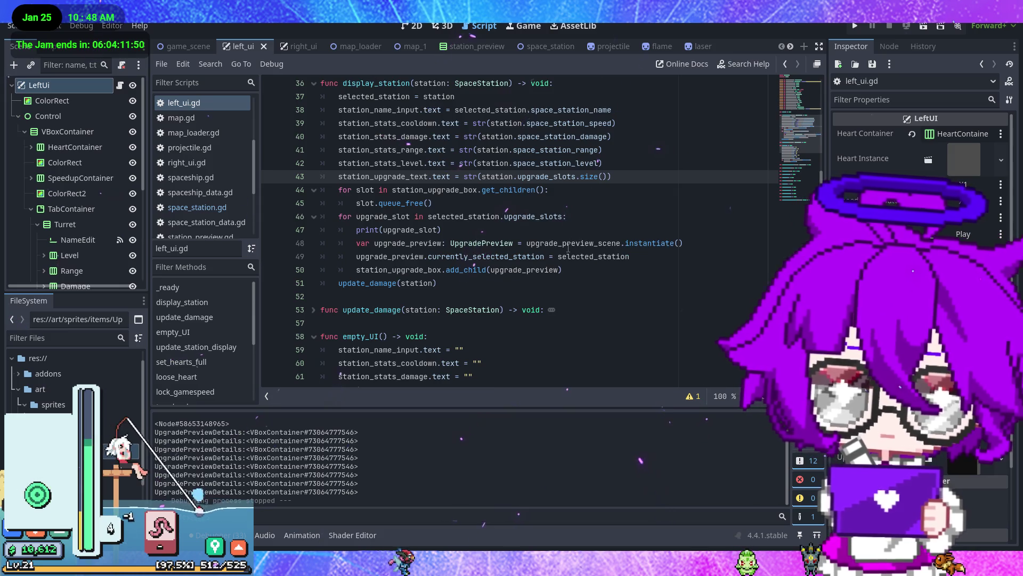
left_click_drag(471, 231, 343, 232)
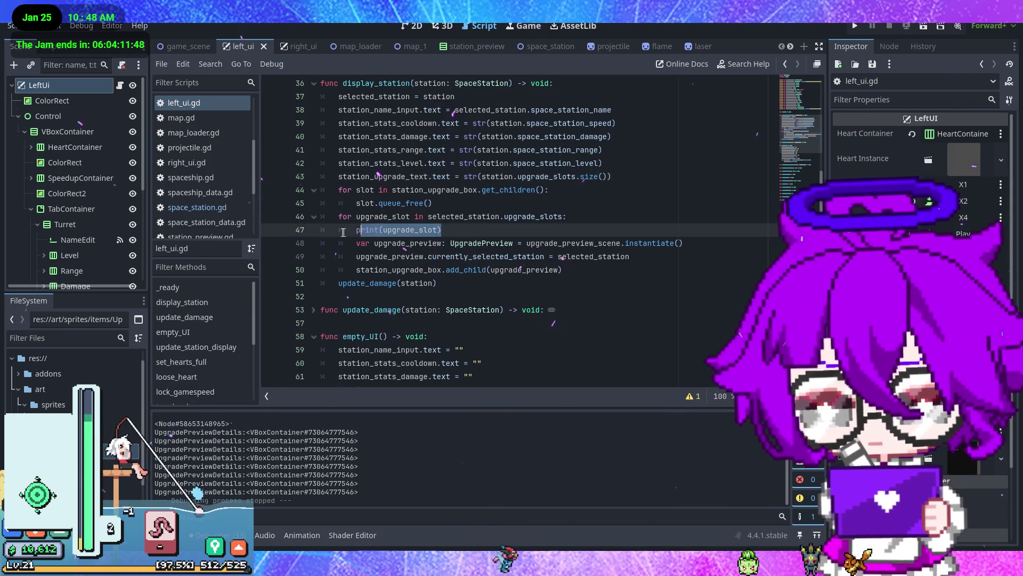
key("BackSpace")
key("BackSpace")
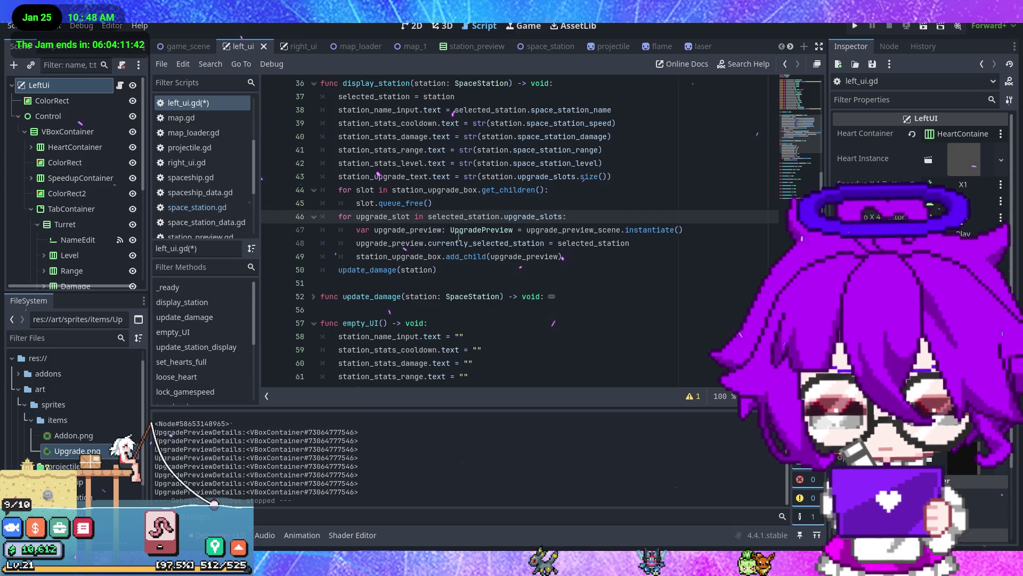
Step: Change line 48 to upgrade_preview.currently_selected_slot = upgrade_slot and save
left_click(542, 243)
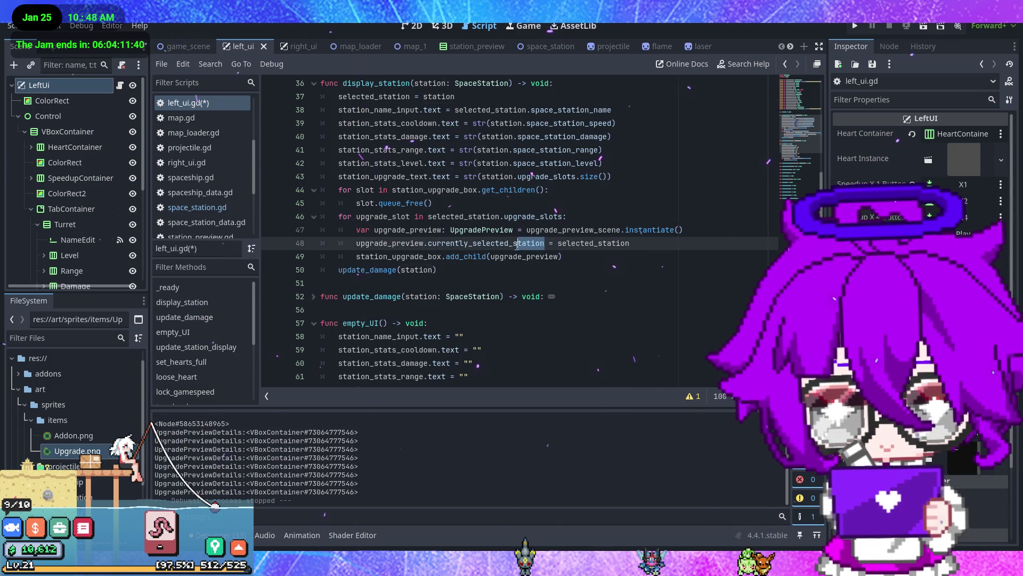
left_click_drag(517, 245, 514, 246)
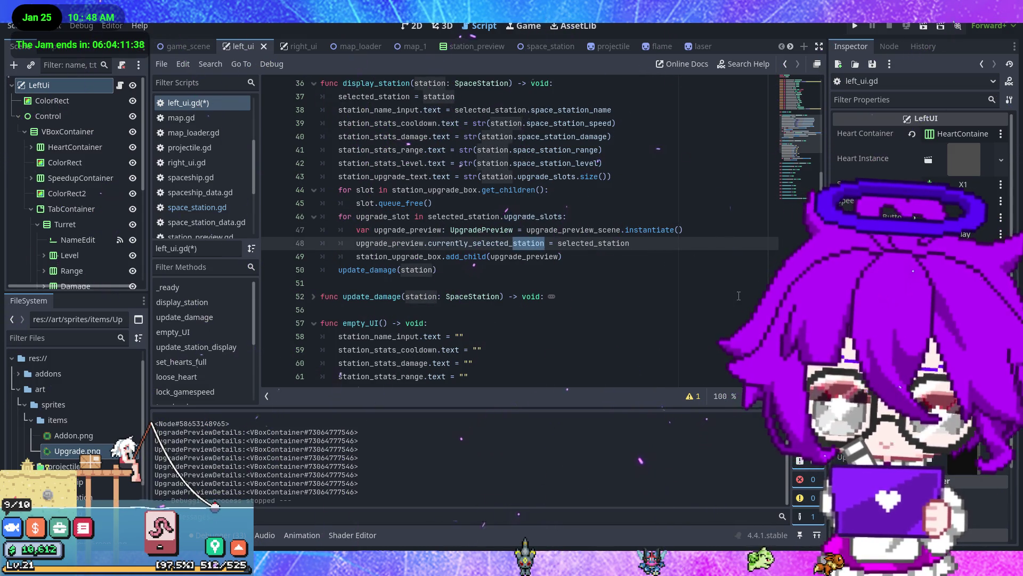
key("BackSpace")
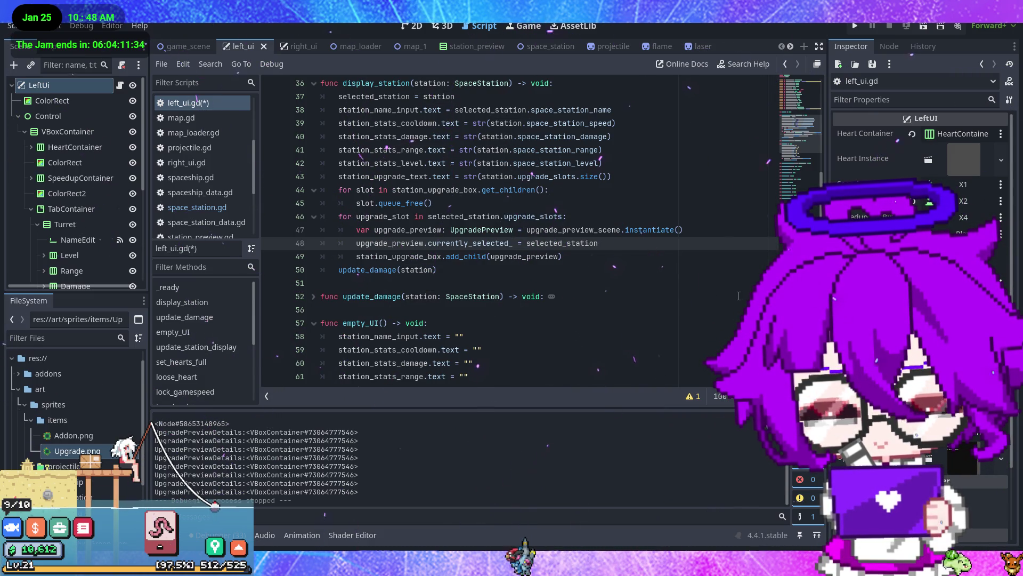
type("lot")
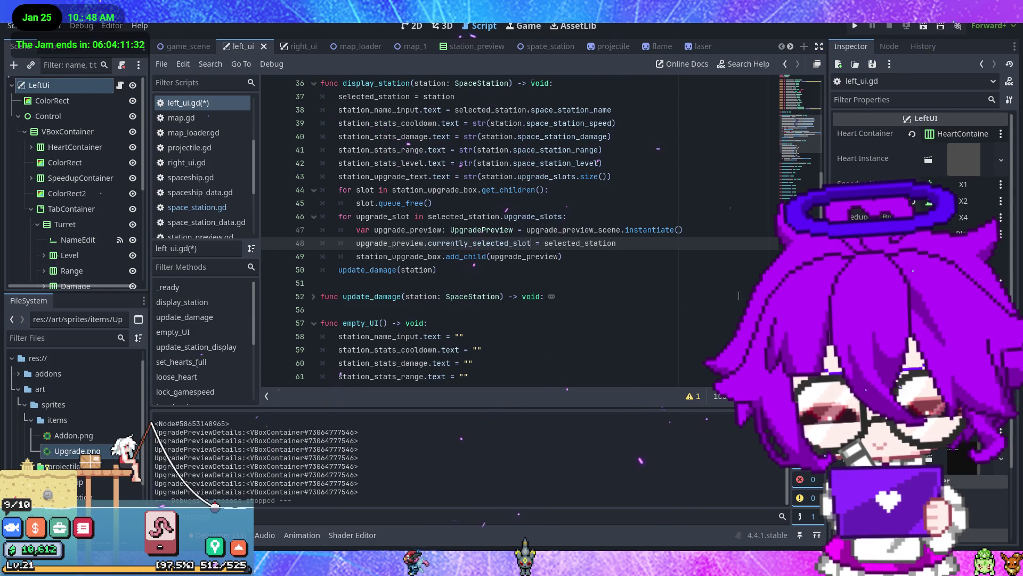
left_click_drag(595, 247, 546, 250)
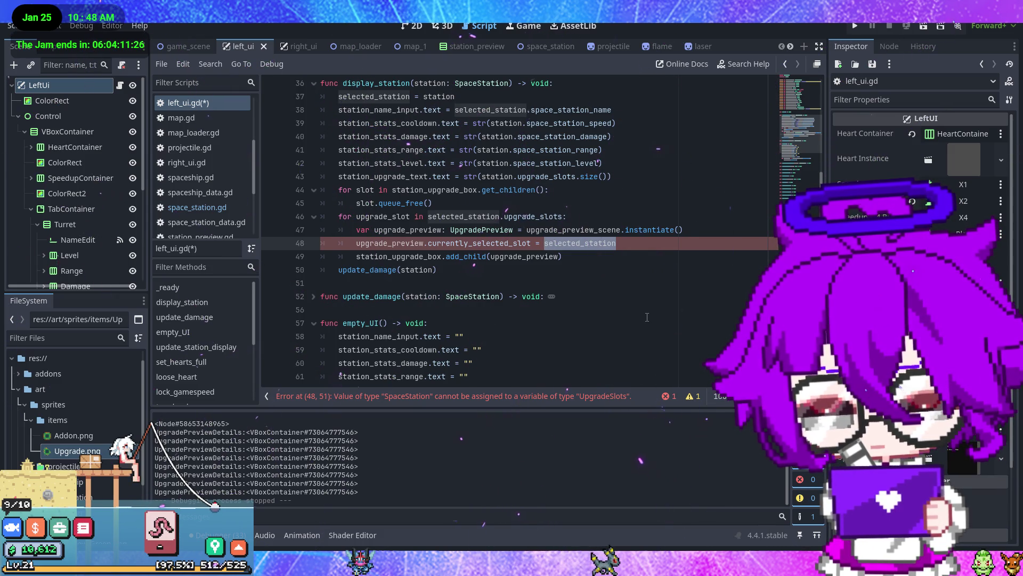
type("upgra")
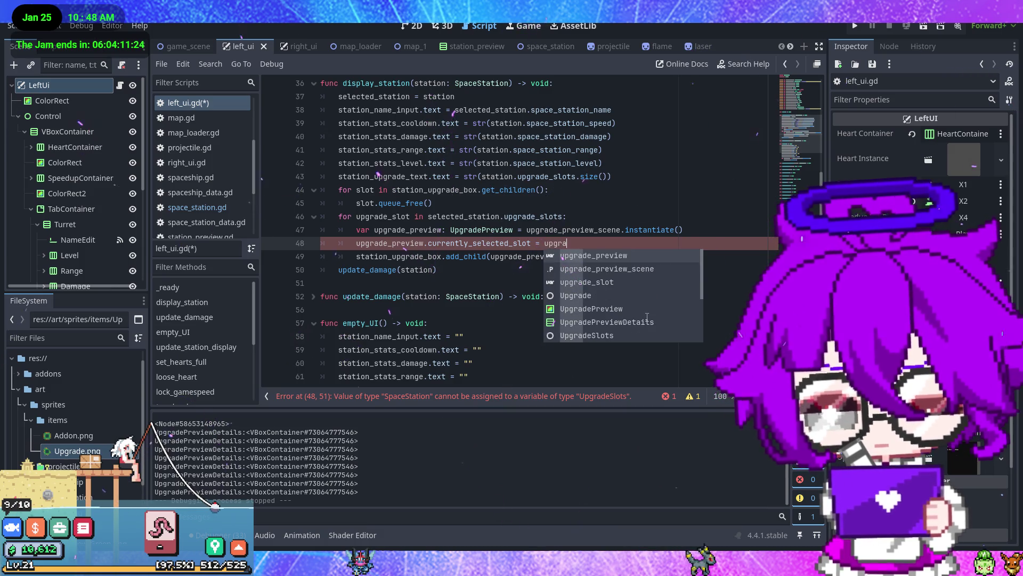
key("Down")
key("Down")
key("Return")
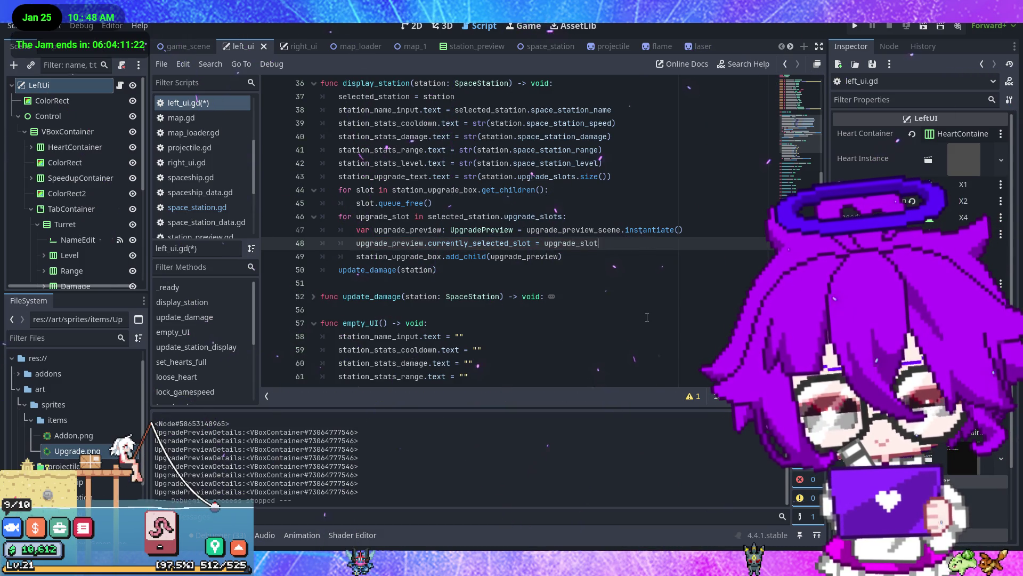
key("ctrl+s")
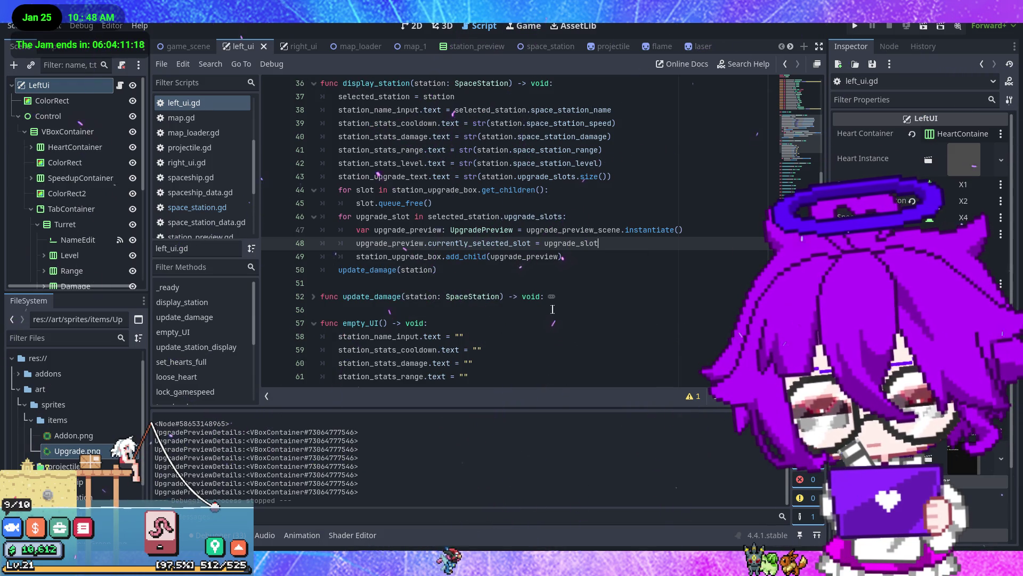
scroll(232, 212, "down", 3)
scroll(232, 209, "down", 3)
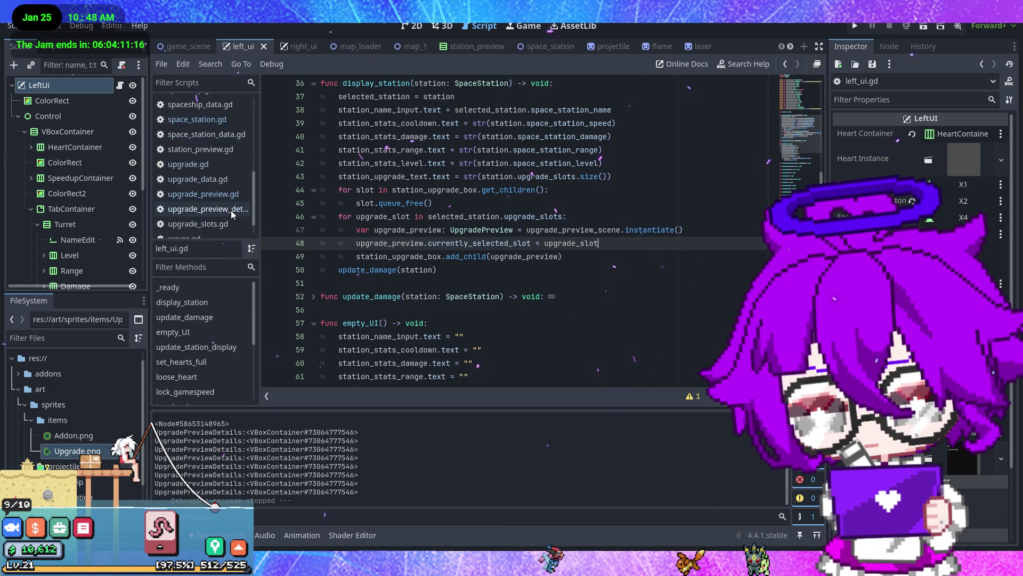
Step: In upgrade_preview_details.gd, add a new _process function after _ready
left_click(218, 186)
scroll(428, 259, "down", 3)
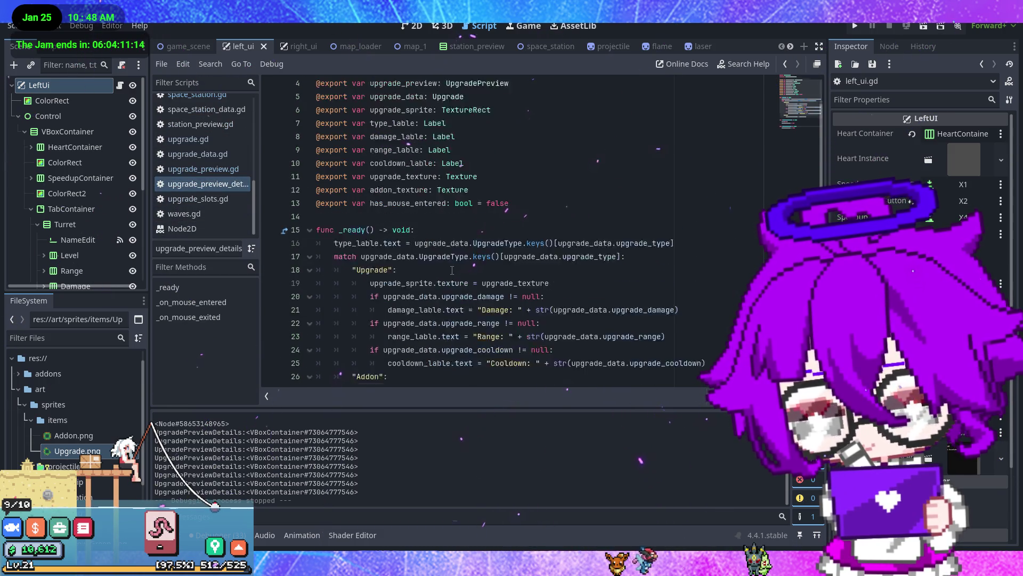
left_click(371, 141)
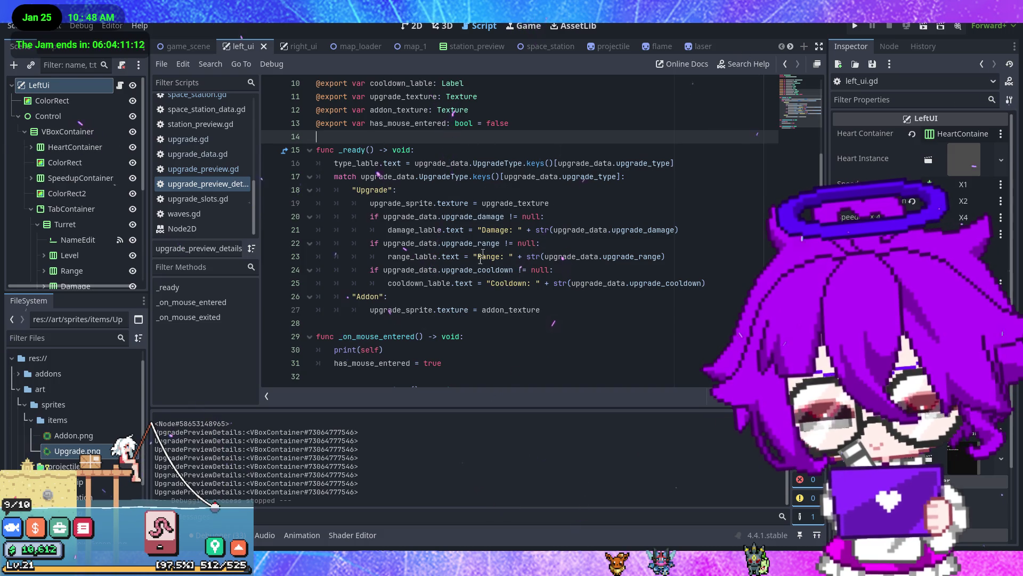
left_click(353, 325)
key("Return")
key("Return")
key("Up")
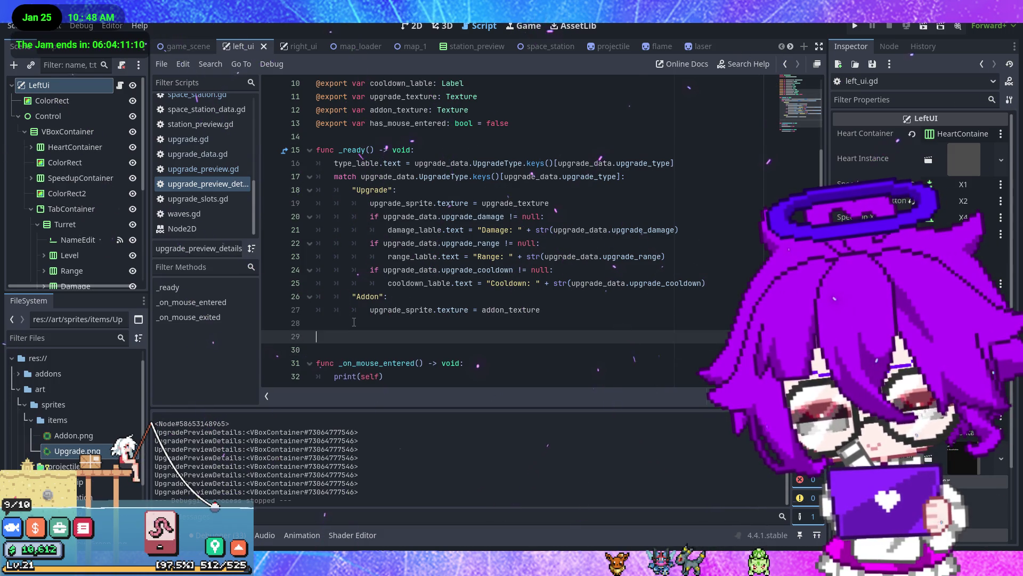
type("func _pr")
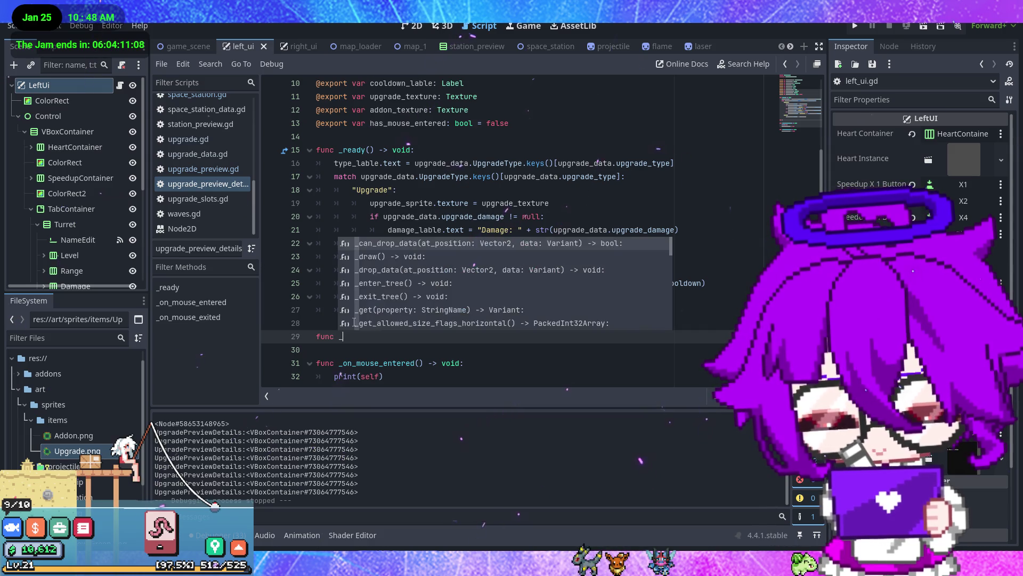
key("Return")
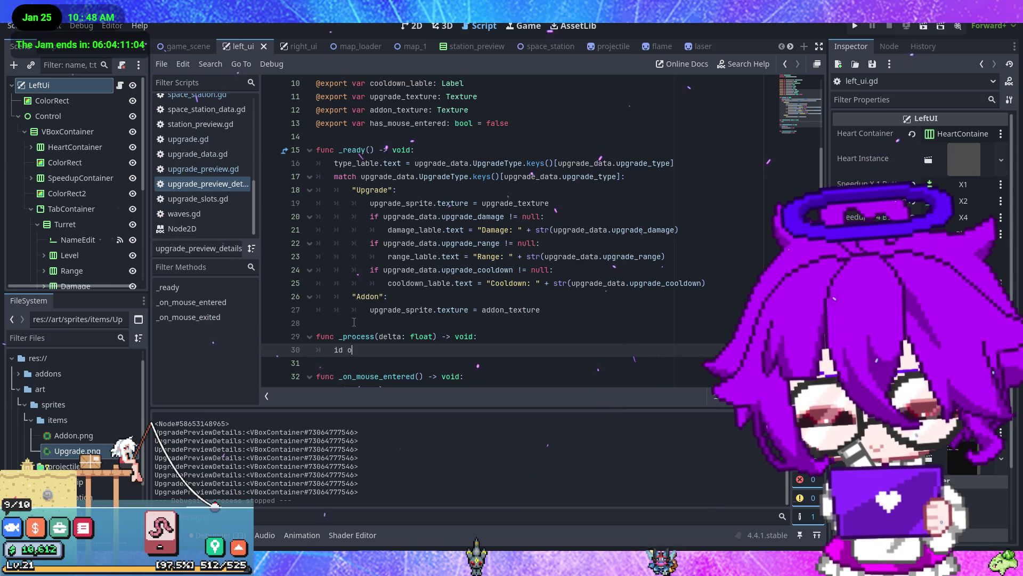
Step: Add an 'if has_mouse_entered:' check inside _process
key("BackSpace")
key("BackSpace")
key("BackSpace")
type("f ha")
key("Return")
type(":")
key("Return")
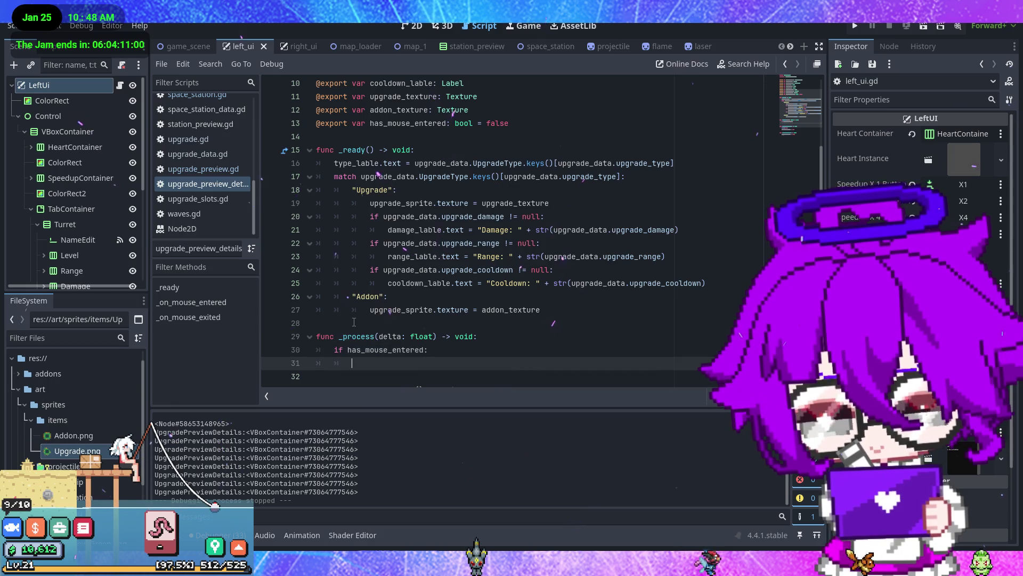
Step: Nest 'if Input.is_action_just_pressed("mouse_click"):' under the hover check using autocomplete
scroll(353, 322, "down", 1)
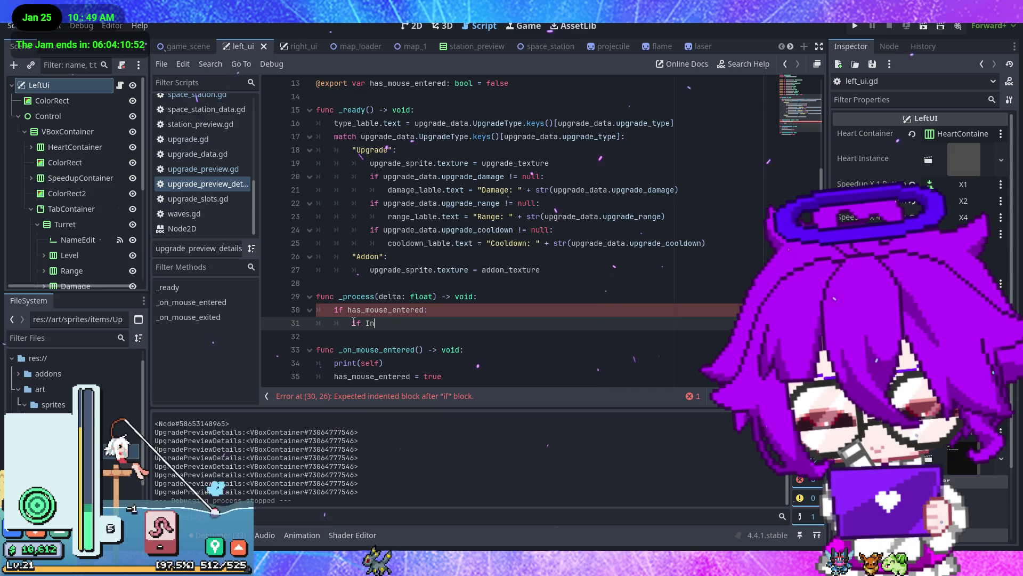
key("Return")
type(".")
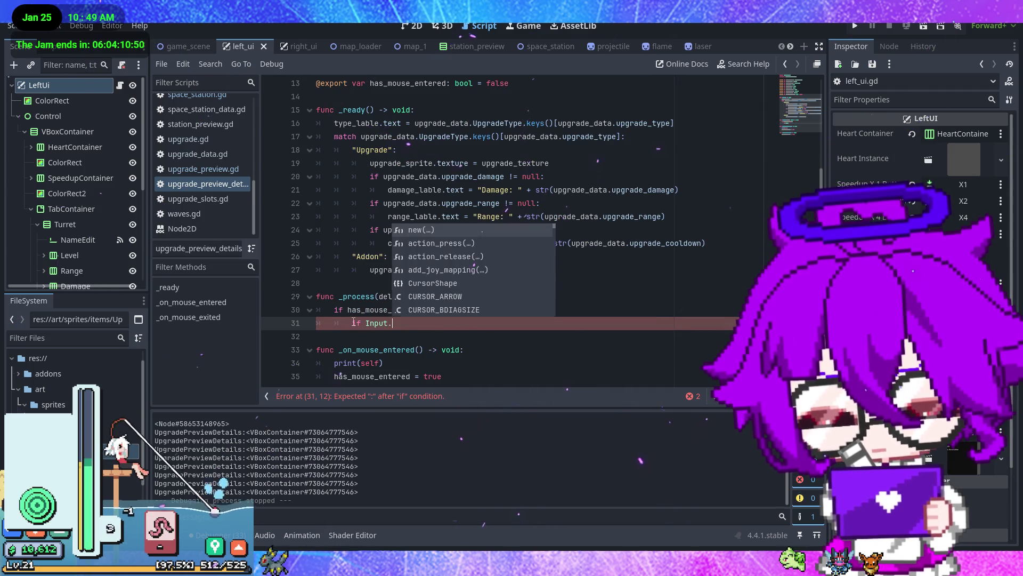
type("is")
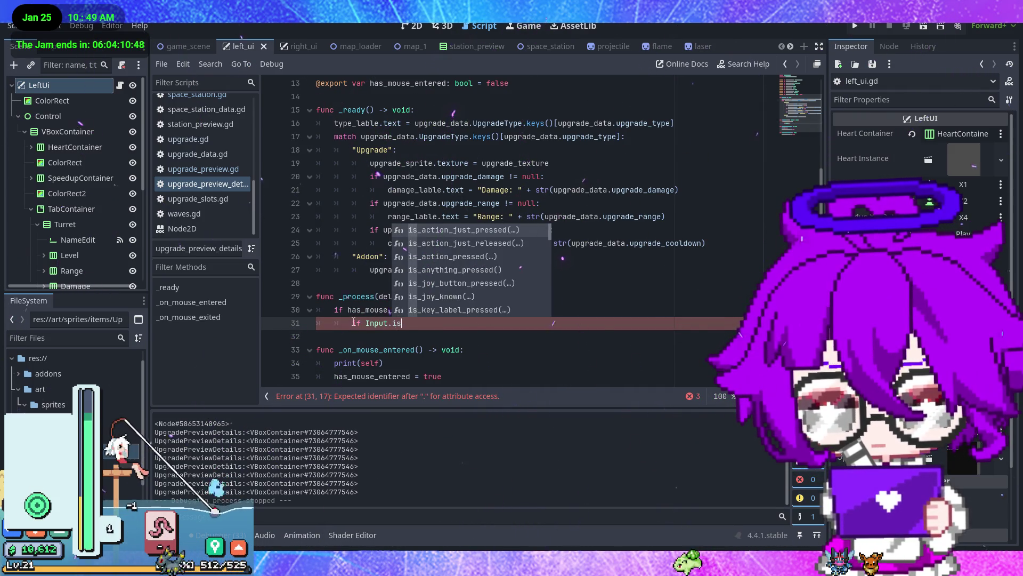
key("Return")
key("Return")
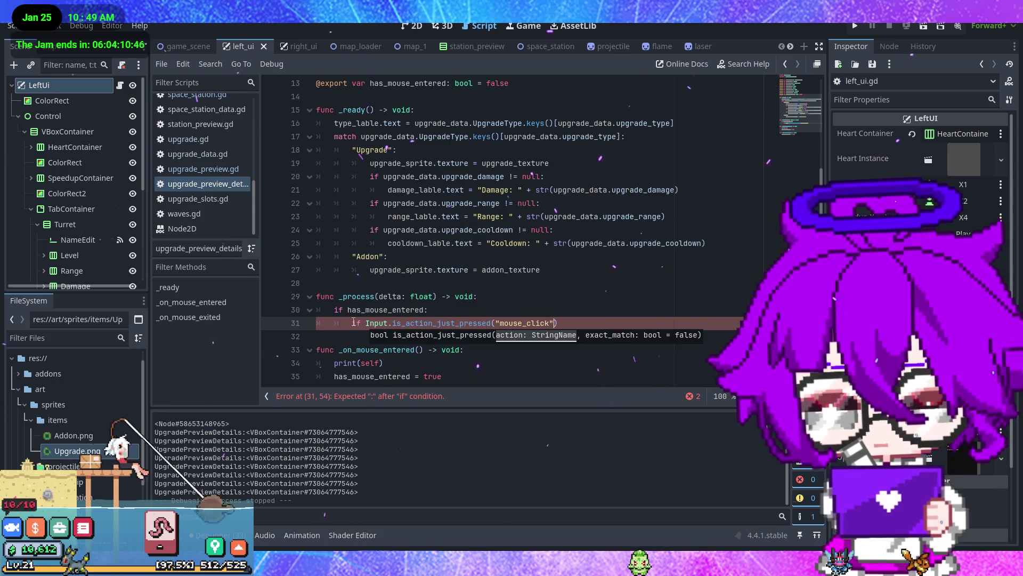
type("):")
key("Return")
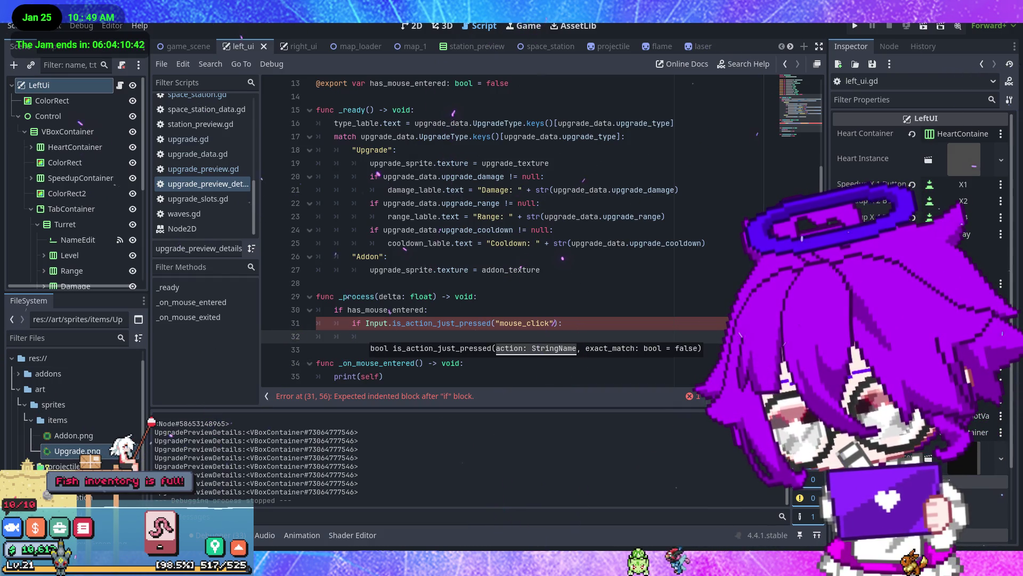
left_click(12, 527)
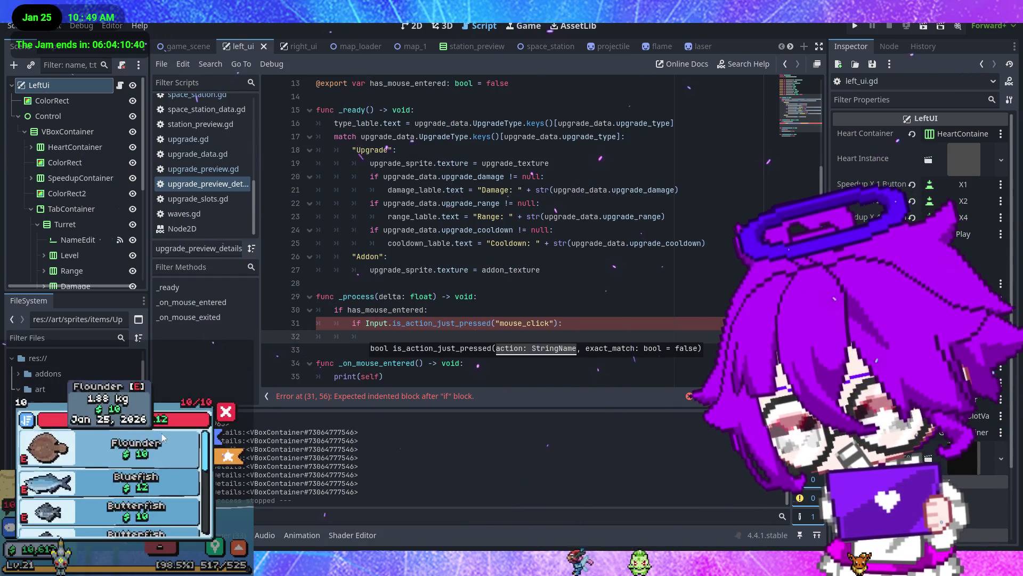
left_click(226, 412)
left_click(215, 545)
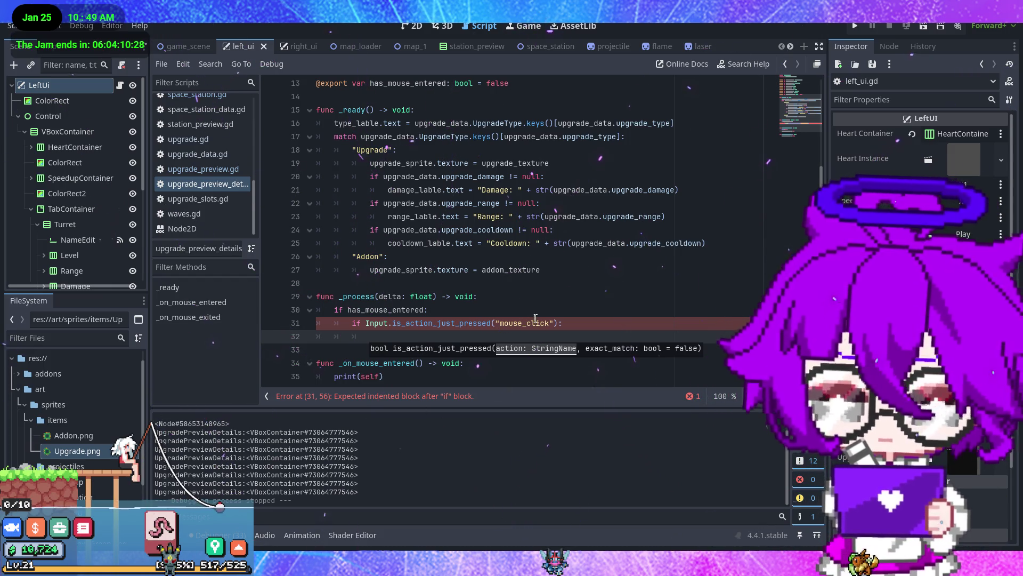
left_click(572, 339)
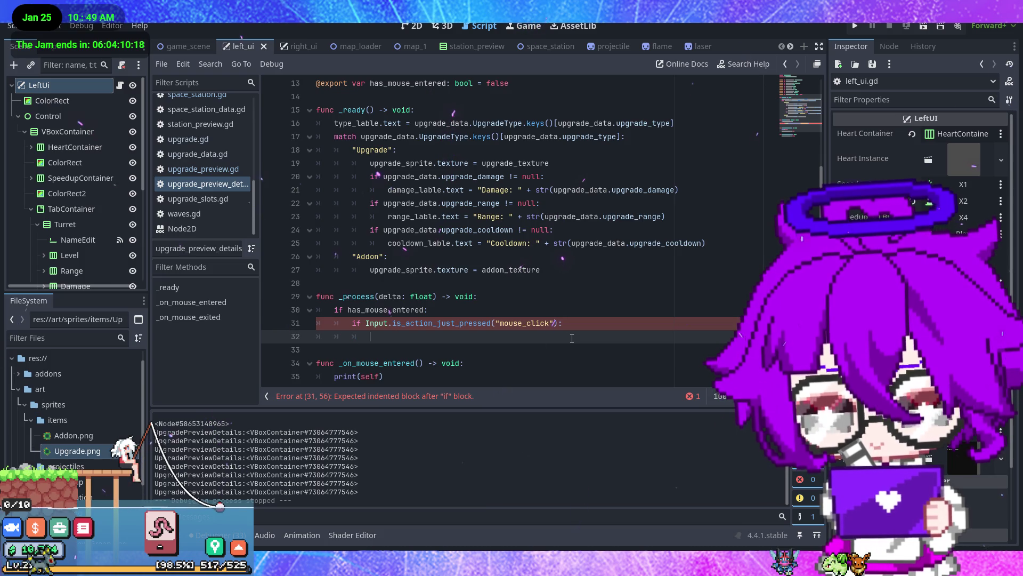
Step: On line 32, write upgrade_preview.currently_selected_slot.slot_upgrade using autocomplete
type("rren")
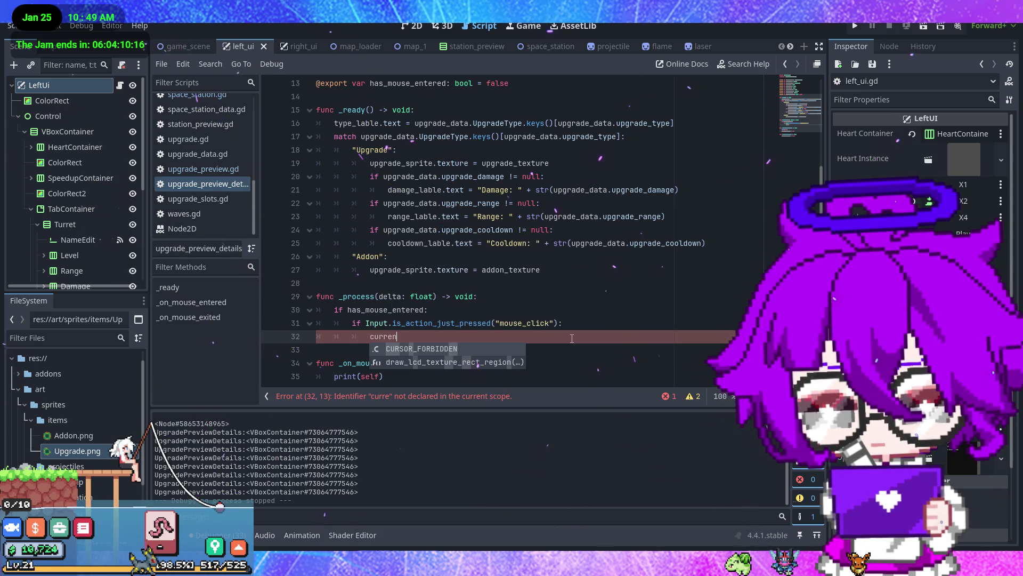
key("BackSpace")
key("BackSpace")
key("BackSpace")
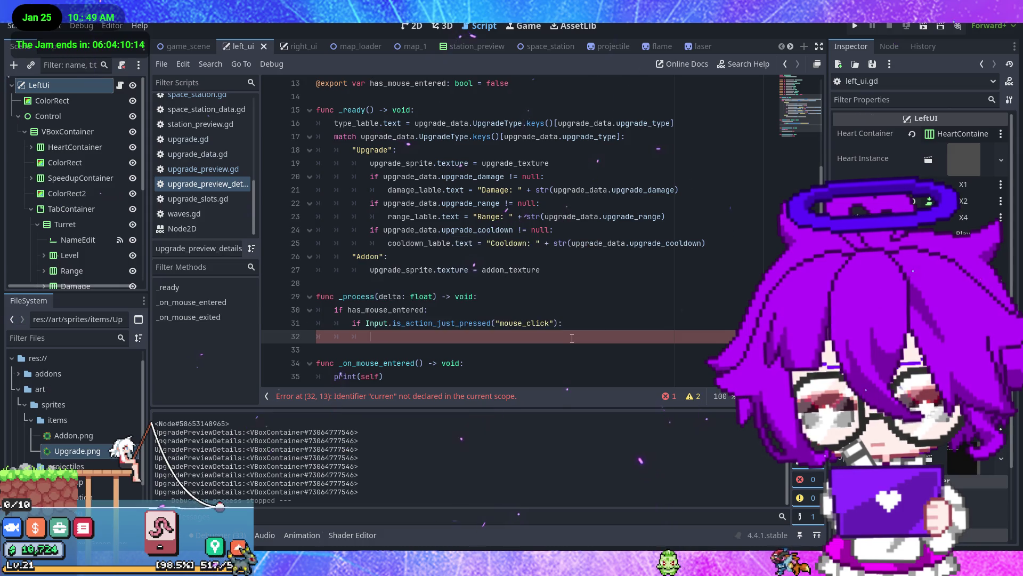
scroll(602, 324, "up", 4)
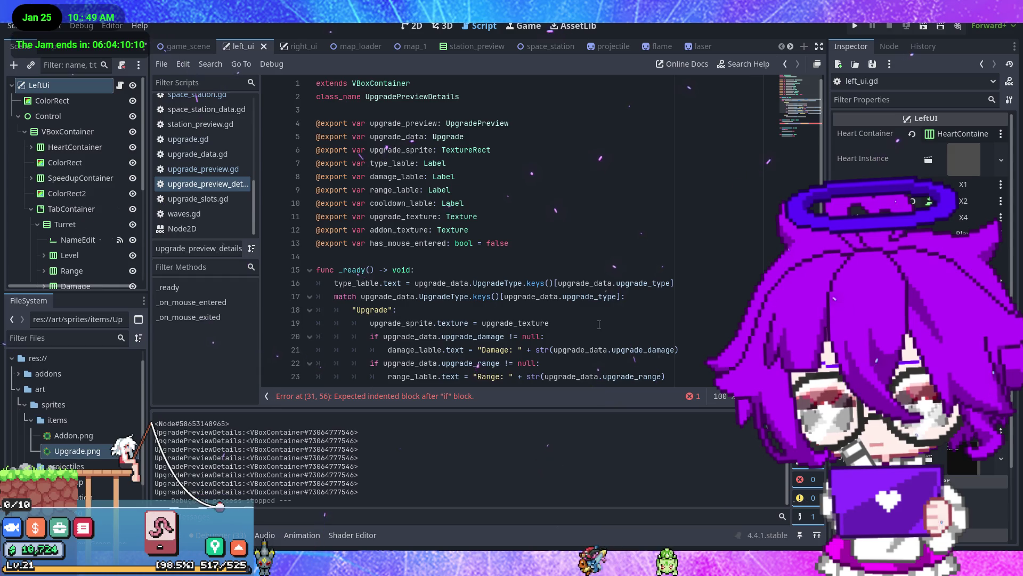
scroll(564, 291, "down", 5)
left_click(572, 291)
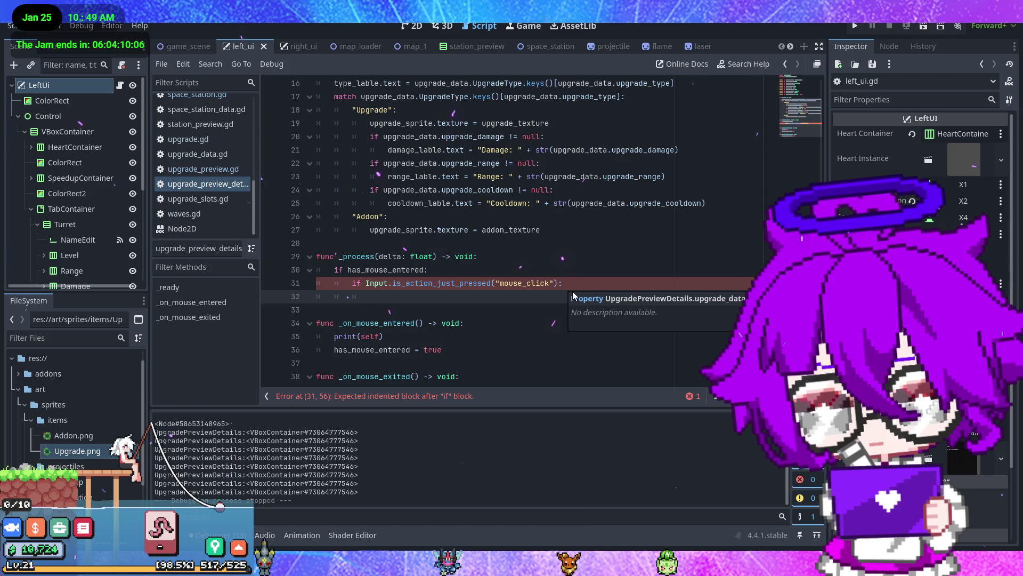
type("upgrade")
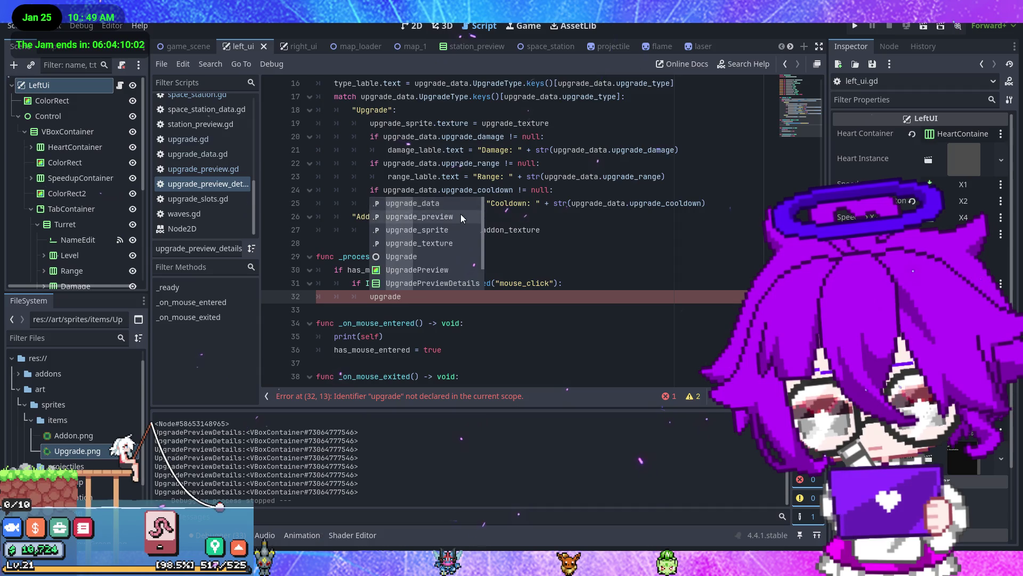
left_click(461, 216)
type(".")
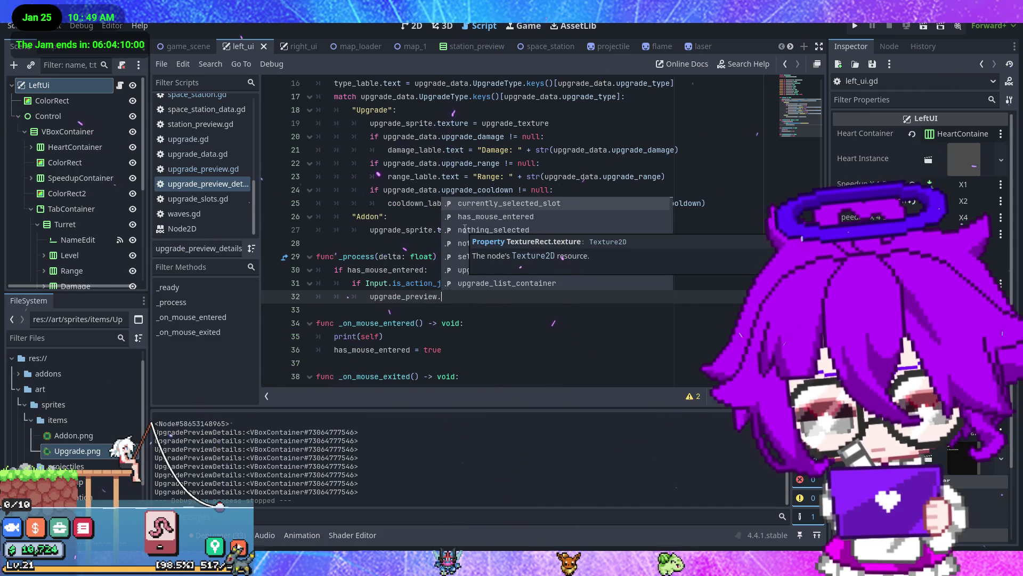
key("Return")
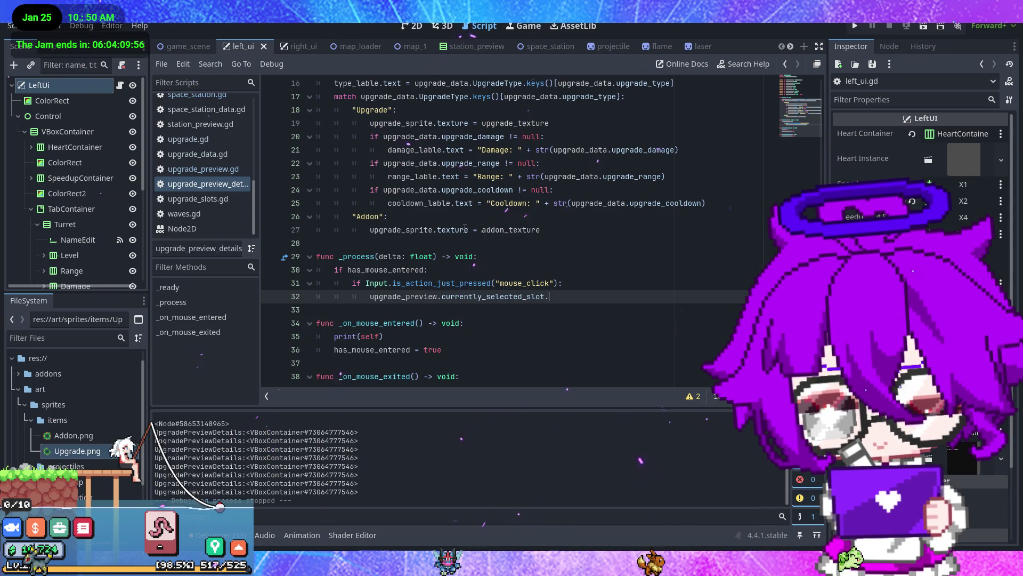
type(".")
key("Return")
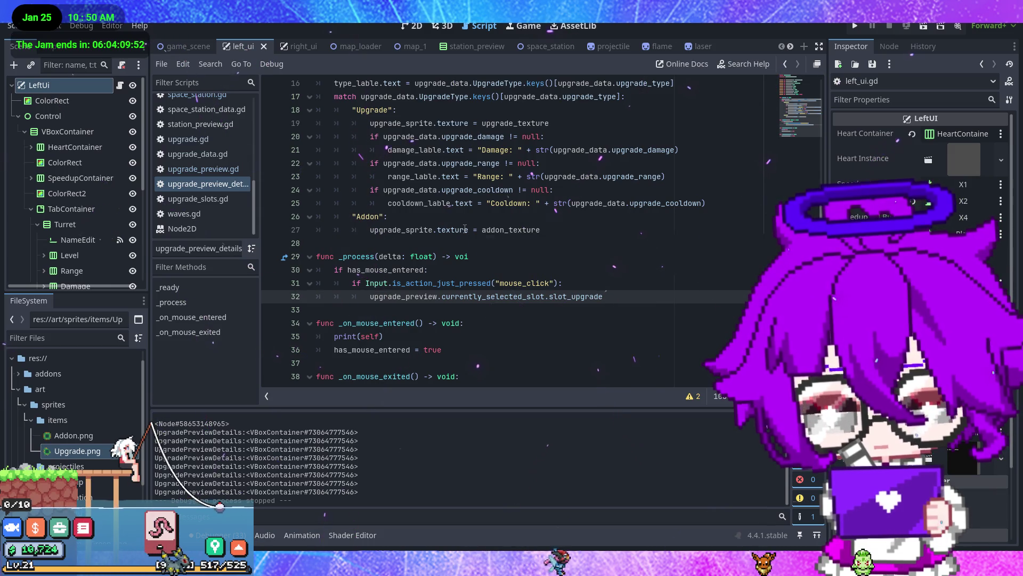
Step: Assign upgrade_data to it, then save and run the project
type("=")
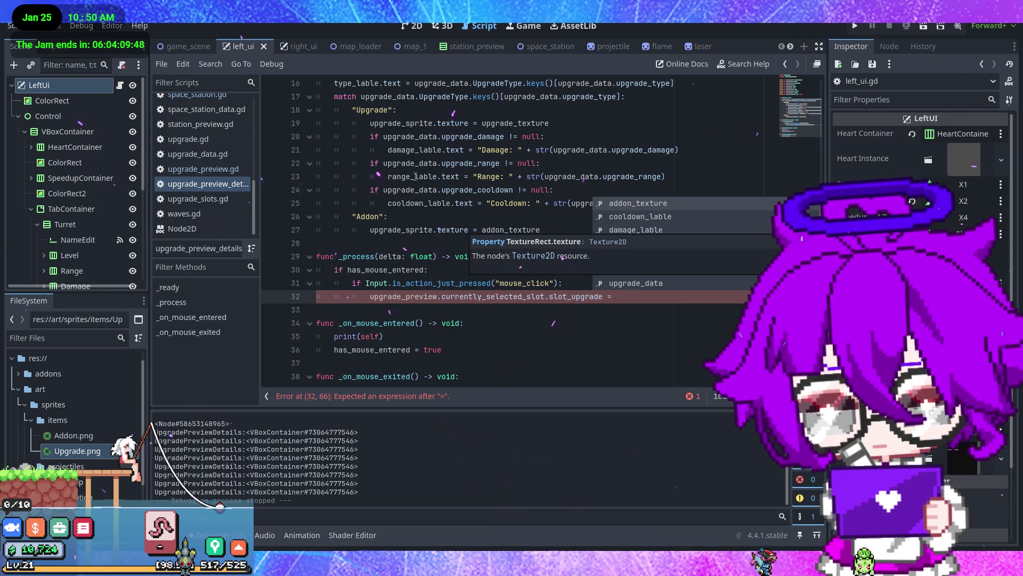
scroll(415, 176, "up", 5)
scroll(550, 248, "down", 5)
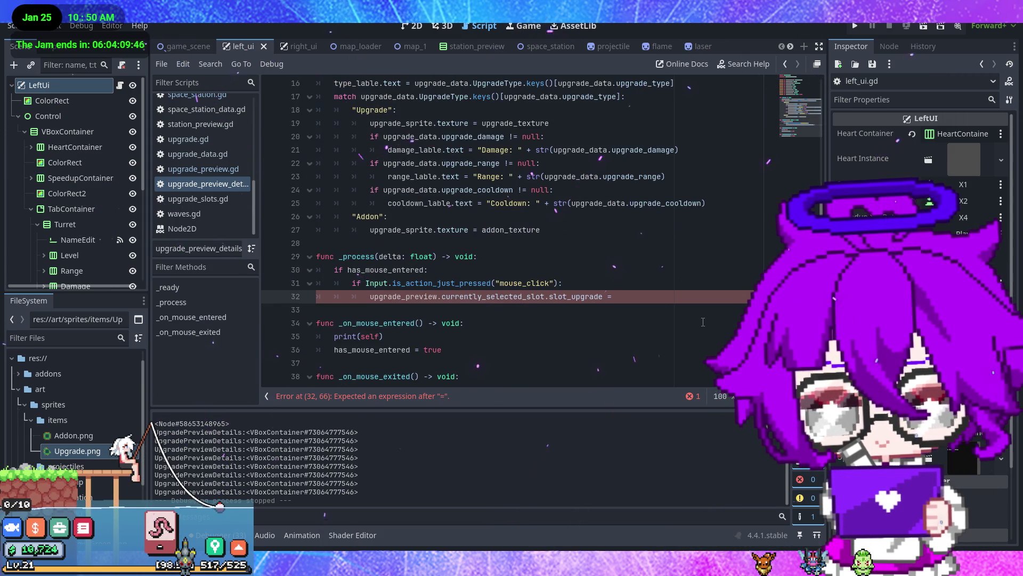
type("pgrade")
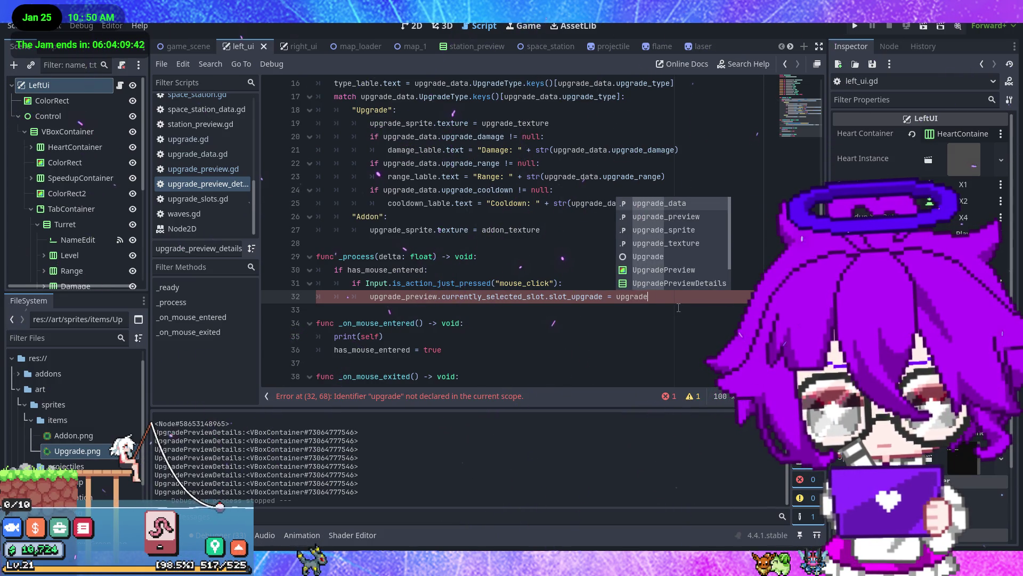
key("Return")
scroll(499, 175, "up", 5)
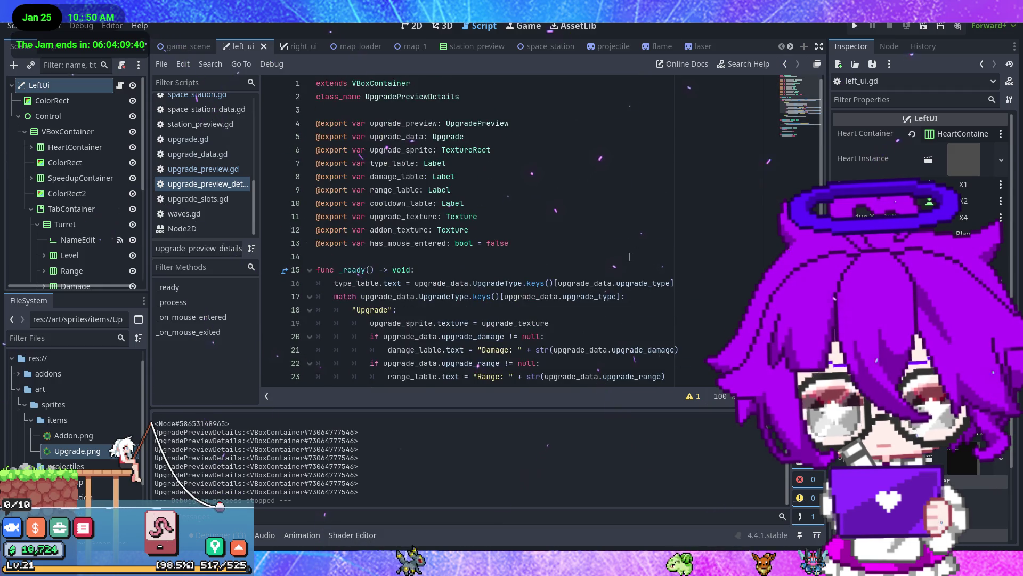
scroll(498, 175, "down", 4)
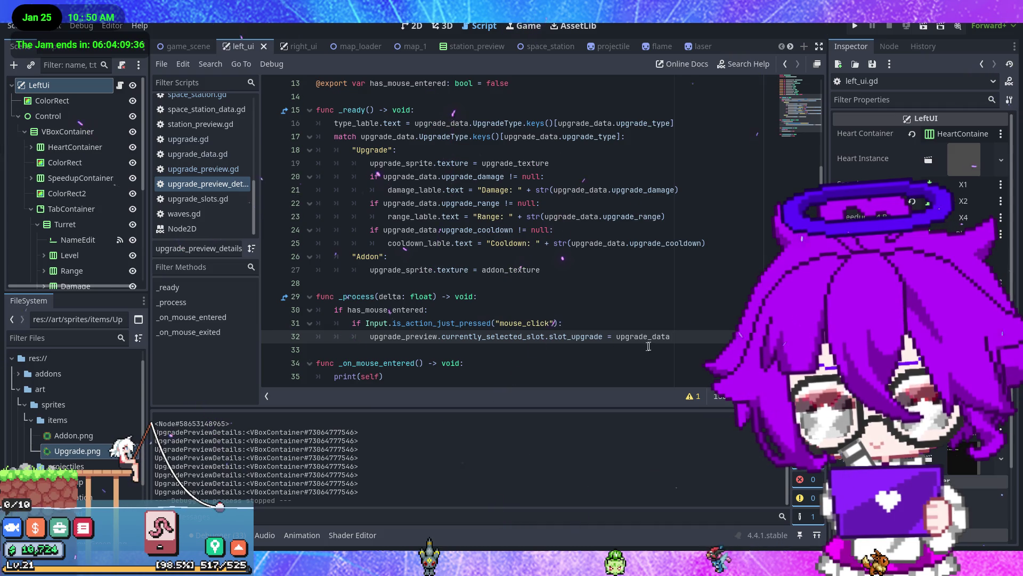
scroll(576, 351, "down", 1)
left_click(859, 26)
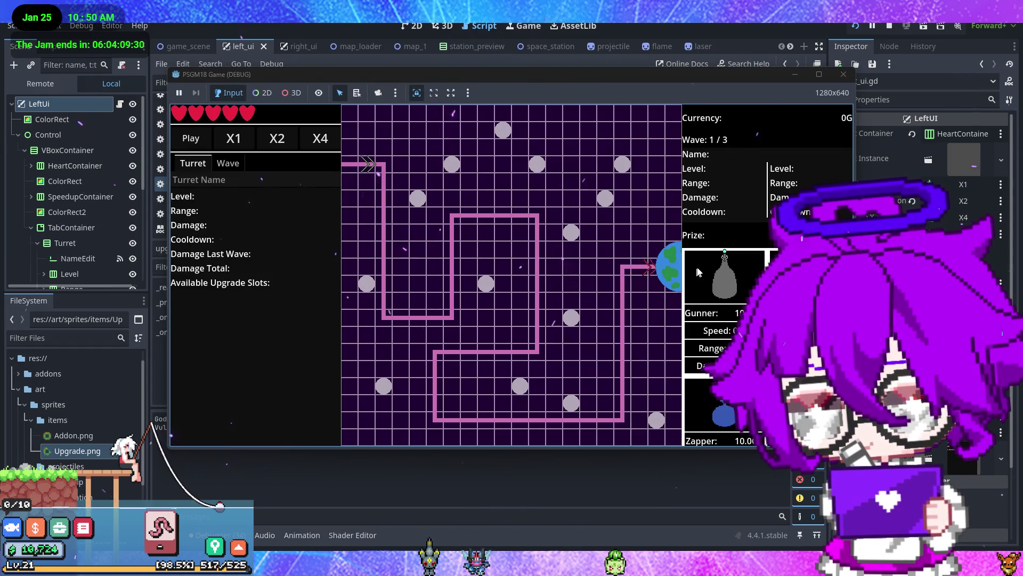
Step: Place a Gunner turret, check its upgrade card, then expand GameScene in the Remote tree
left_click_drag(721, 290, 400, 183)
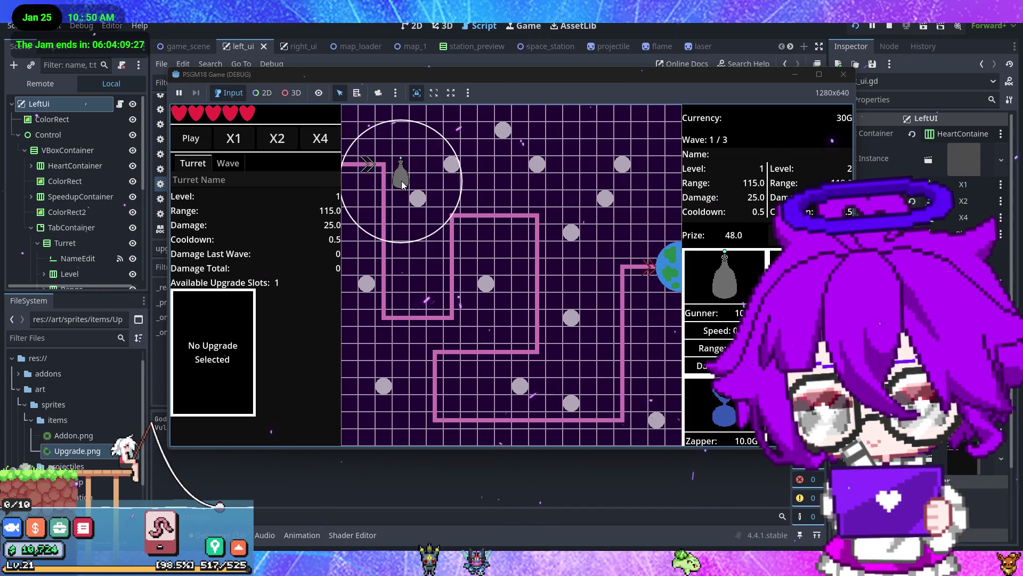
left_click(238, 357)
left_click_drag(219, 338, 296, 350)
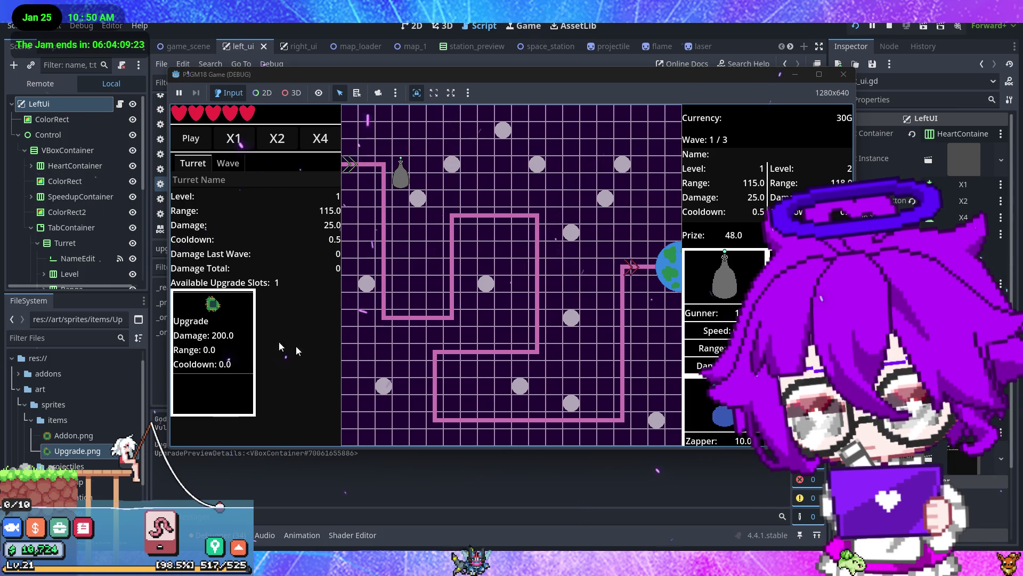
left_click(61, 89)
left_click(61, 89)
left_click(17, 229)
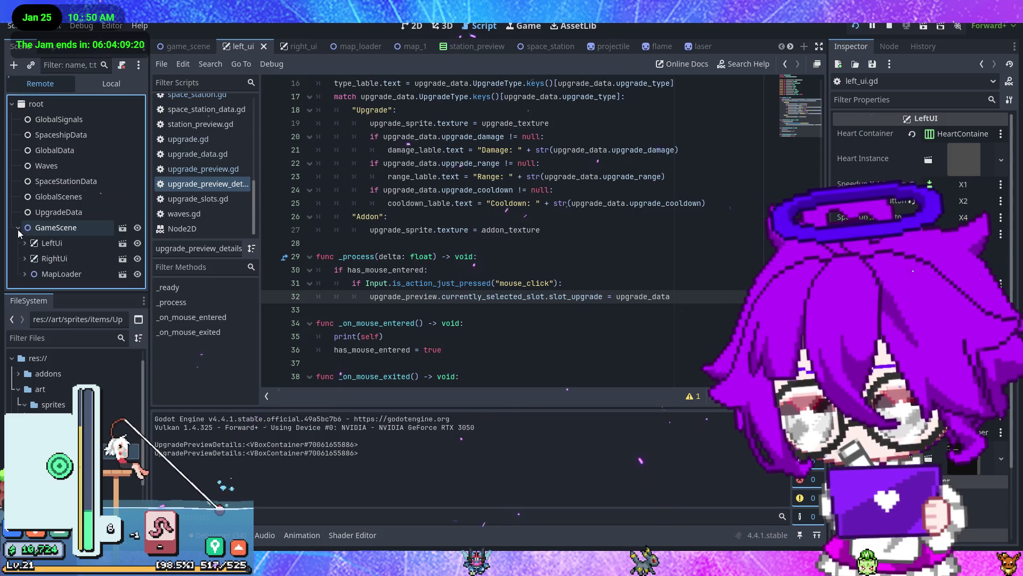
Step: Expand MapLoader, Map1 and Turrets to inspect the live SpaceStation node
left_click(27, 272)
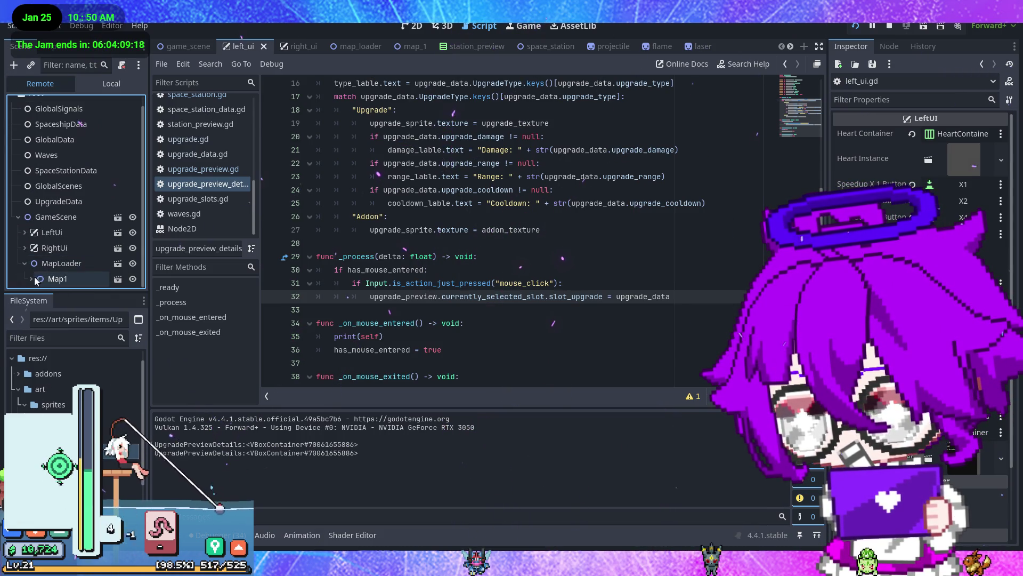
left_click(31, 278)
scroll(32, 250, "down", 3)
left_click(37, 232)
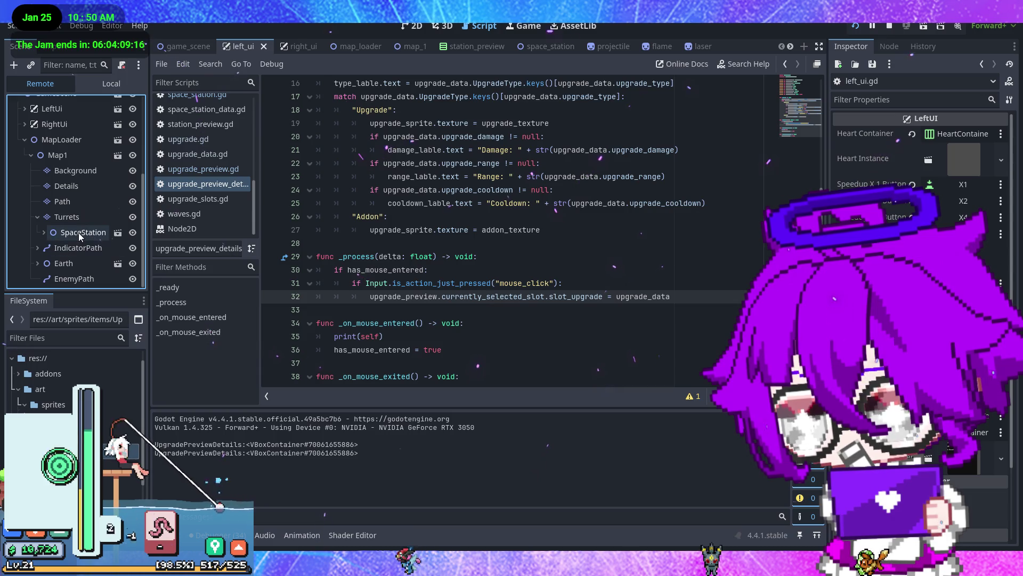
left_click(75, 232)
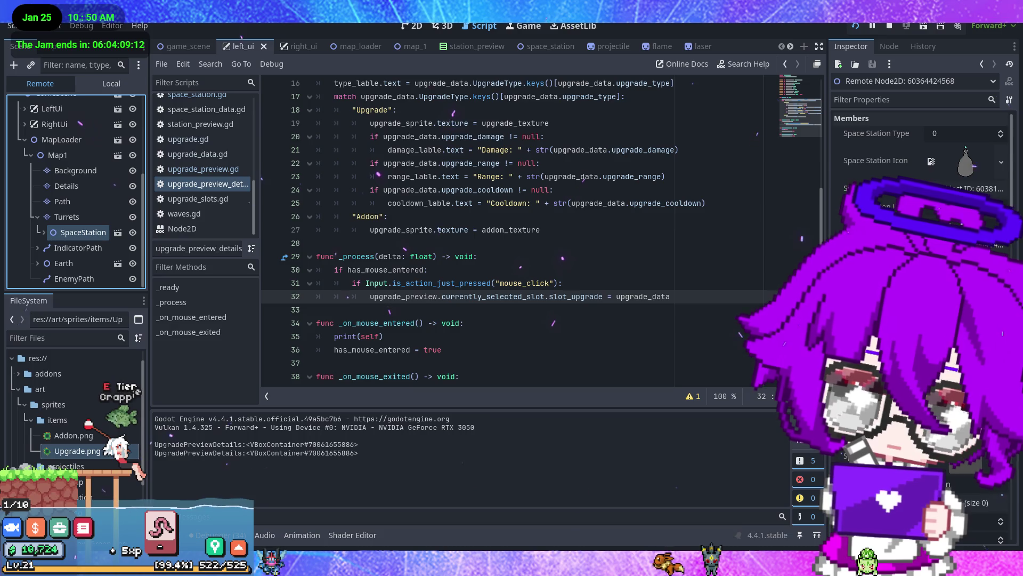
Step: View the slot's linked Slot Upgrade object values, then stop the game
scroll(916, 320, "down", 3)
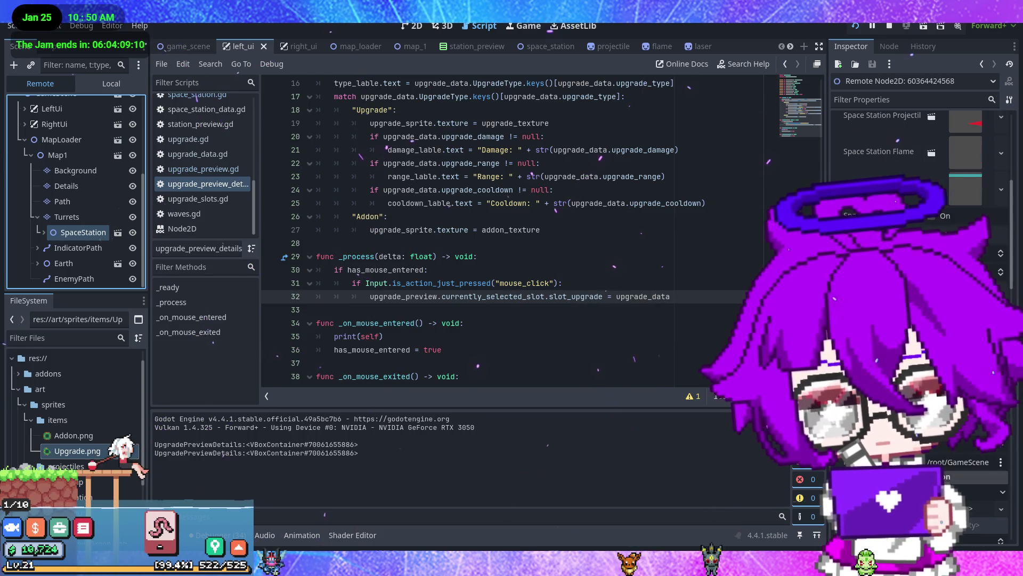
left_click(917, 218)
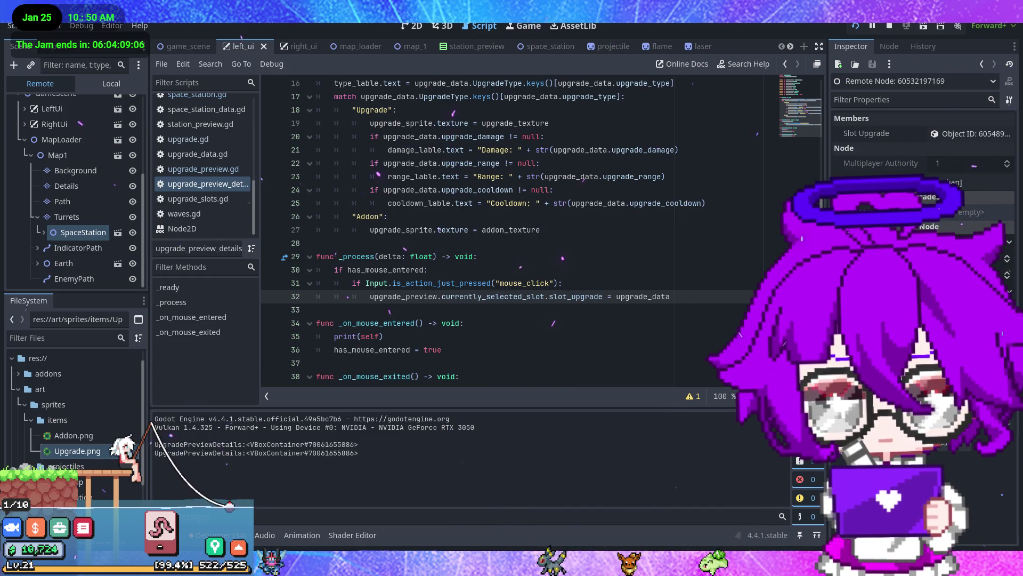
left_click(957, 136)
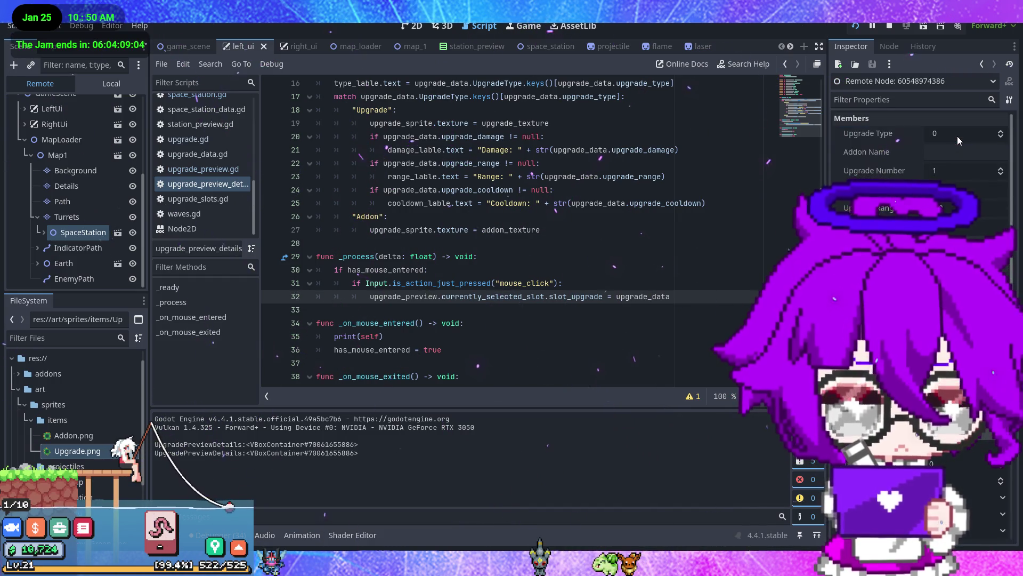
left_click(888, 25)
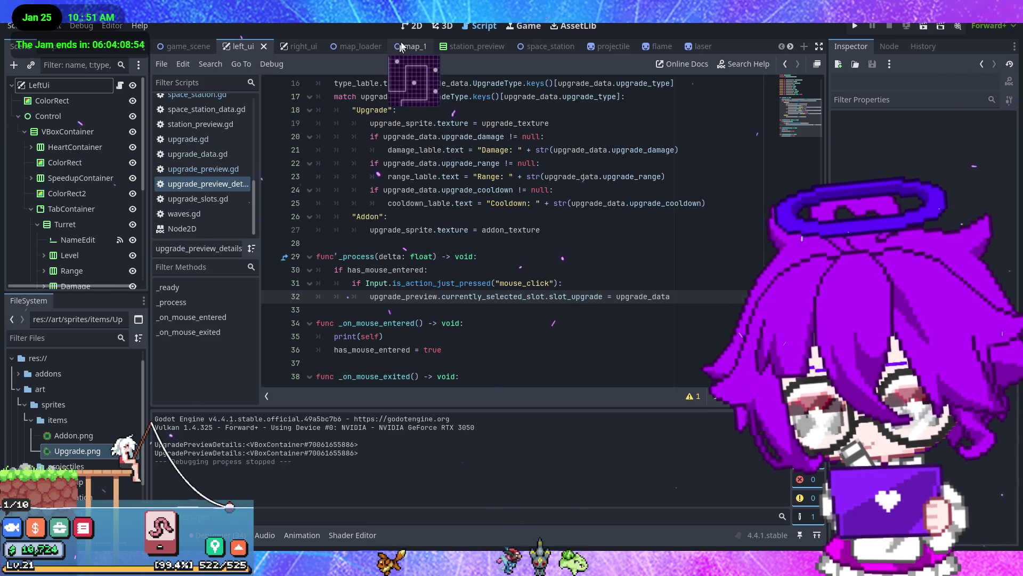
left_click(120, 85)
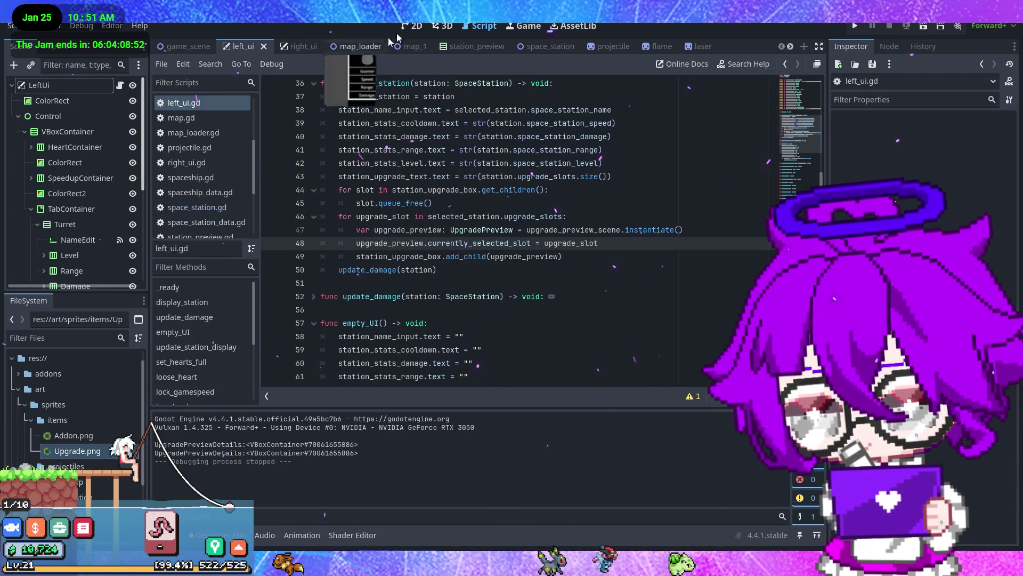
left_click(412, 26)
scroll(79, 241, "down", 1)
scroll(79, 245, "down", 6)
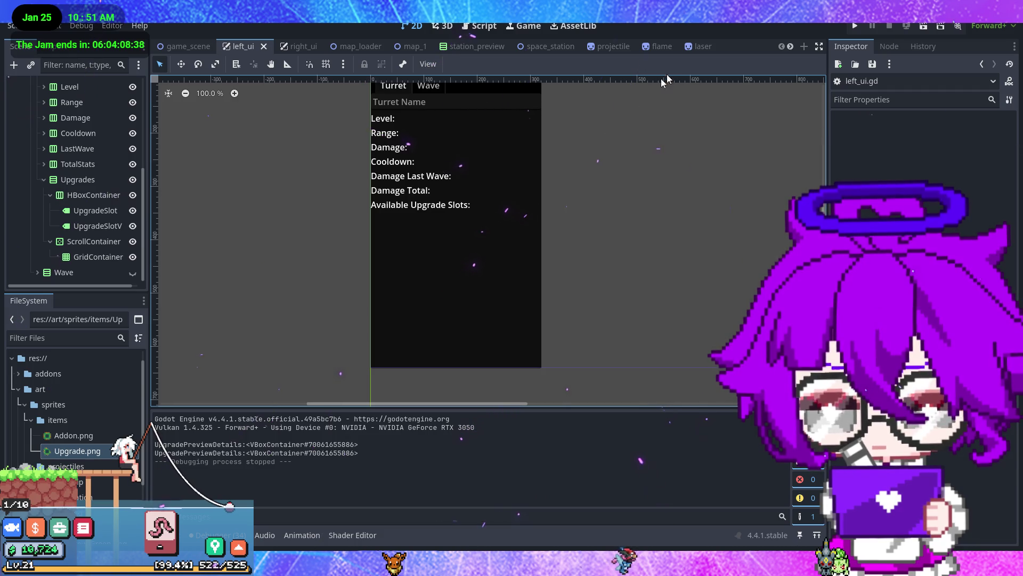
left_click(479, 25)
scroll(202, 193, "down", 3)
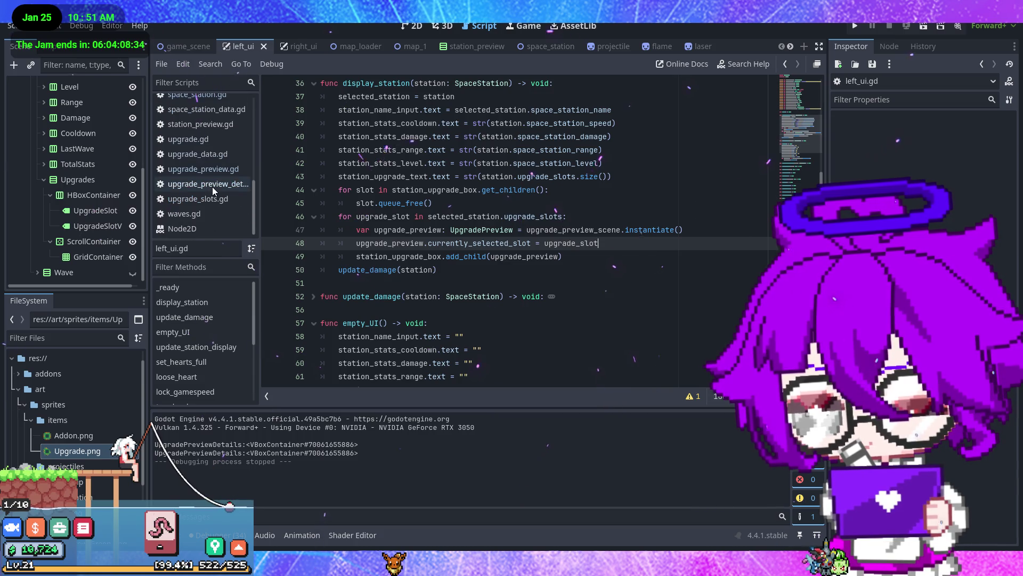
left_click(212, 185)
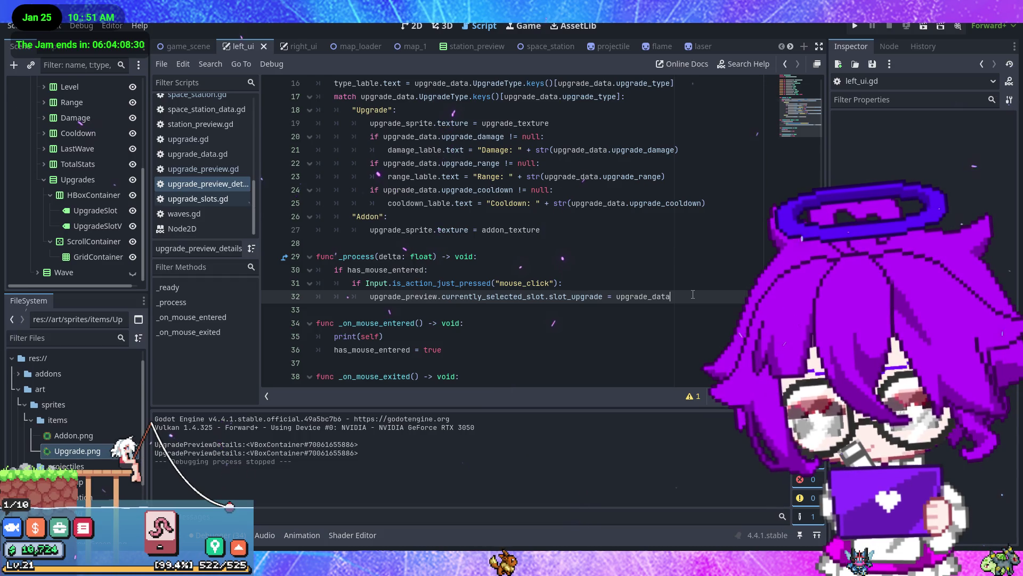
Step: Add GlobalData.upgrade_inv.erase(upgrade_data) below the slot assignment and save the script
key("Return")
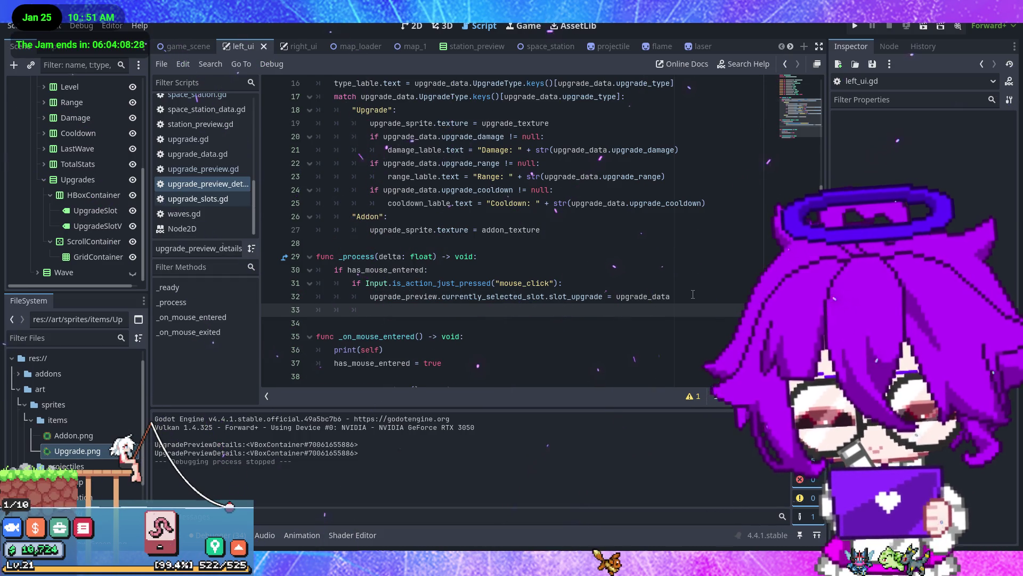
type("GlobalData")
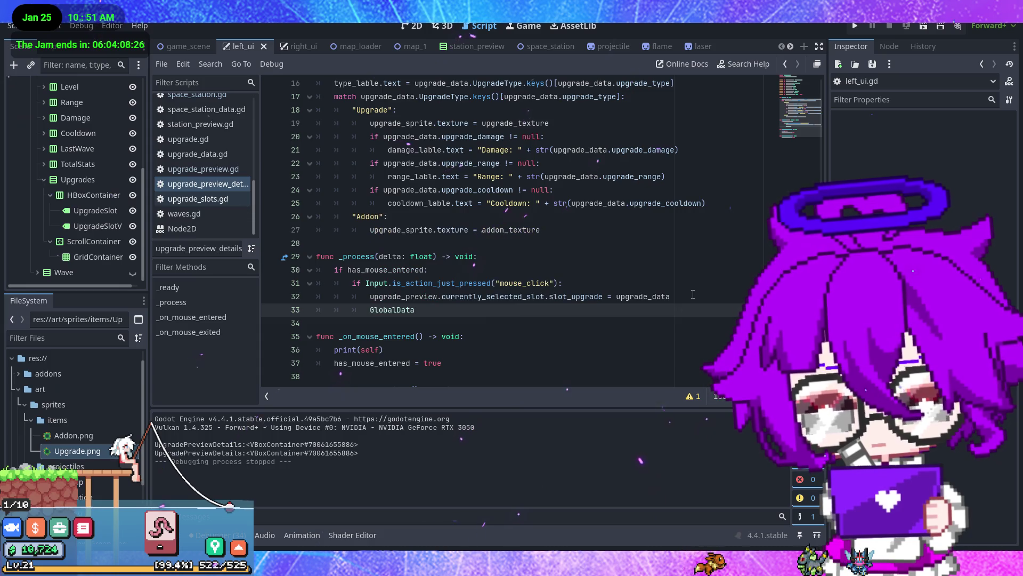
key("Down")
key("Down")
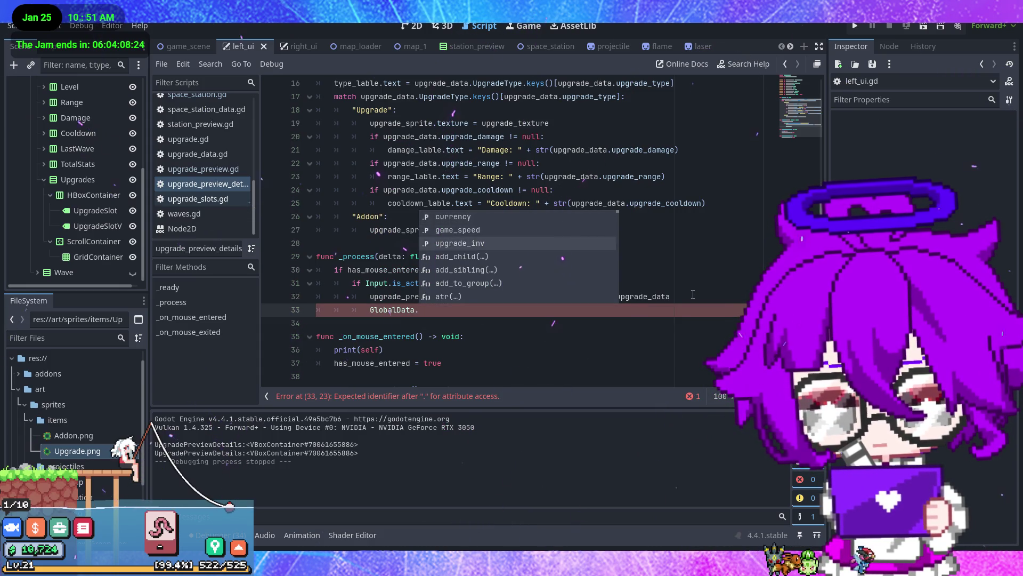
key("Return")
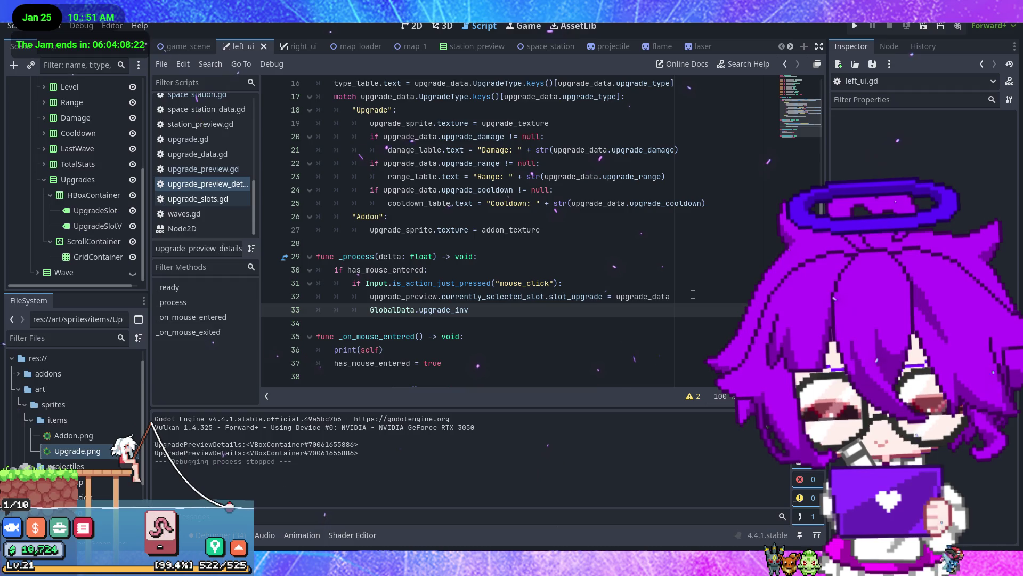
type("re")
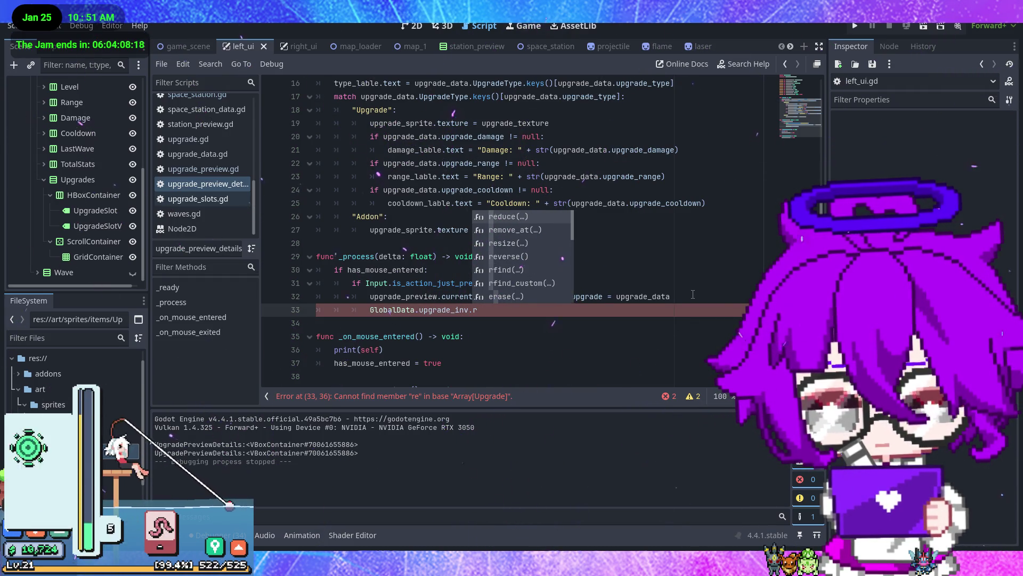
key("Down")
key("Down")
key("Down")
key("Return")
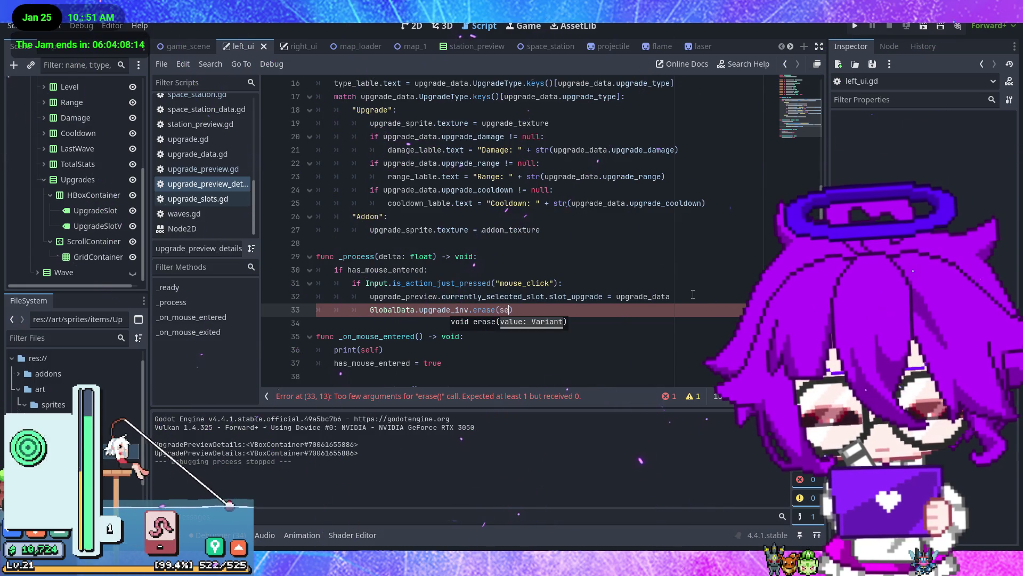
type("lf")
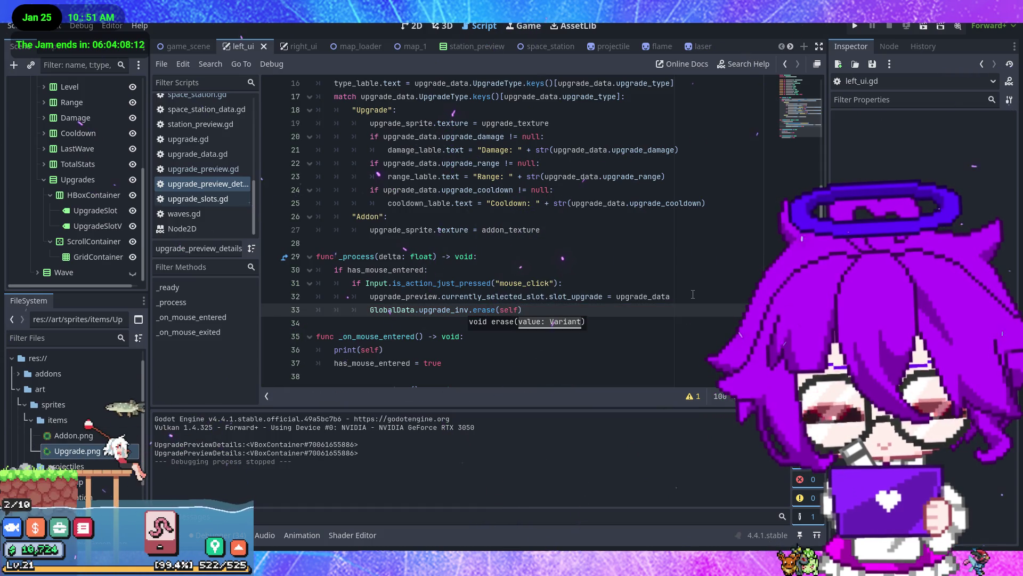
left_click(536, 308)
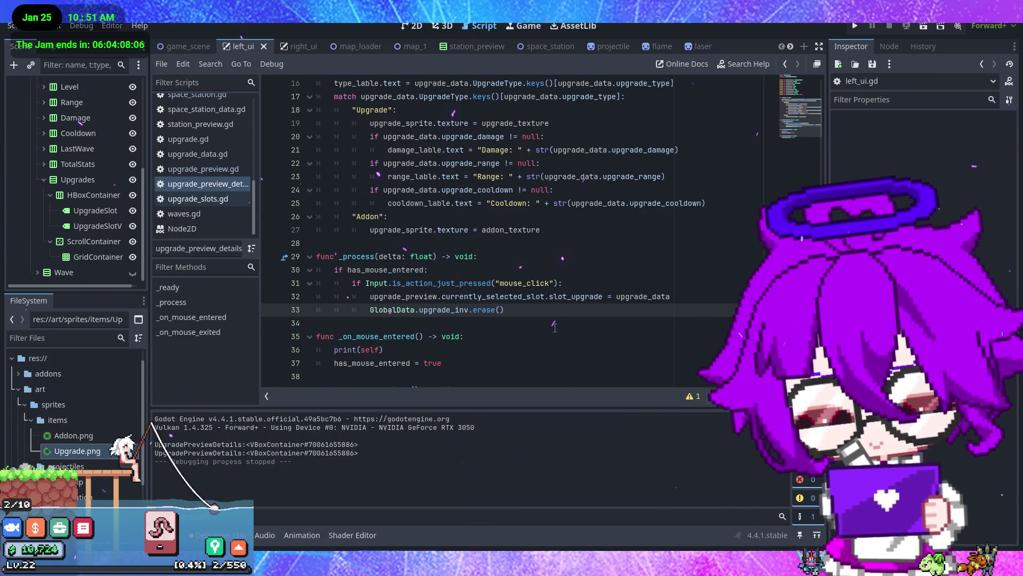
type("upgrade_data")
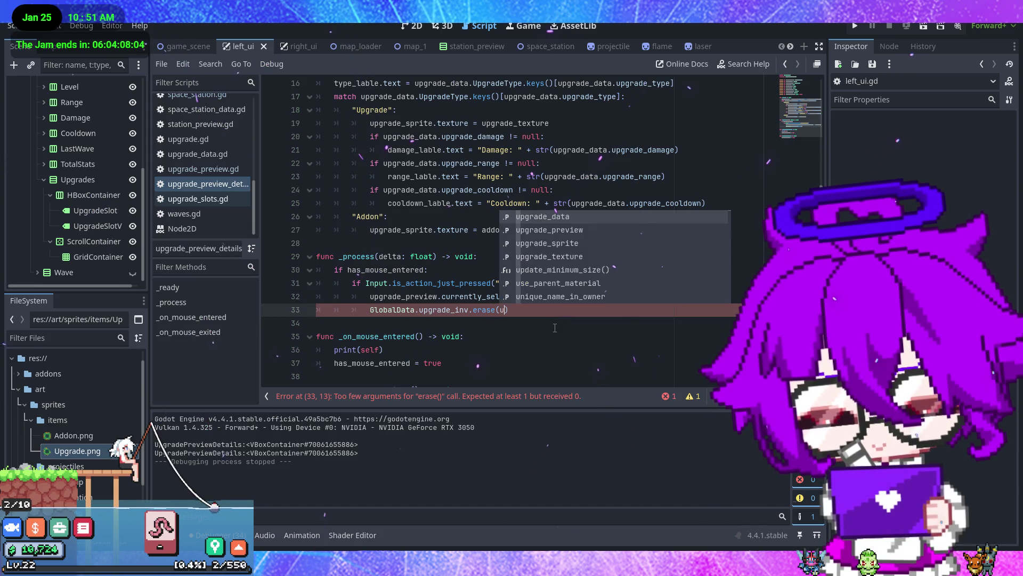
key("ctrl+s")
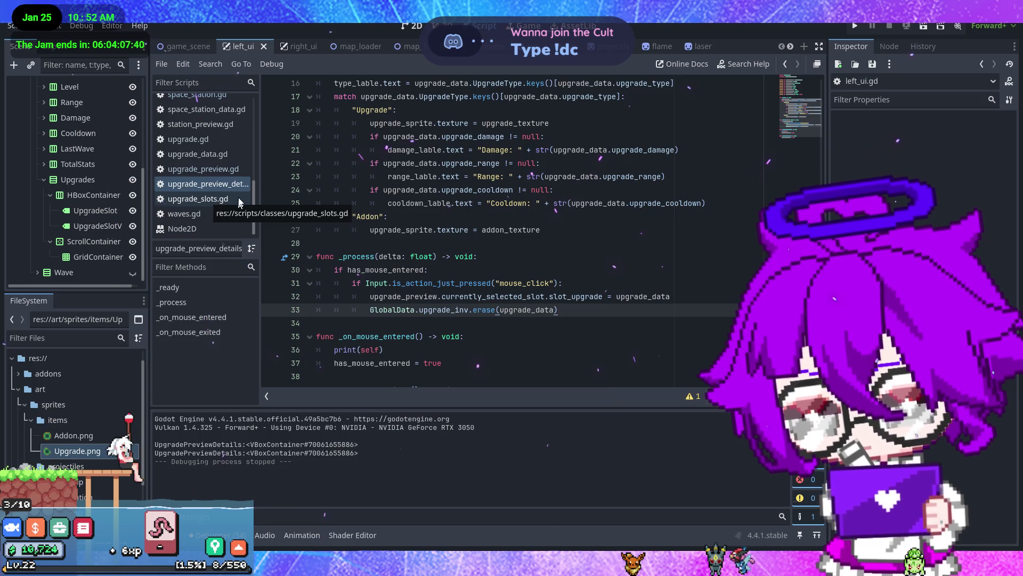
scroll(104, 140, "up", 5)
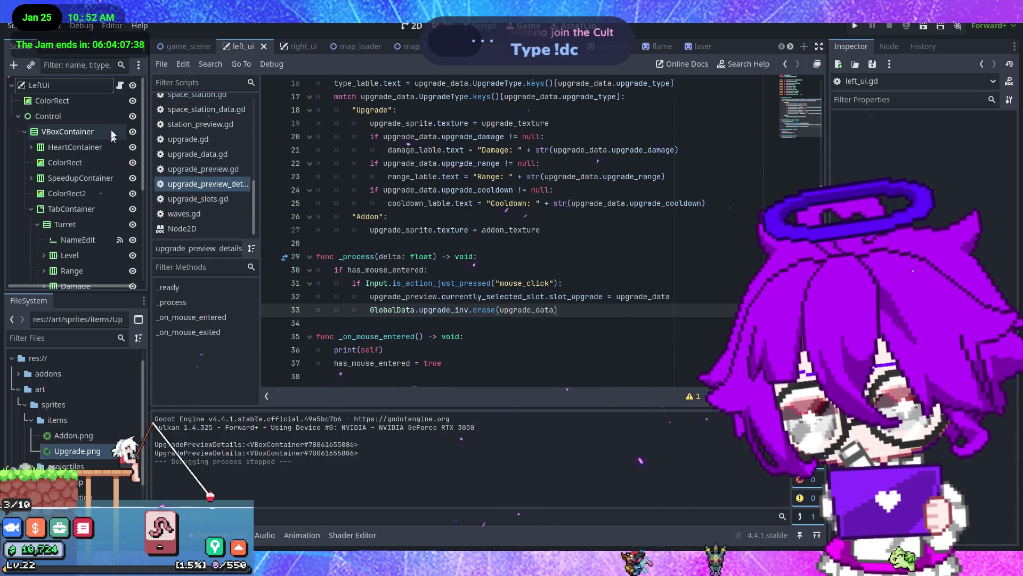
Step: Open left_ui.gd at empty_UI, add and remove blank lines after line 67, then save
left_click(120, 85)
scroll(428, 281, "down", 3)
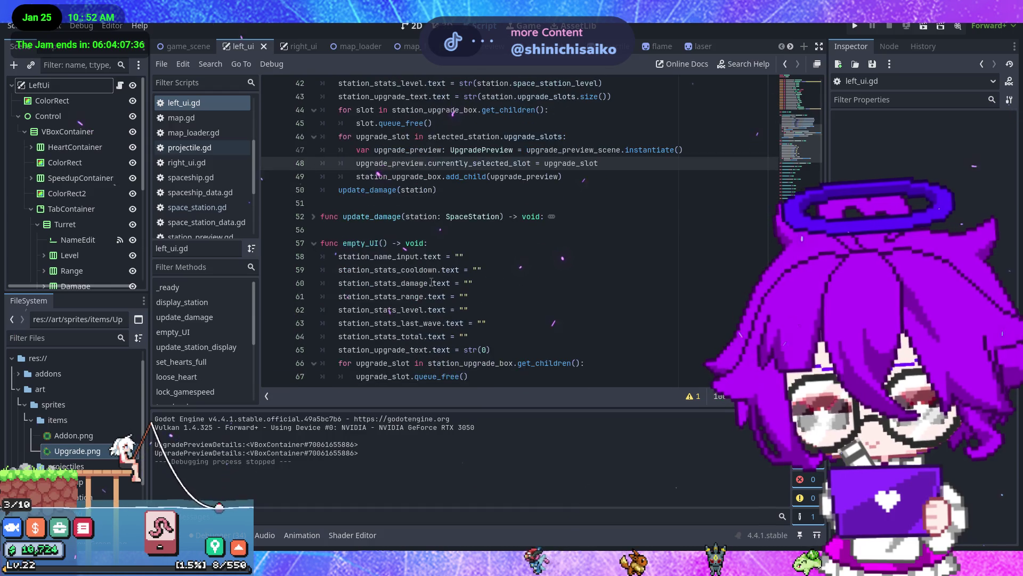
scroll(428, 282, "down", 1)
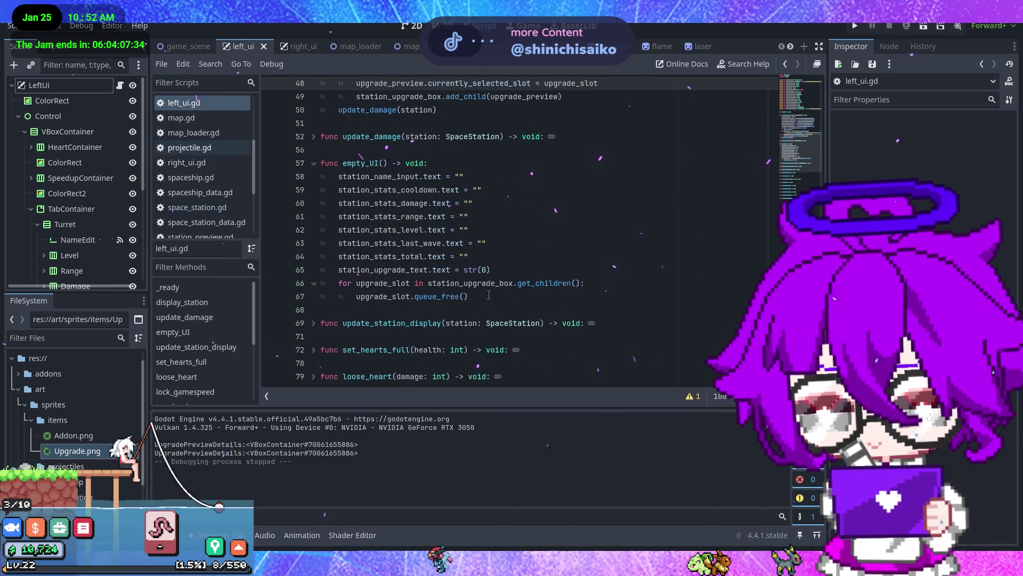
left_click(499, 299)
key("Return")
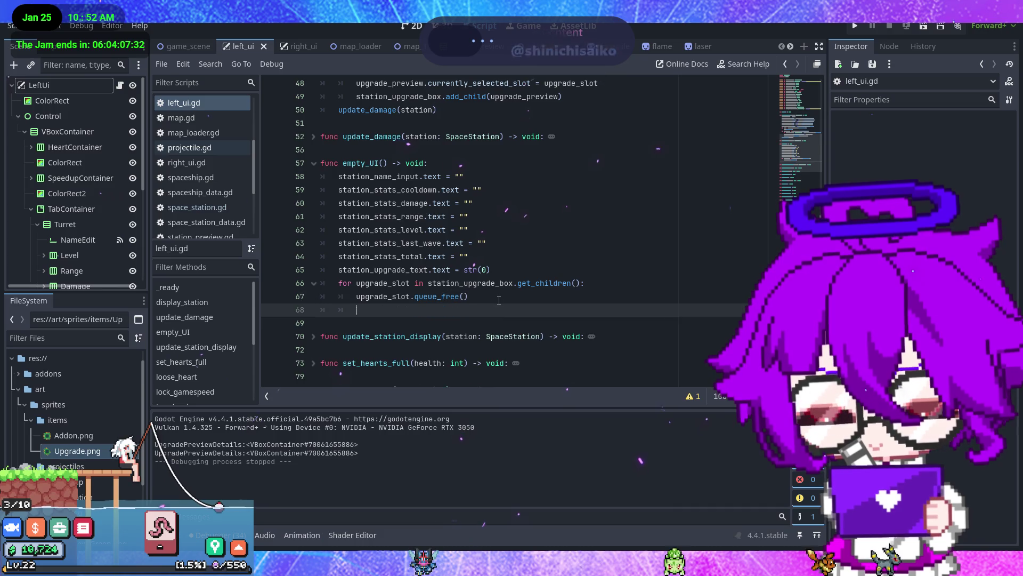
key("Return")
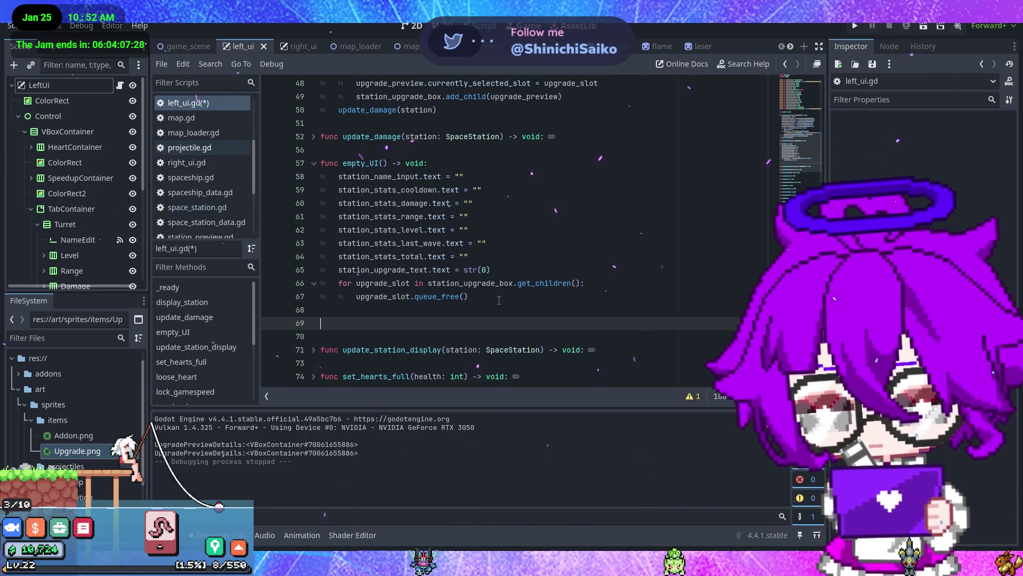
key("BackSpace")
key("BackSpace")
key("ctrl+s")
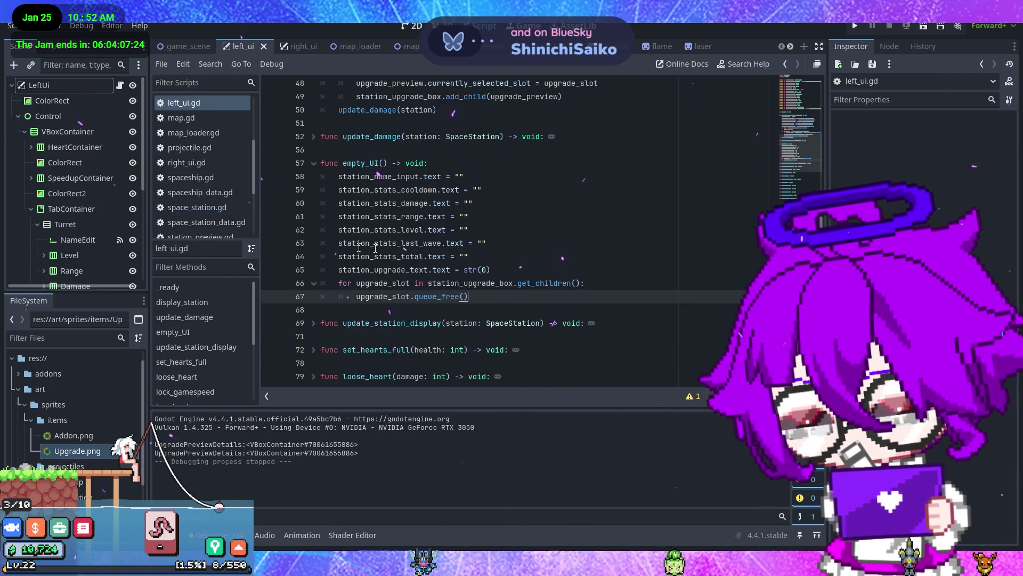
Step: Scroll further down left_ui.gd and return to the left_ui scene's 2D view
scroll(518, 294, "down", 1)
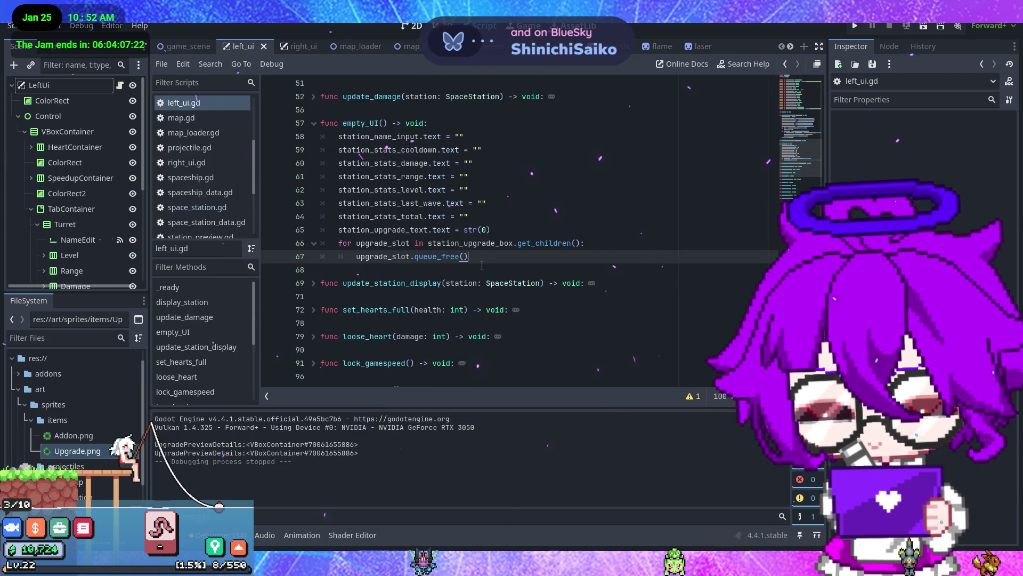
scroll(104, 178, "down", 4)
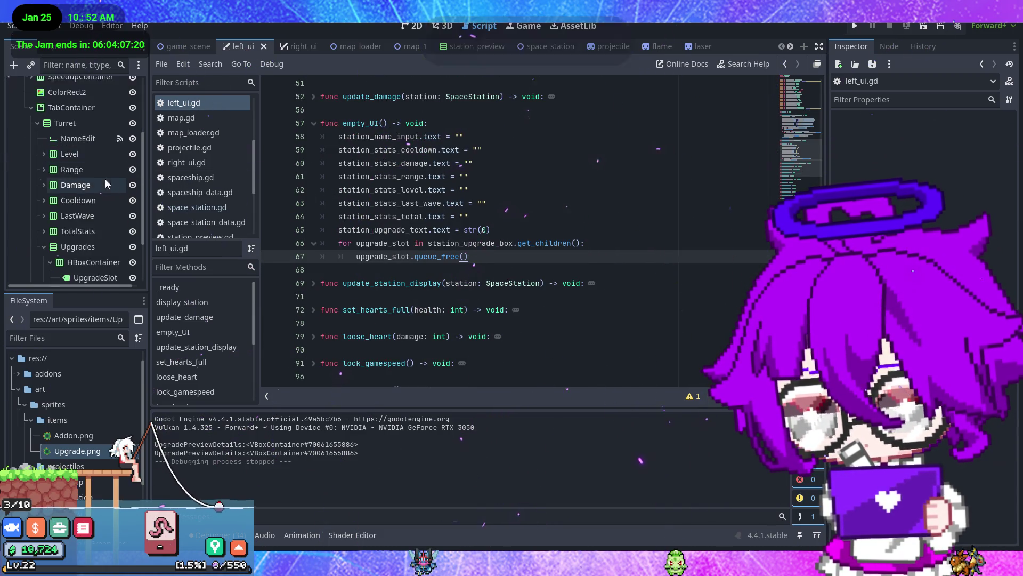
left_click(424, 27)
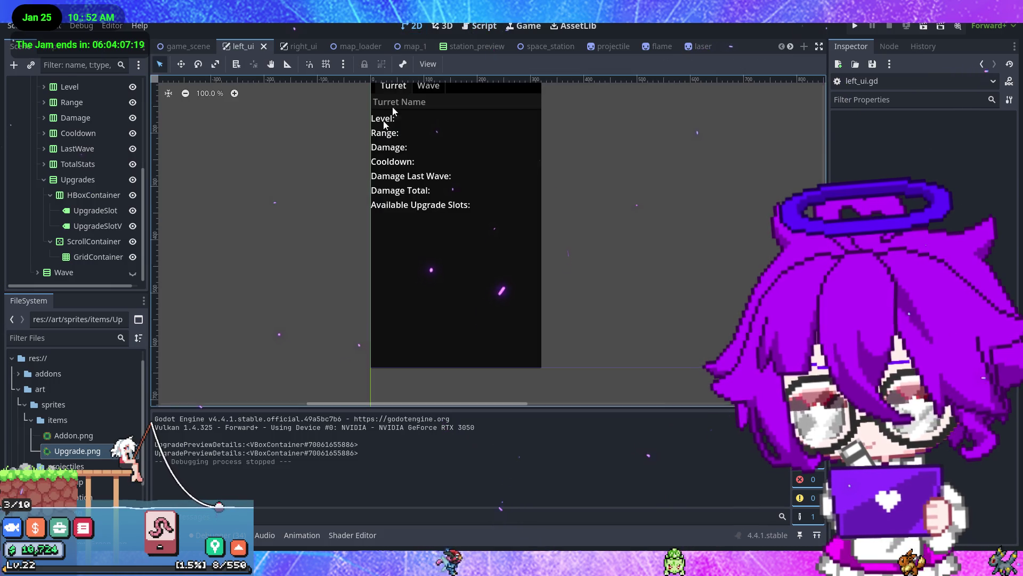
Step: Select the GridContainer node, then bring up the upgrade_preview scene from the scene tabs
left_click(98, 258)
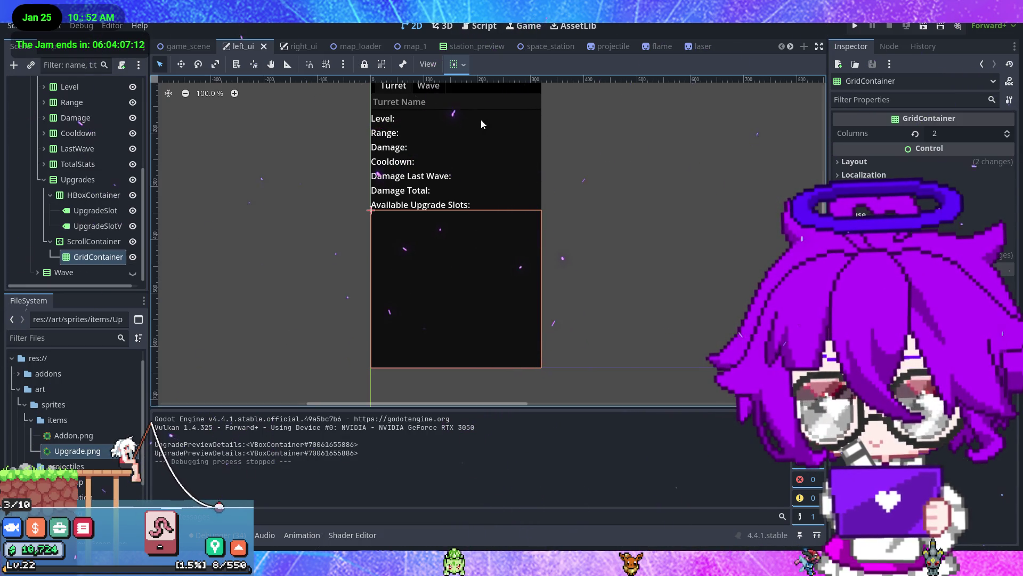
left_click(792, 48)
left_click(791, 48)
left_click(792, 48)
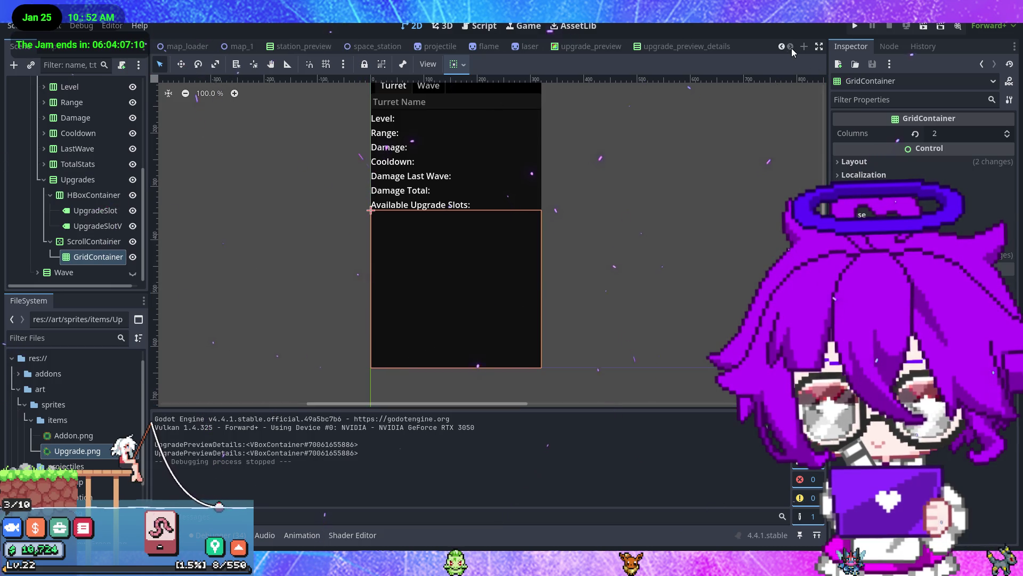
left_click(583, 48)
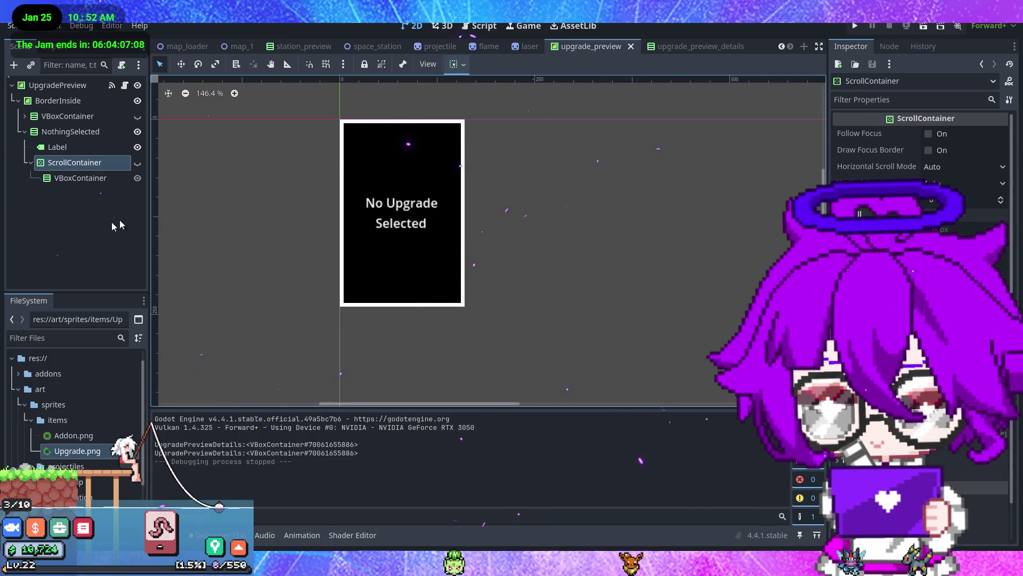
Step: Read through upgrade_preview.gd with _process unfolded, then open upgrade_preview_details.gd
left_click(124, 85)
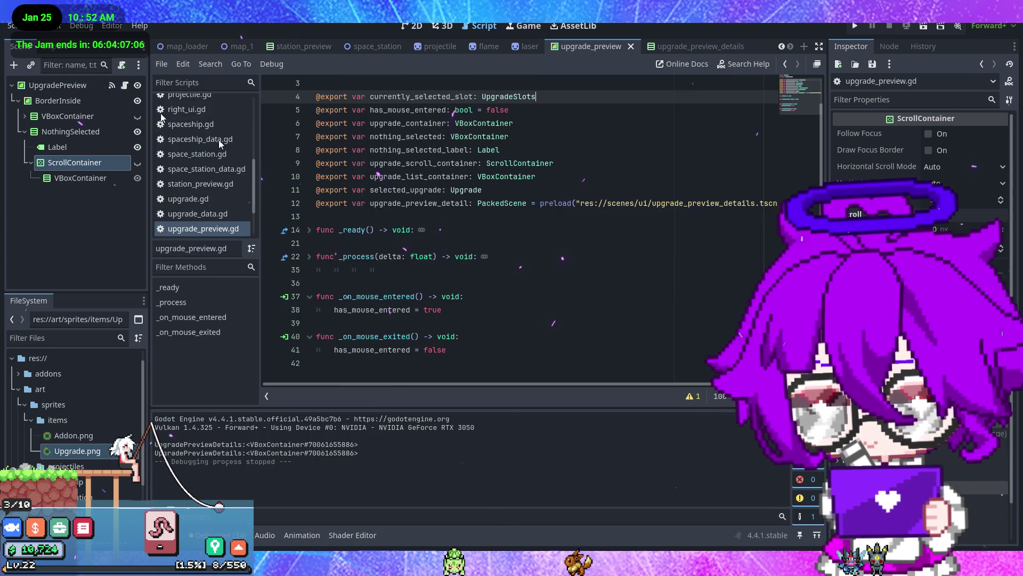
triple_click(330, 266)
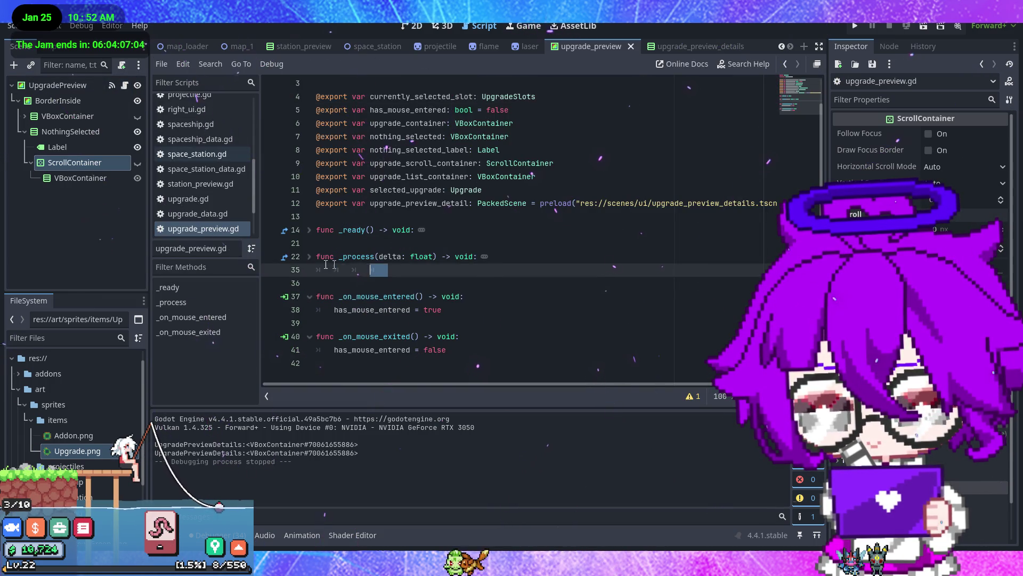
key("BackSpace")
key("BackSpace")
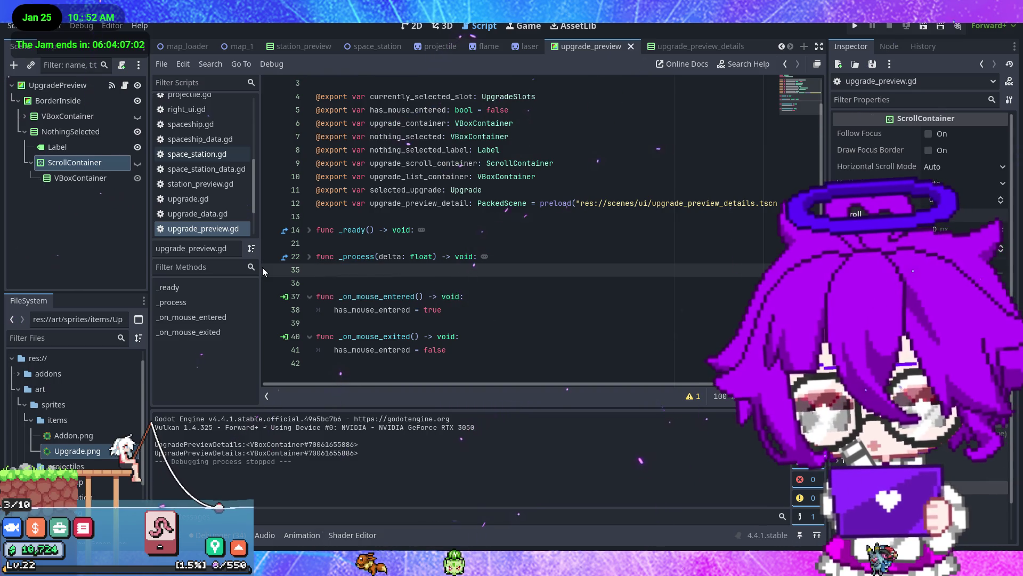
scroll(322, 281, "down", 2)
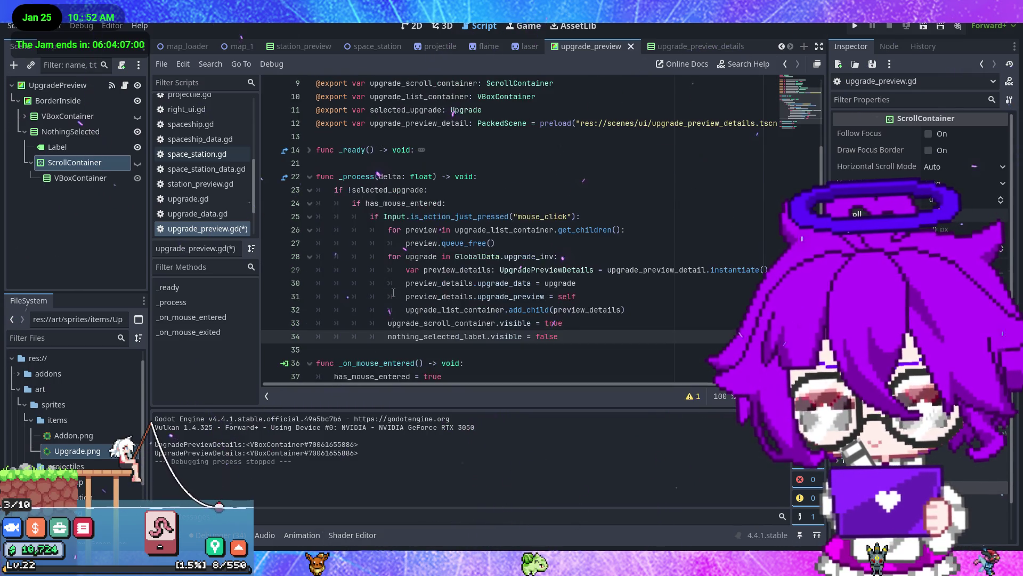
scroll(393, 293, "up", 2)
mouse_move(394, 294)
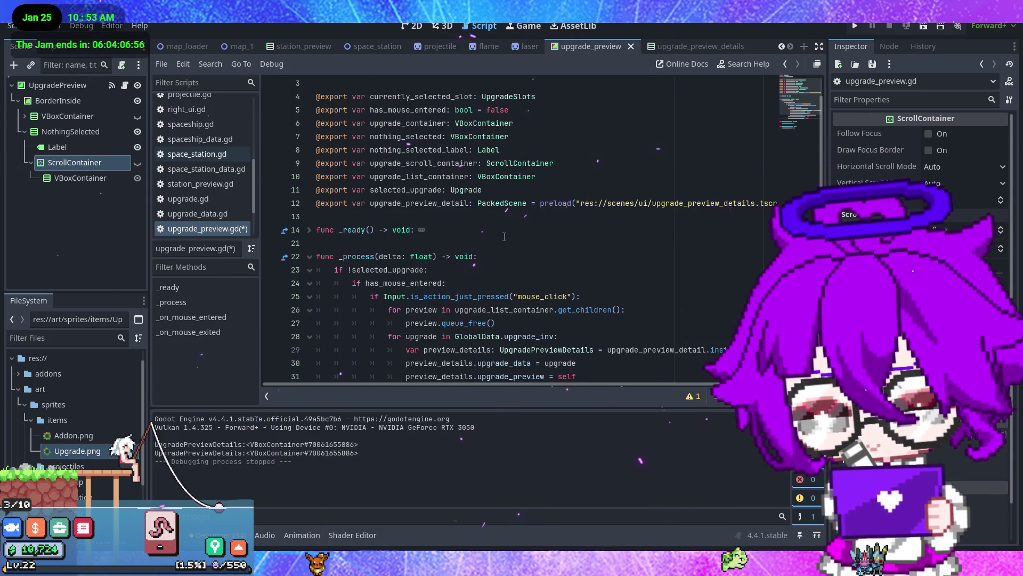
scroll(505, 236, "down", 1)
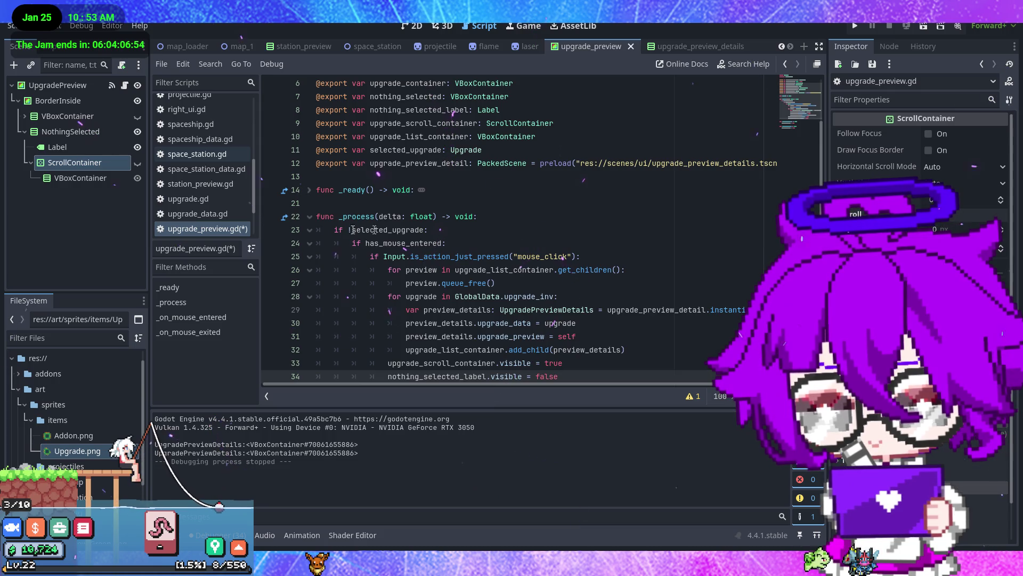
scroll(213, 222, "down", 3)
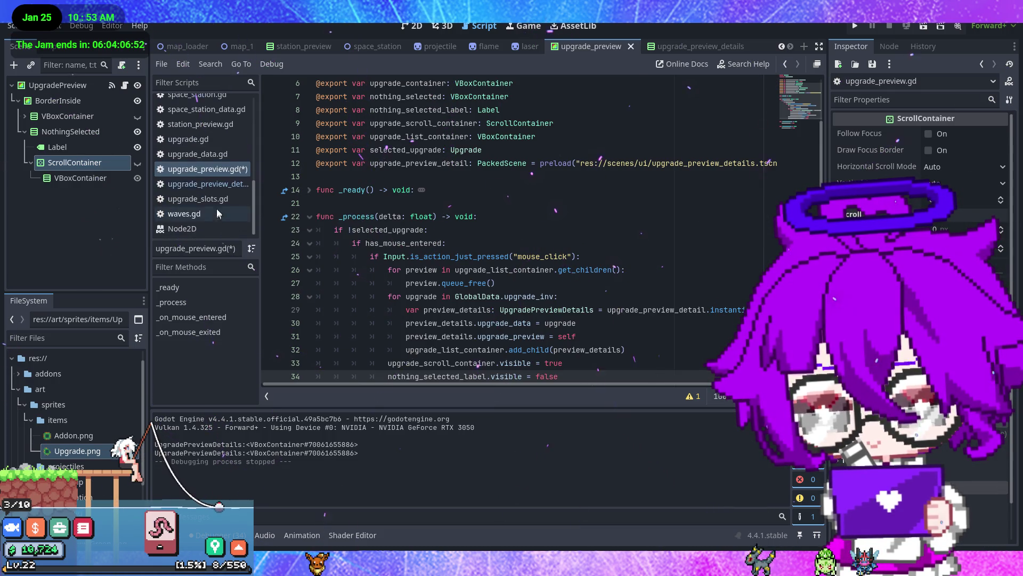
left_click(217, 209)
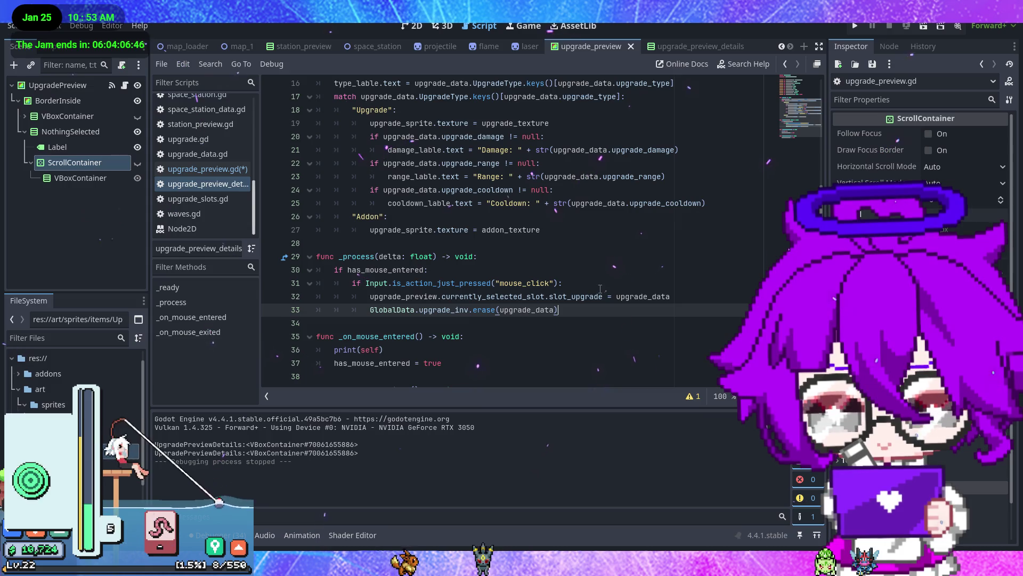
Step: Add 'upgrade_preview.selected_upgrade = upgrade_data' after line 32 using autocomplete, and save the script
left_click(667, 298)
key("Return")
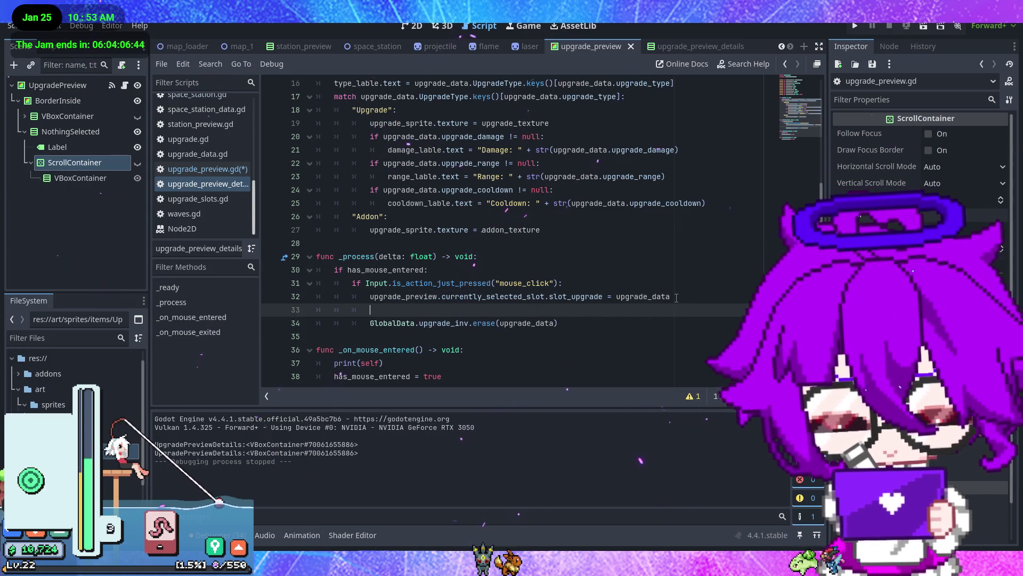
type("upg")
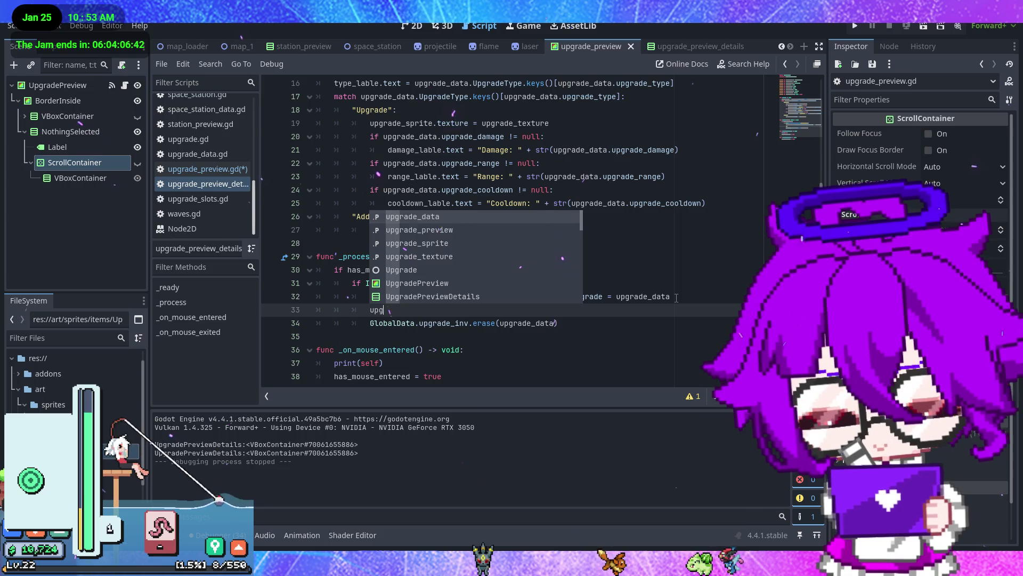
key("Down")
key("Return")
type(".")
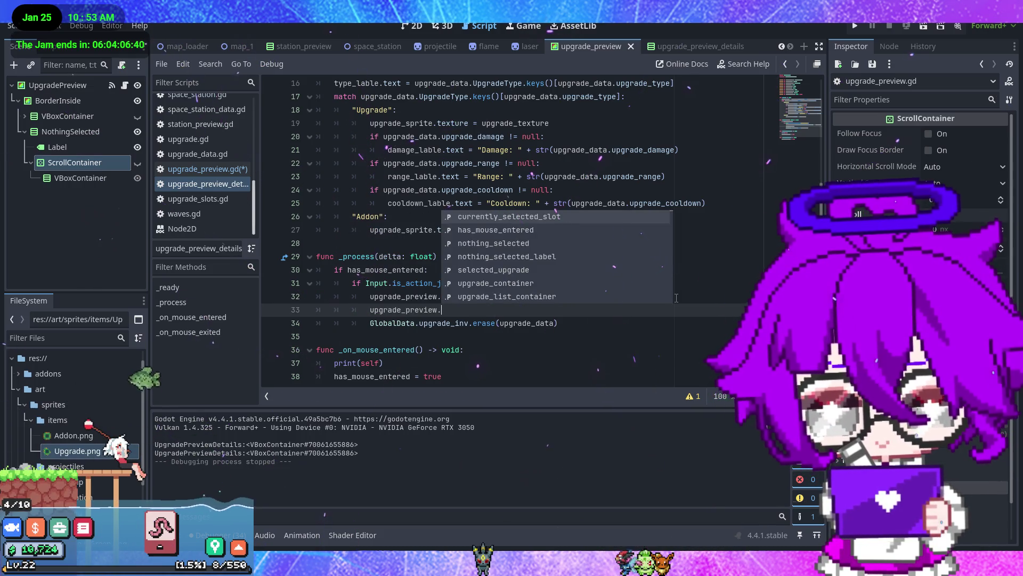
key("Down")
key("Down")
key("Down")
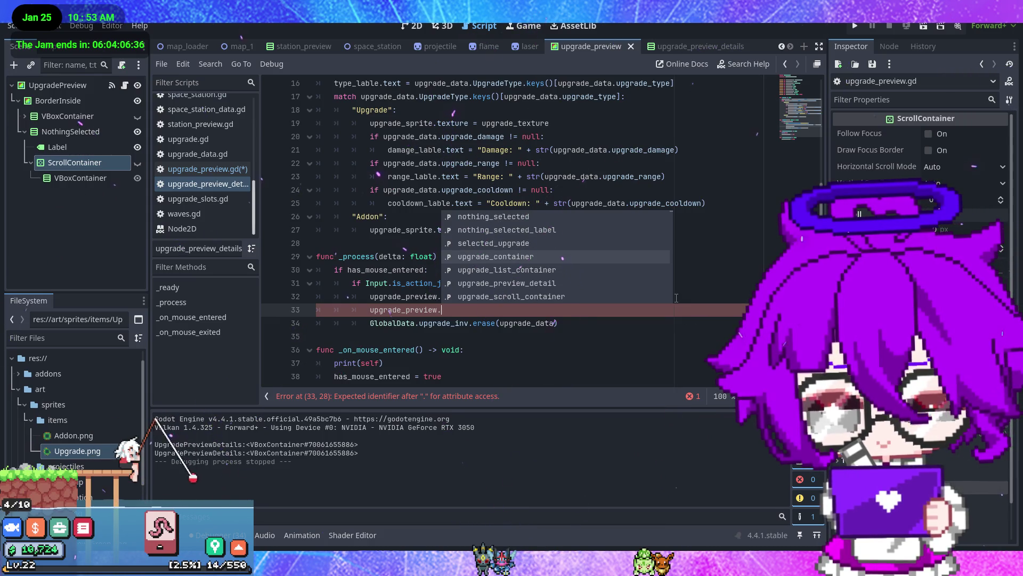
key("Up")
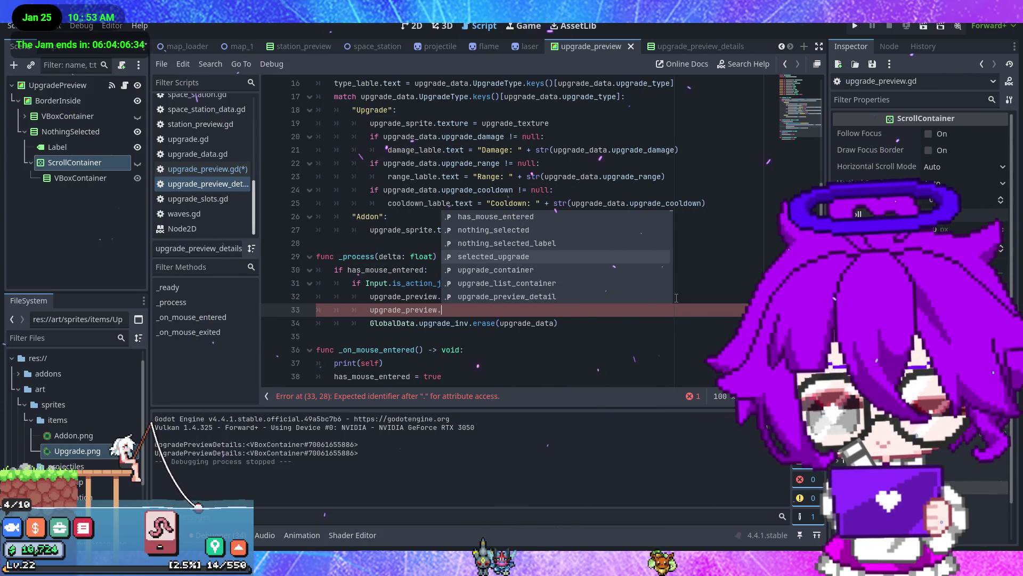
key("Return")
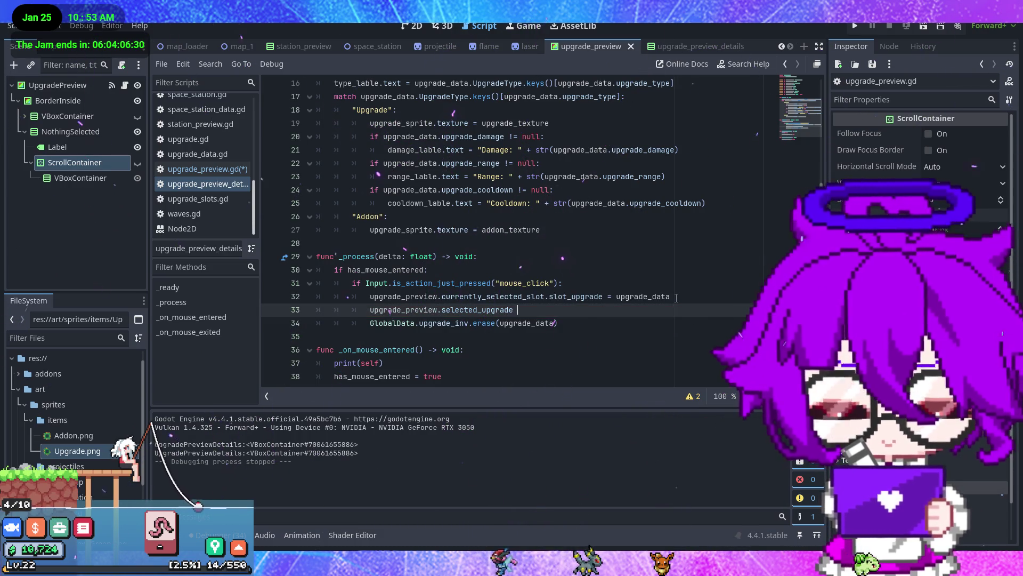
type("= upgra")
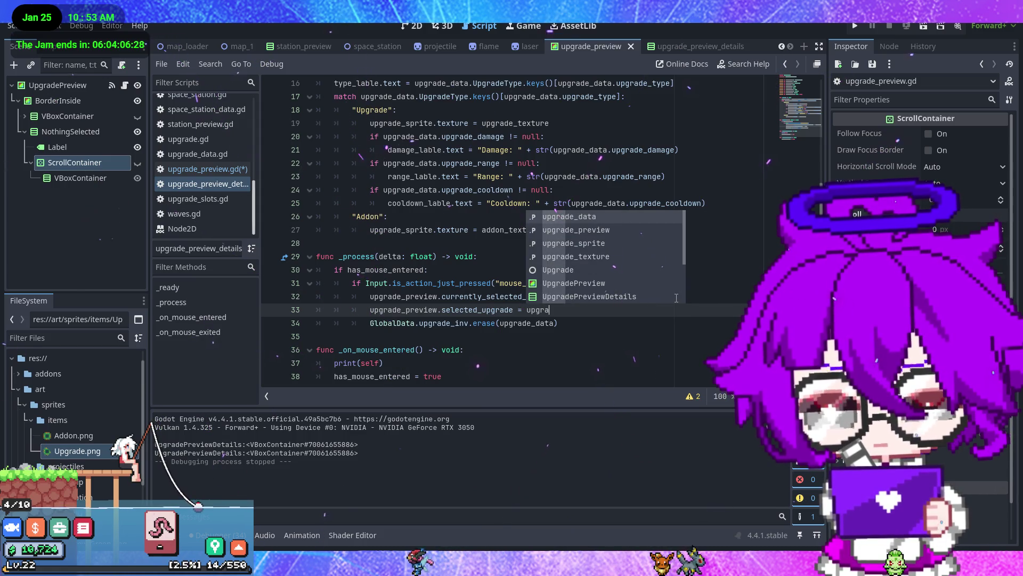
key("Return")
key("ctrl+s")
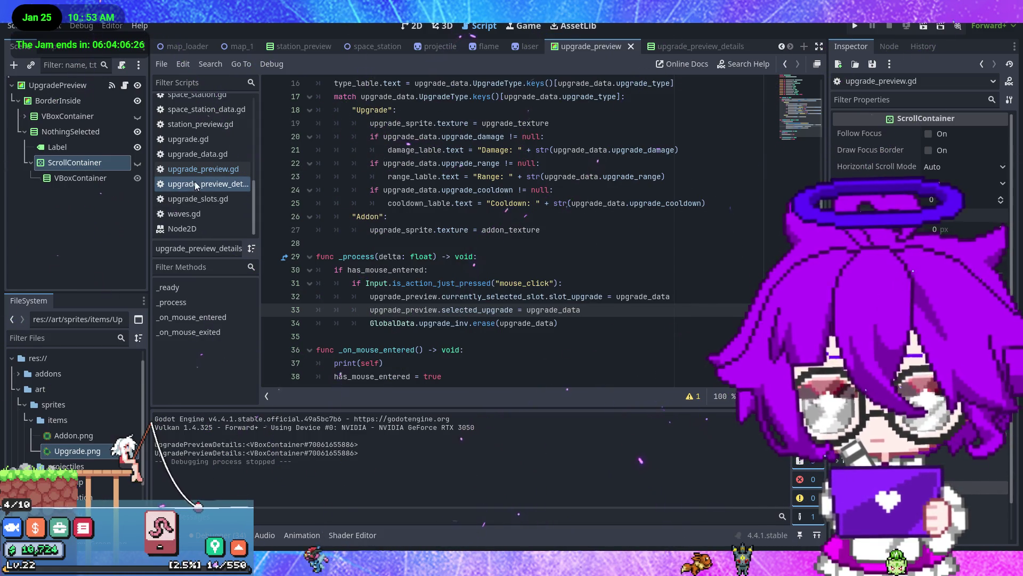
Step: Review lines 24–34 of upgrade_preview.gd, then run the game to test the change
left_click(203, 169)
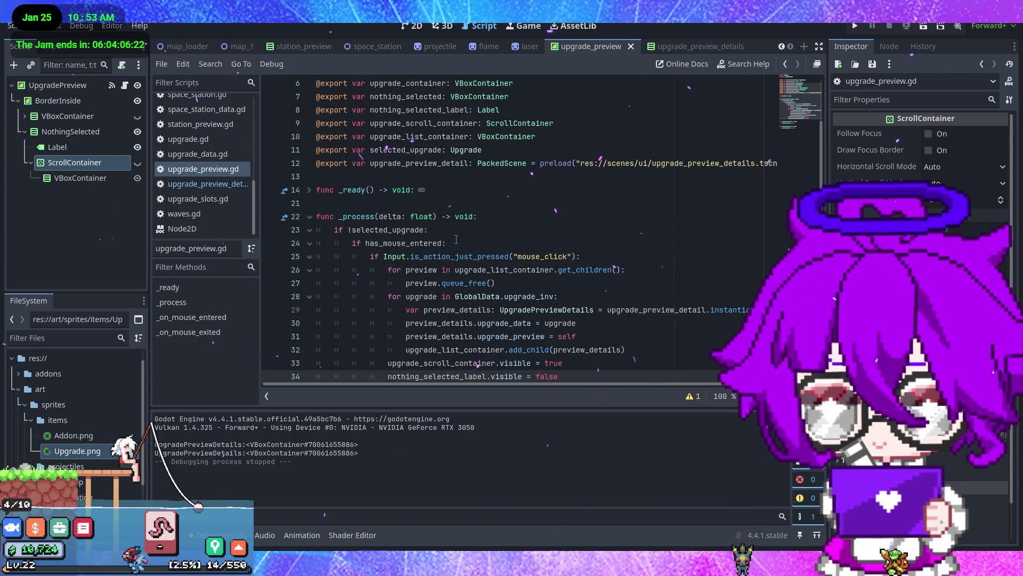
scroll(439, 230, "down", 2)
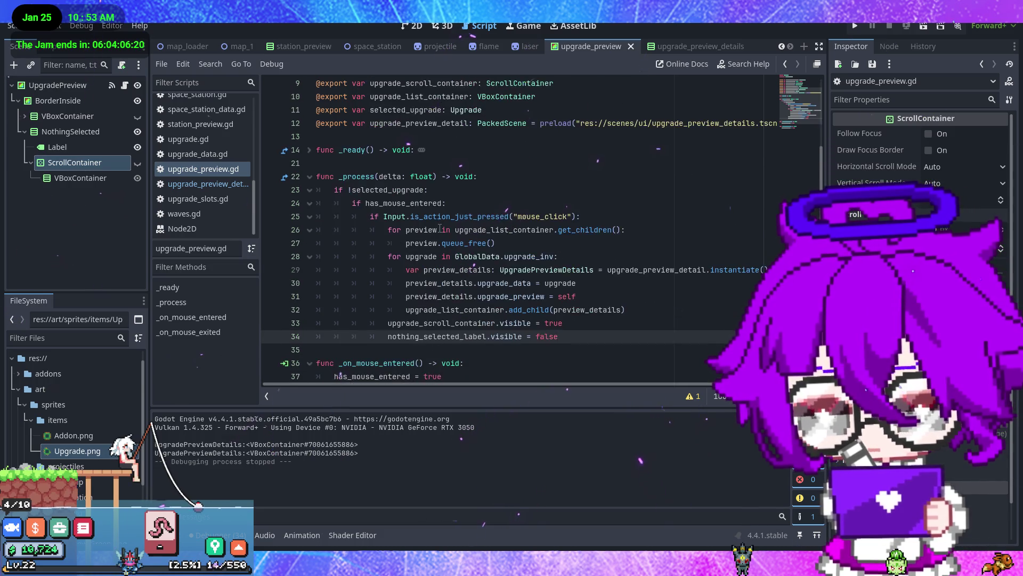
mouse_move(594, 301)
left_mouse_down()
mouse_move(565, 269)
mouse_move(334, 161)
left_mouse_up()
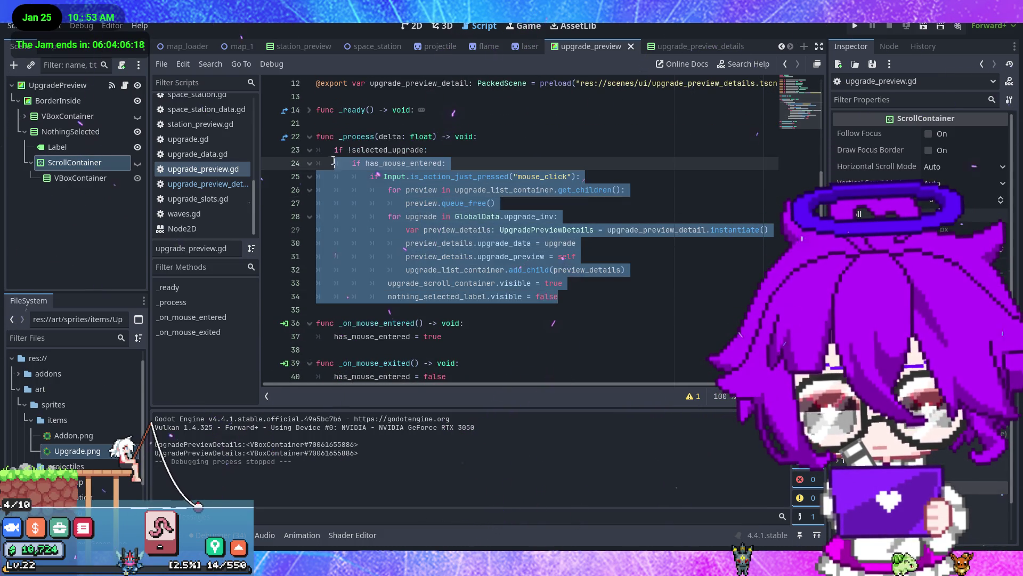
left_click(535, 177)
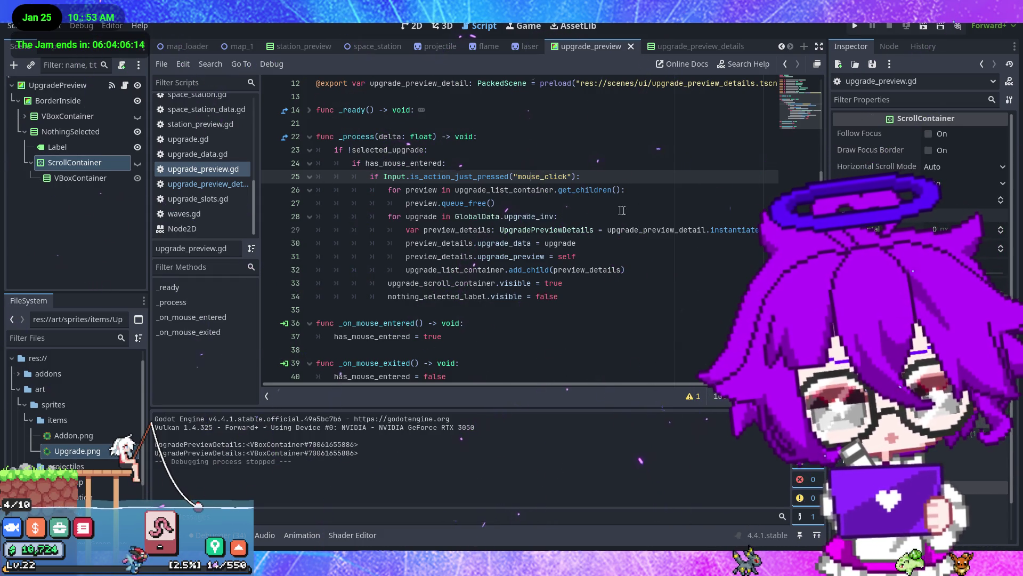
scroll(621, 210, "up", 1)
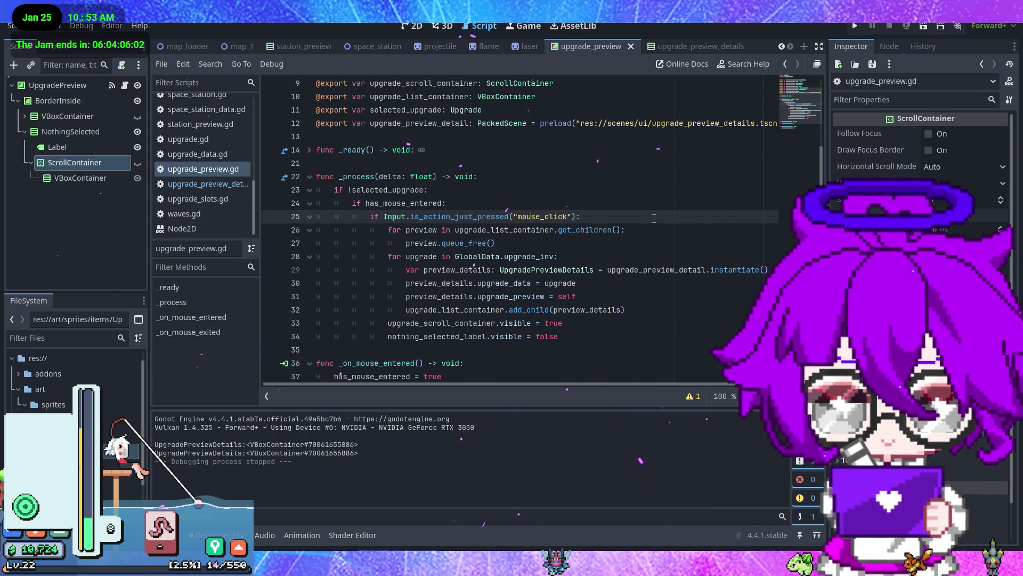
left_click(855, 28)
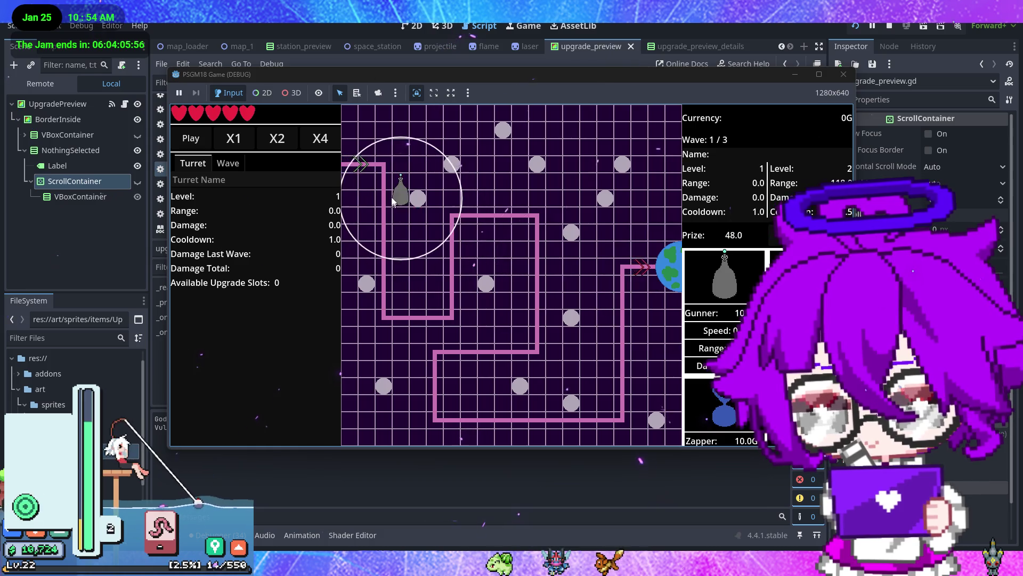
left_click(399, 178)
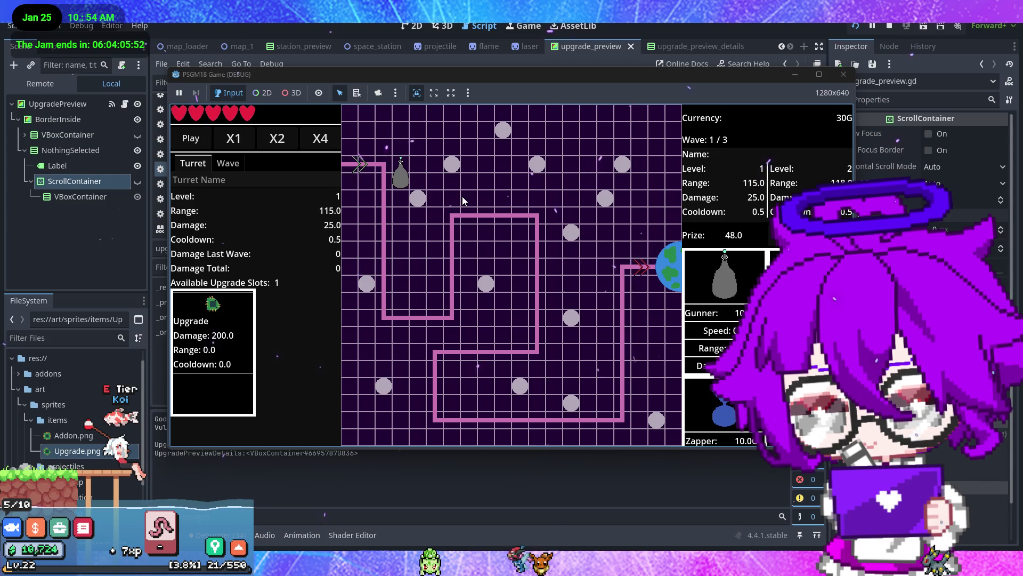
left_click(446, 194)
left_click(228, 356)
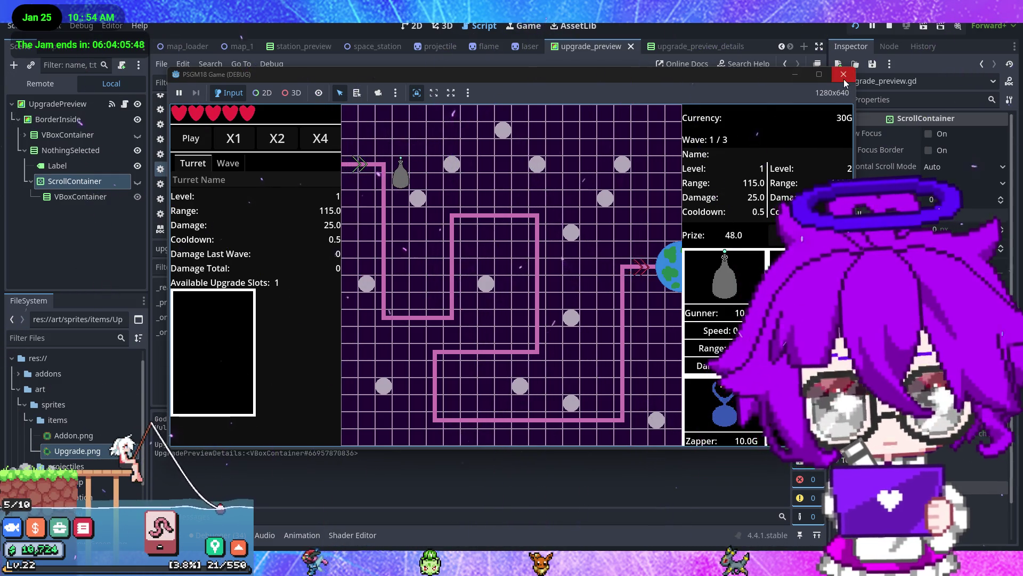
left_click(844, 75)
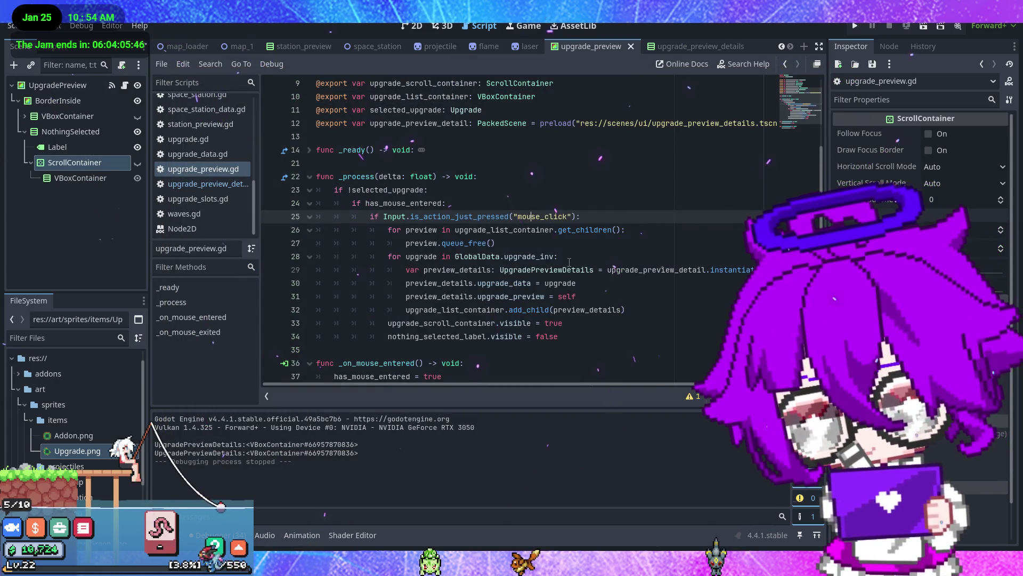
Step: Unfold _ready in upgrade_preview.gd, select the Label node, and show the scene in 2D
left_click(310, 151)
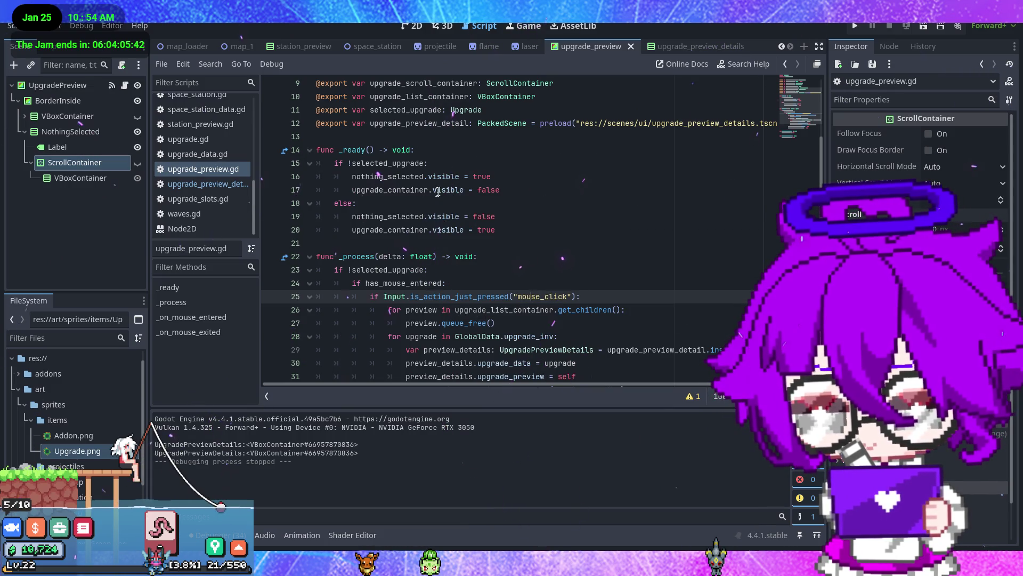
left_click(501, 207)
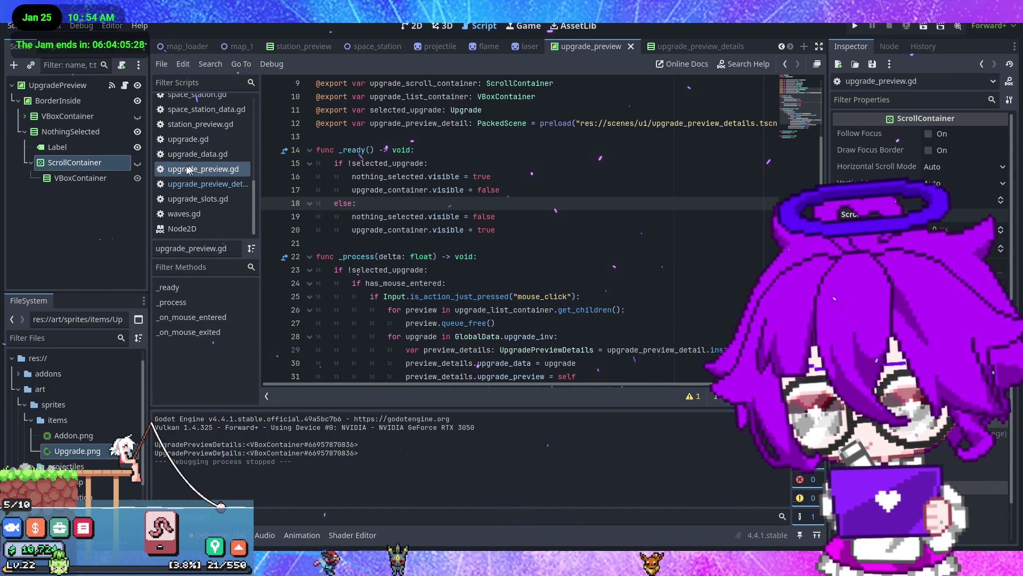
left_click(99, 151)
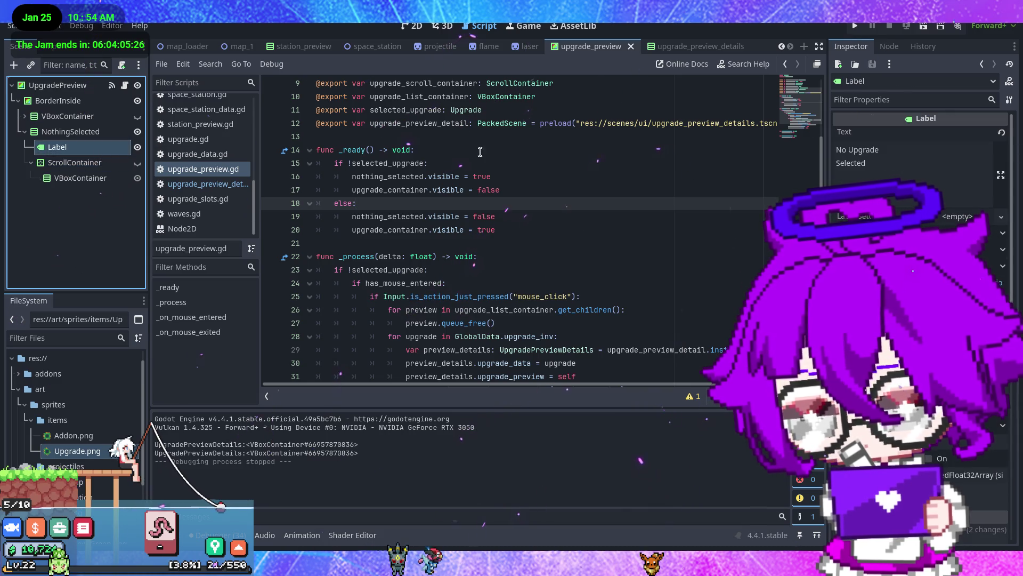
key("ctrl+F1")
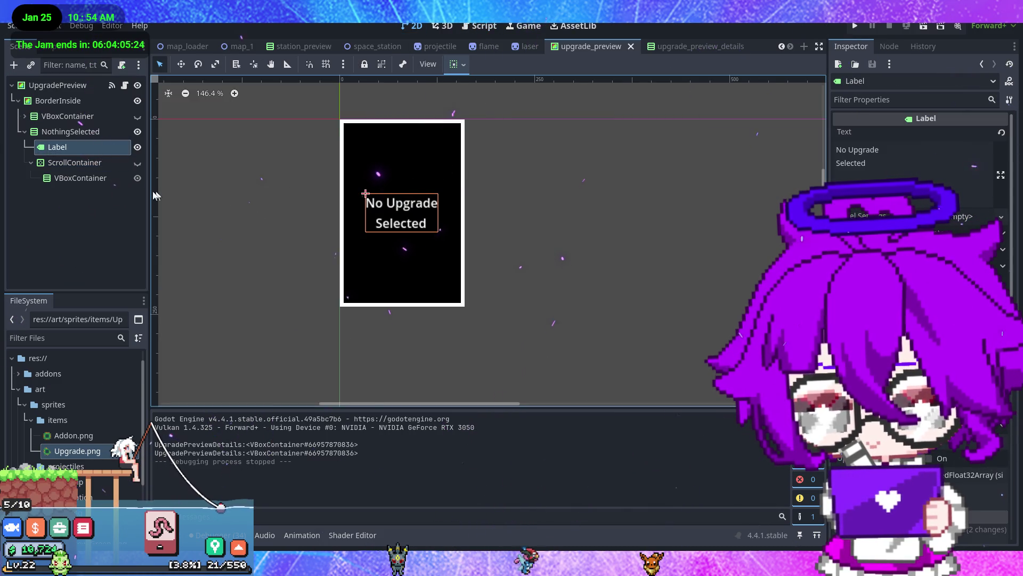
Step: Toggle visibility of the Label, ScrollContainer, NothingSelected and details nodes to compare preview states
left_click(138, 147)
left_click(138, 147)
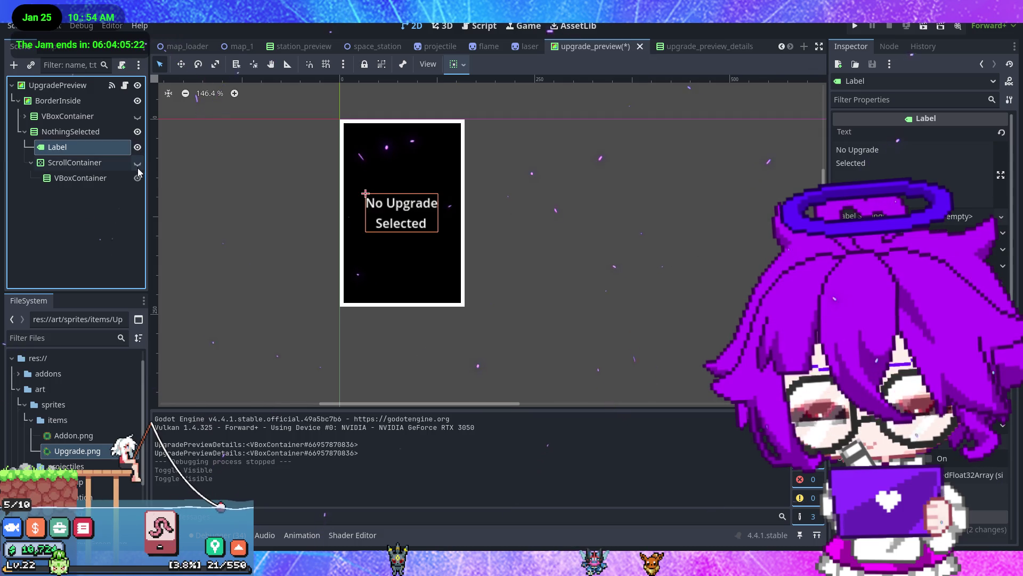
left_click(139, 167)
left_click(139, 167)
left_click(137, 147)
left_click(136, 166)
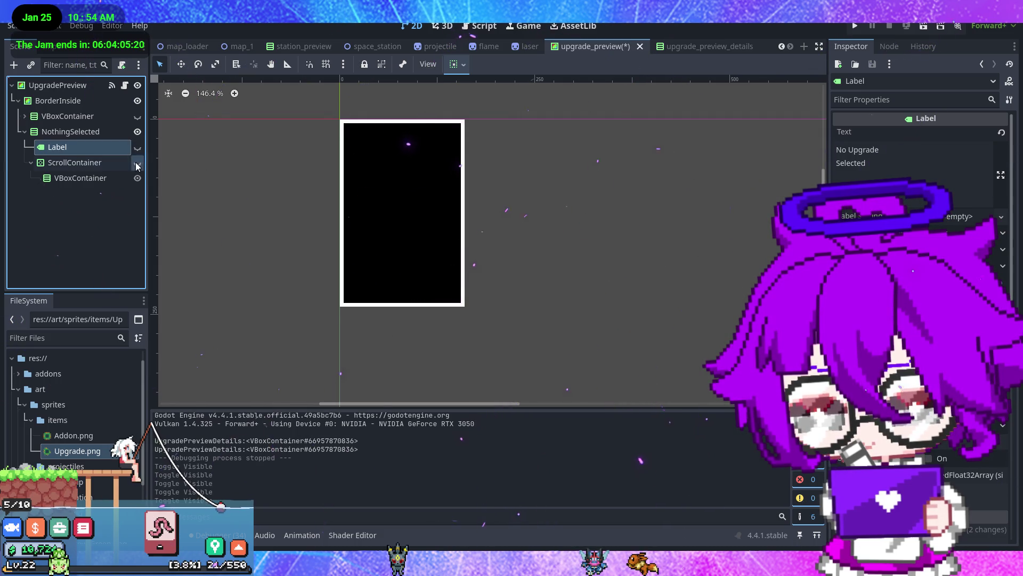
left_click(136, 166)
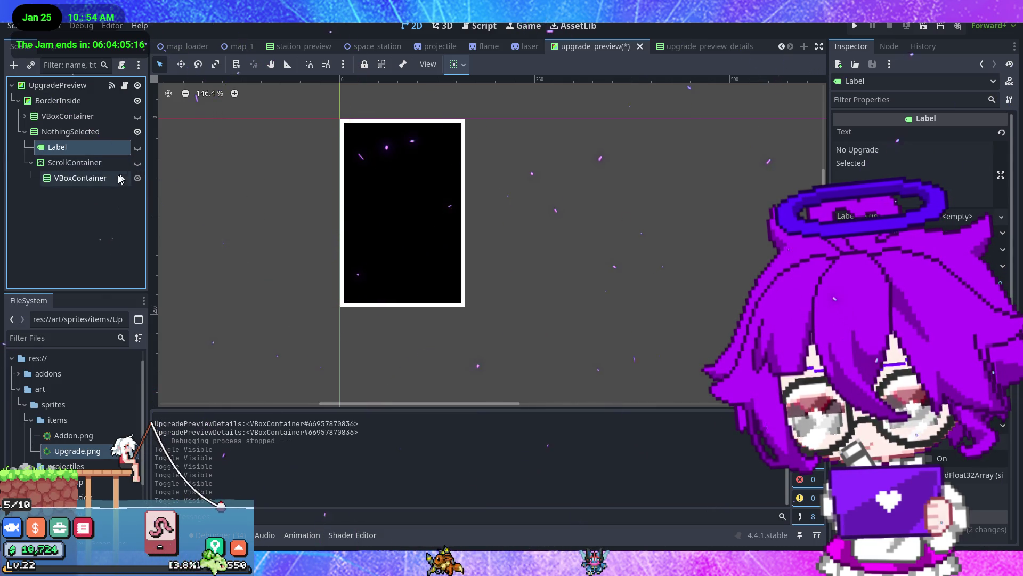
left_click(137, 131)
left_click(138, 116)
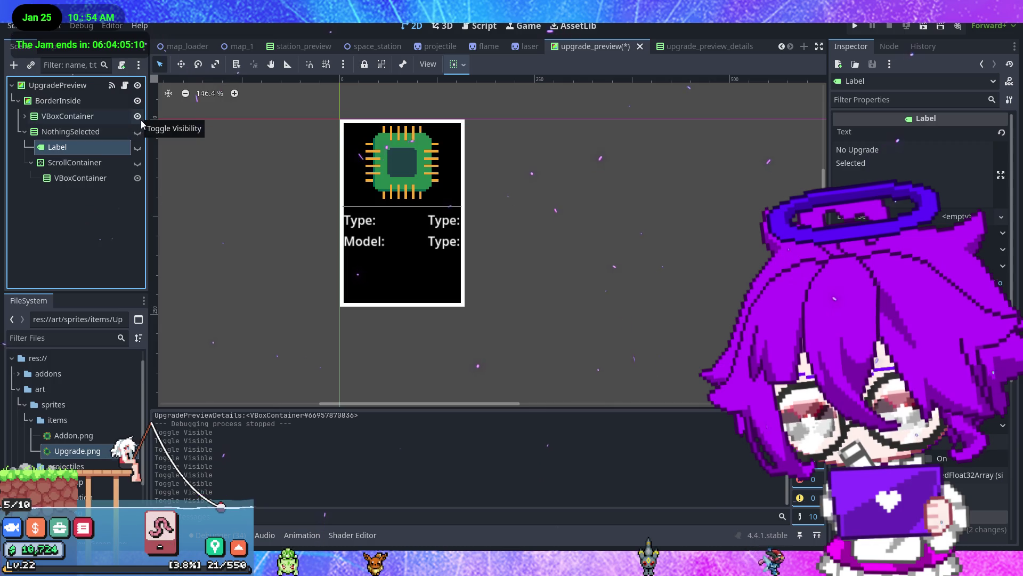
left_click(138, 117)
Step: Expand both VBoxContainers in the Scene dock, then open upgrade_preview.gd for editing
left_click(24, 116)
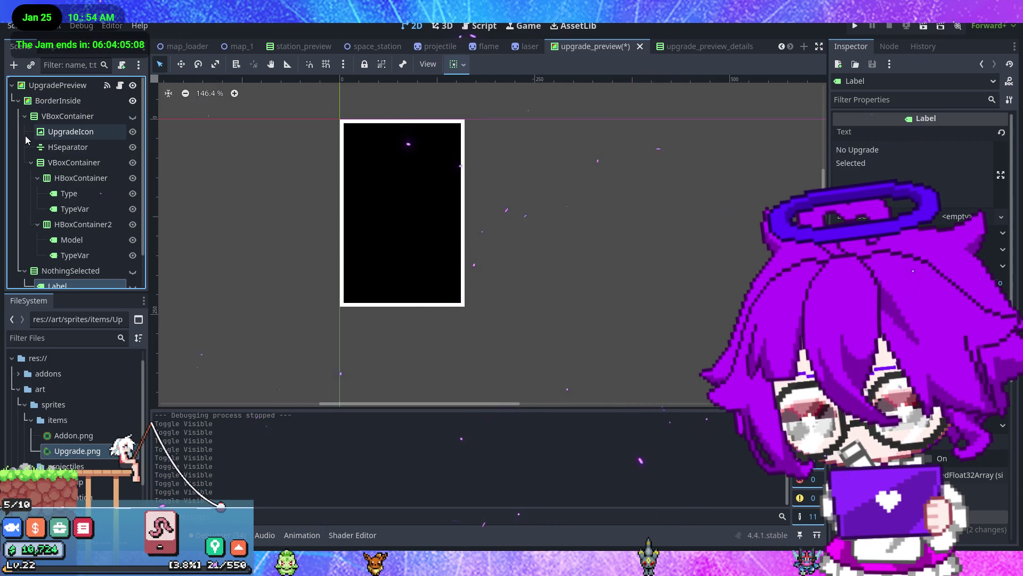
left_click(31, 136)
scroll(80, 213, "down", 2)
scroll(88, 225, "up", 2)
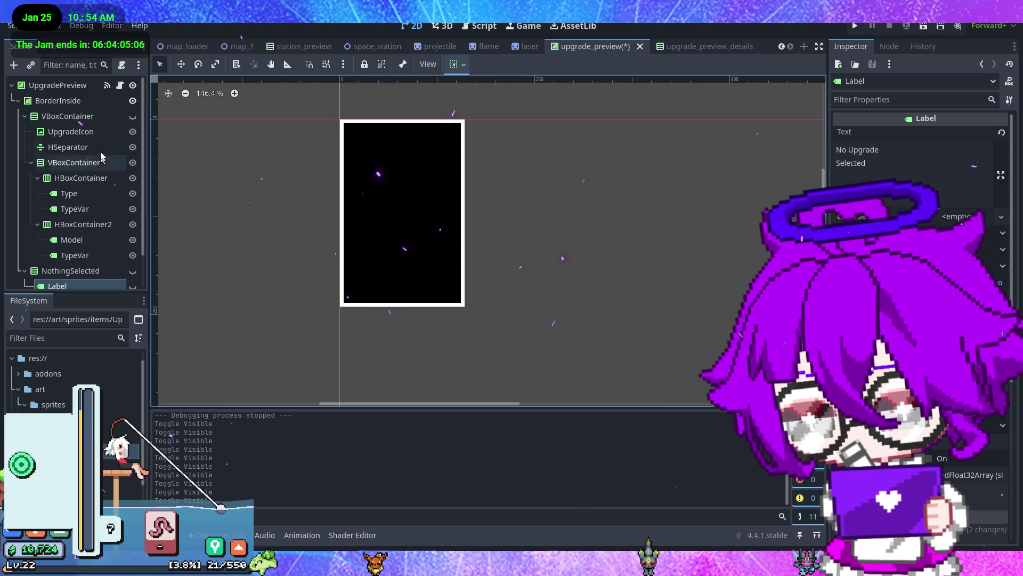
left_click(120, 85)
scroll(498, 248, "down", 1)
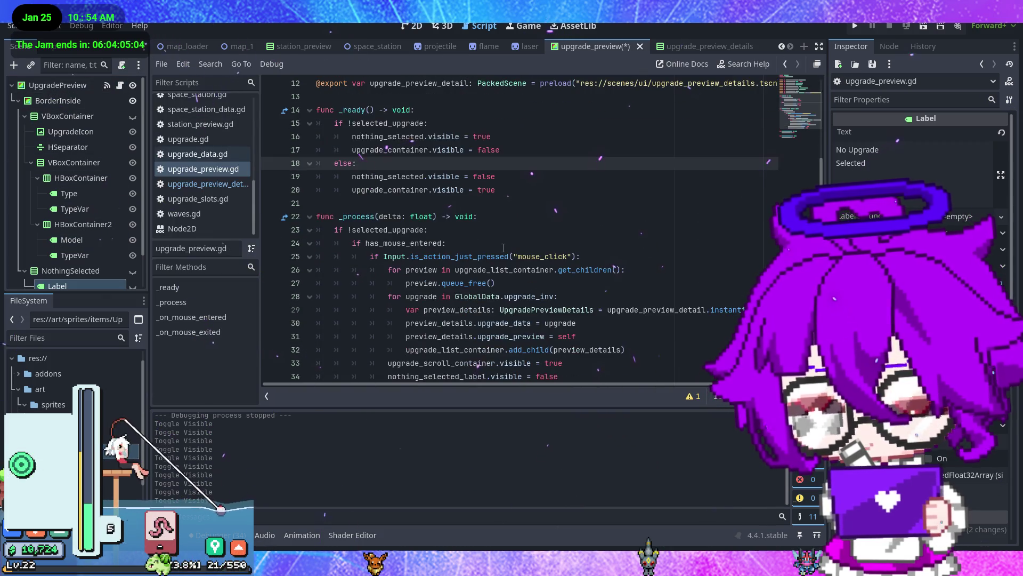
Step: Insert a blank indented line under else: in _ready, then go back to the 2D view
scroll(516, 245, "up", 1)
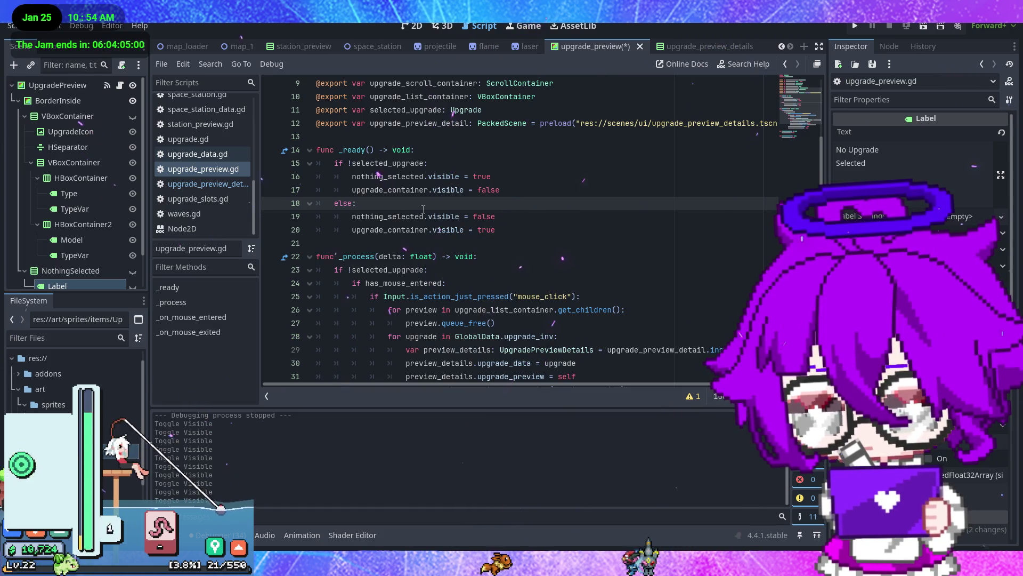
left_click(473, 218)
left_click(481, 230)
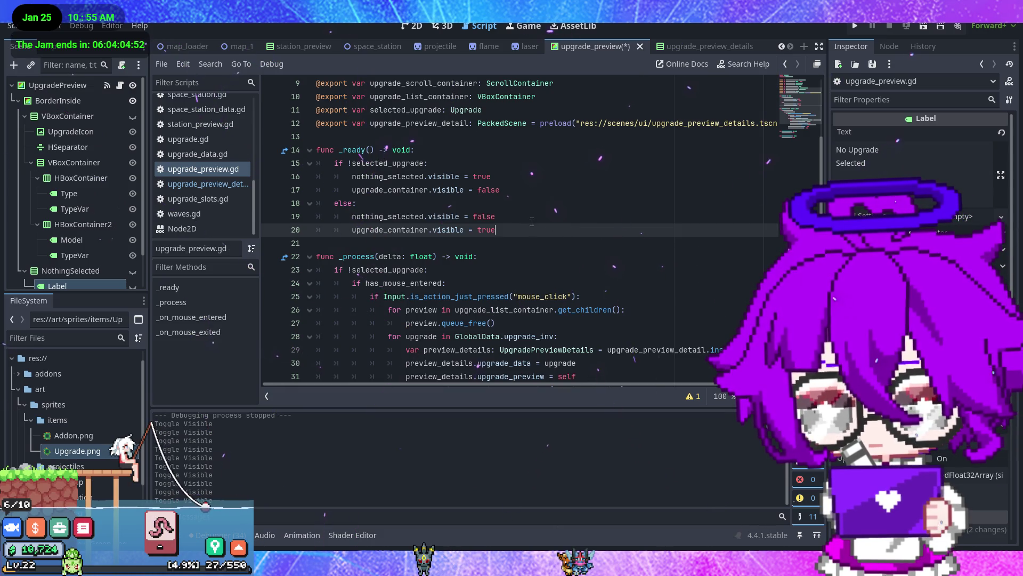
key("Up")
key("Up")
key("Return")
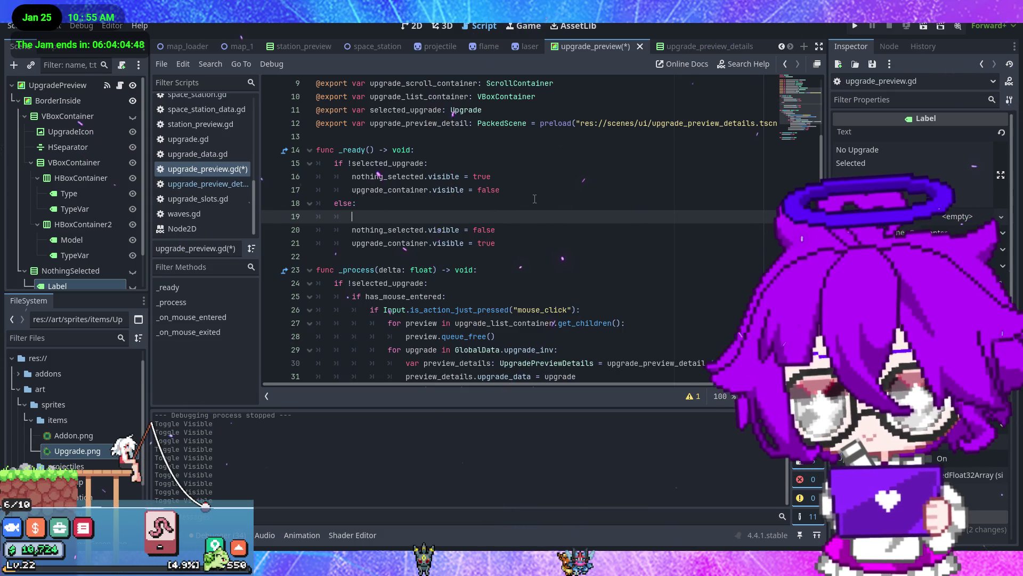
scroll(546, 202, "up", 1)
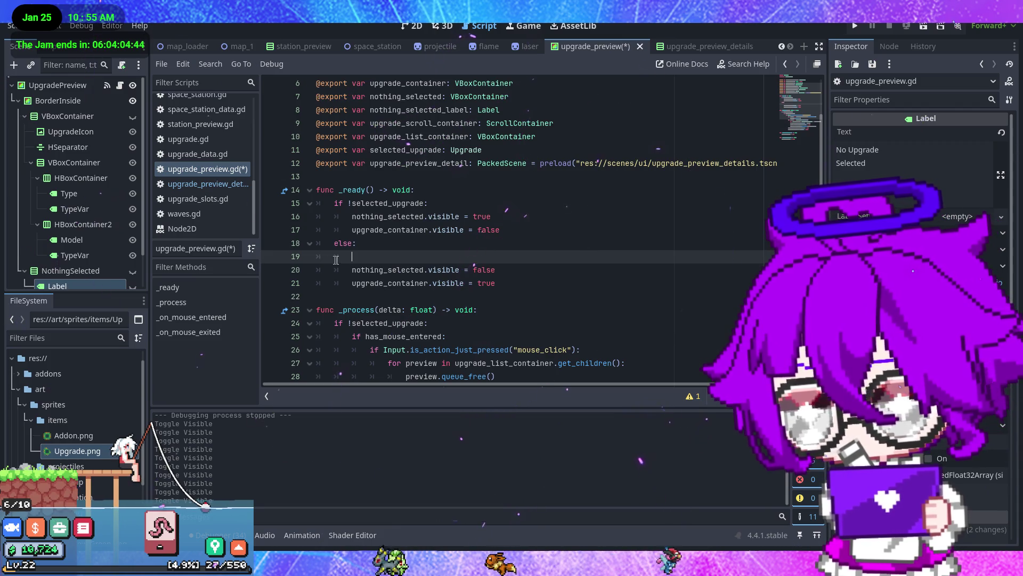
scroll(336, 259, "up", 1)
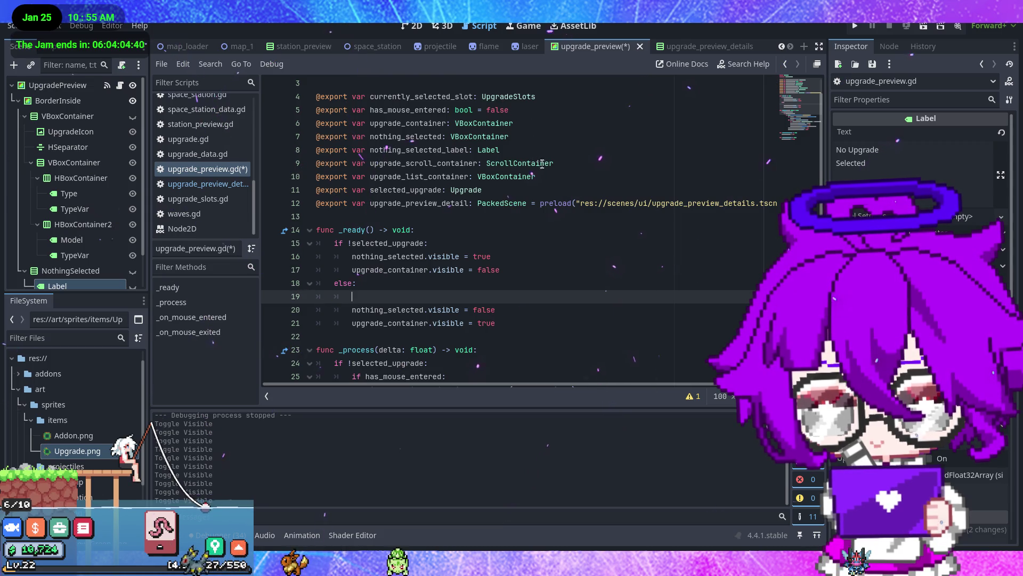
left_click(414, 26)
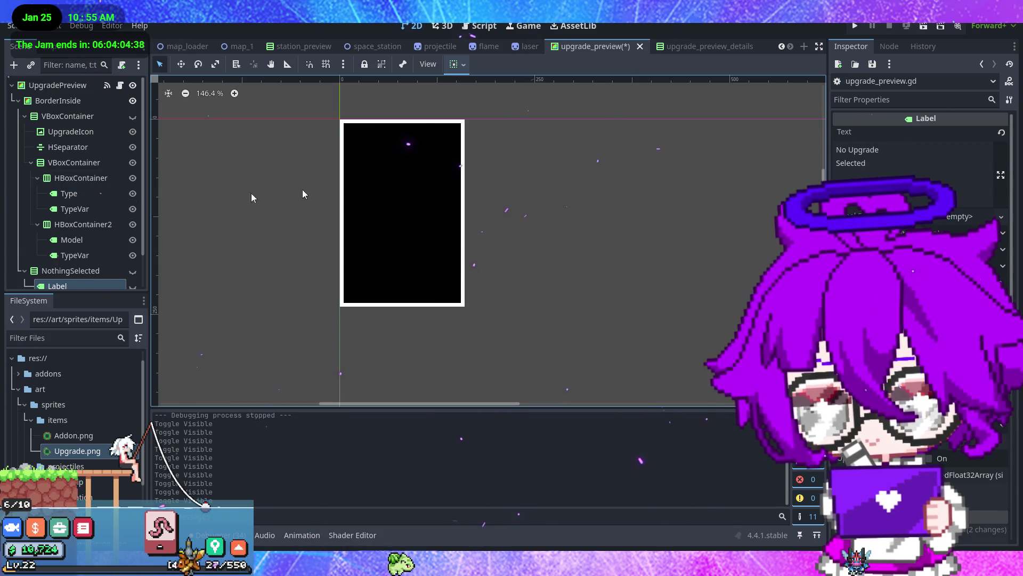
Step: Make the upgrade stats VBoxContainer visible, collapse NothingSelected, and select the Model label
left_click(132, 116)
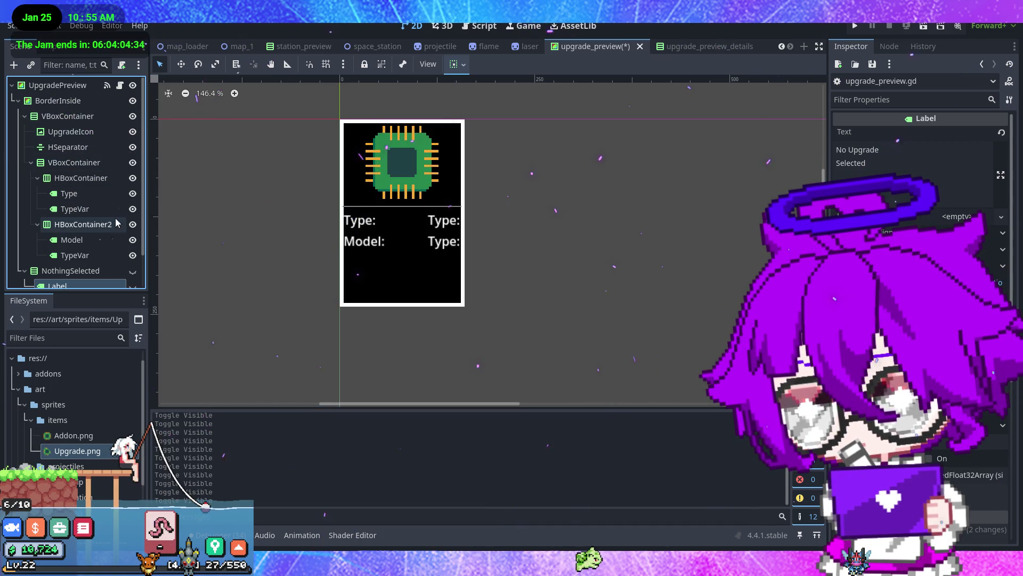
scroll(116, 223, "down", 2)
left_click(25, 231)
left_click(70, 243)
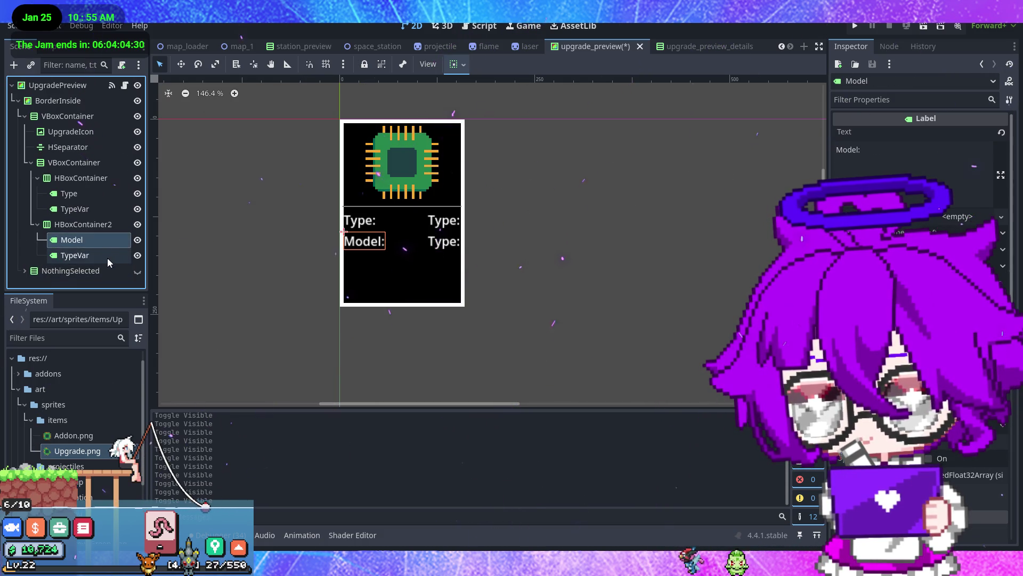
left_click(107, 258)
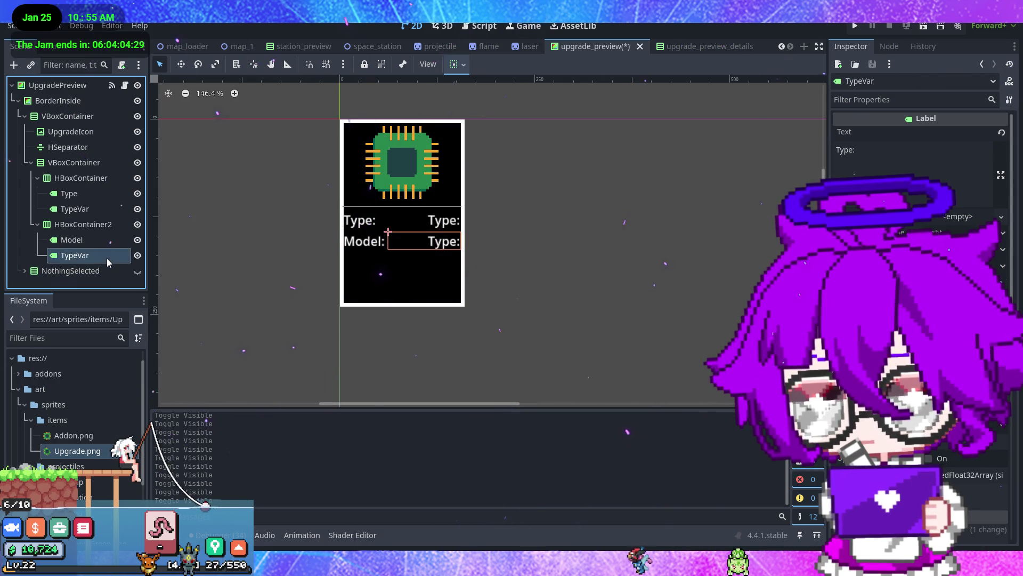
left_click(86, 241)
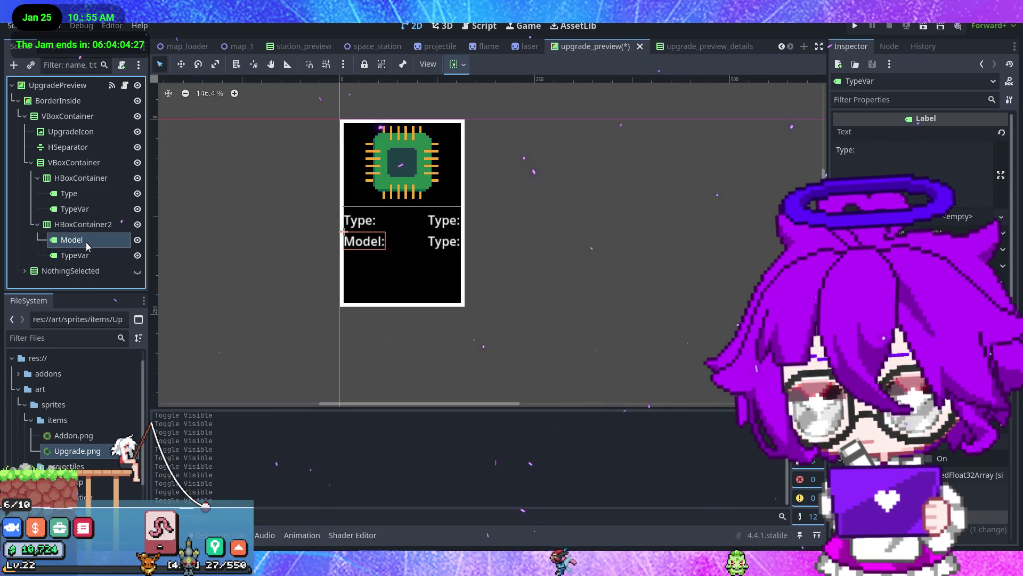
left_click(85, 202)
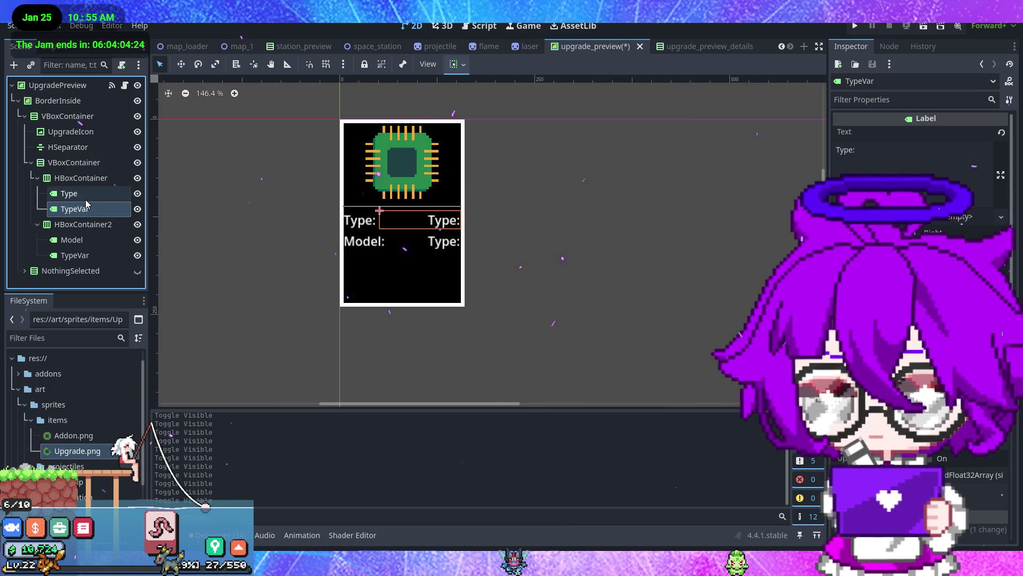
left_click(85, 195)
left_click(83, 209)
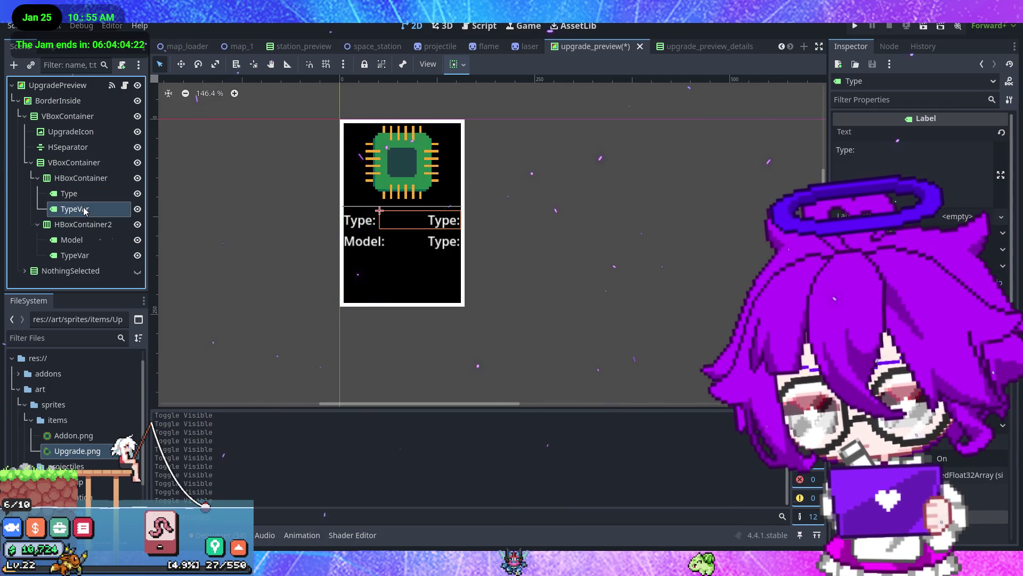
left_click(89, 240)
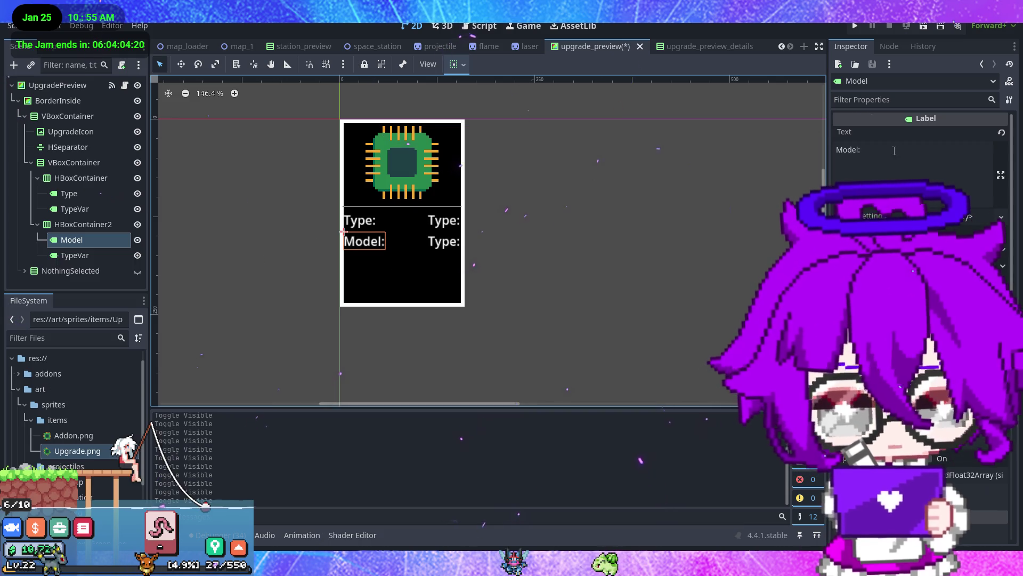
Step: Change the Model label's Inspector text to 'Damage:'
left_click(886, 169)
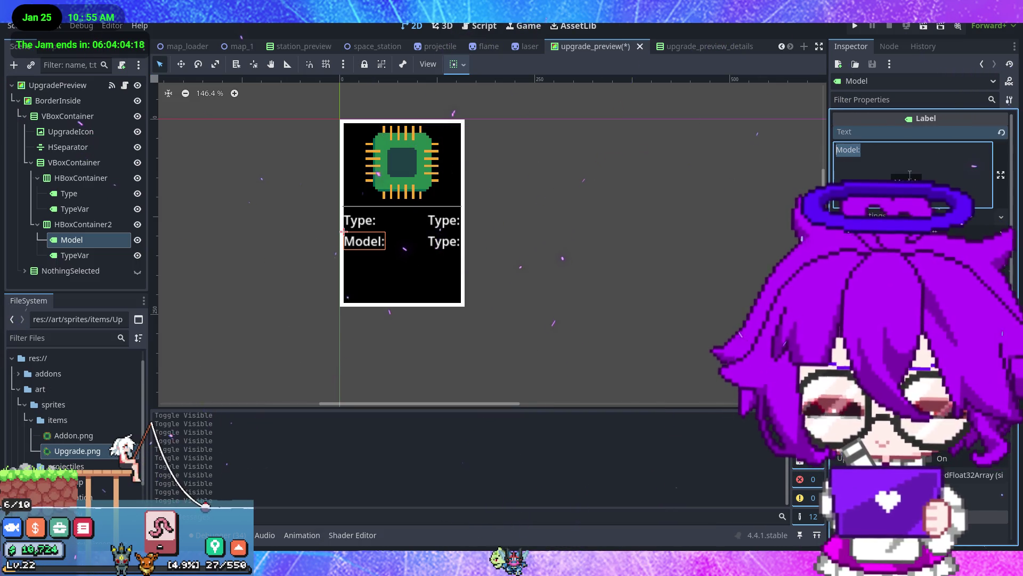
type("S")
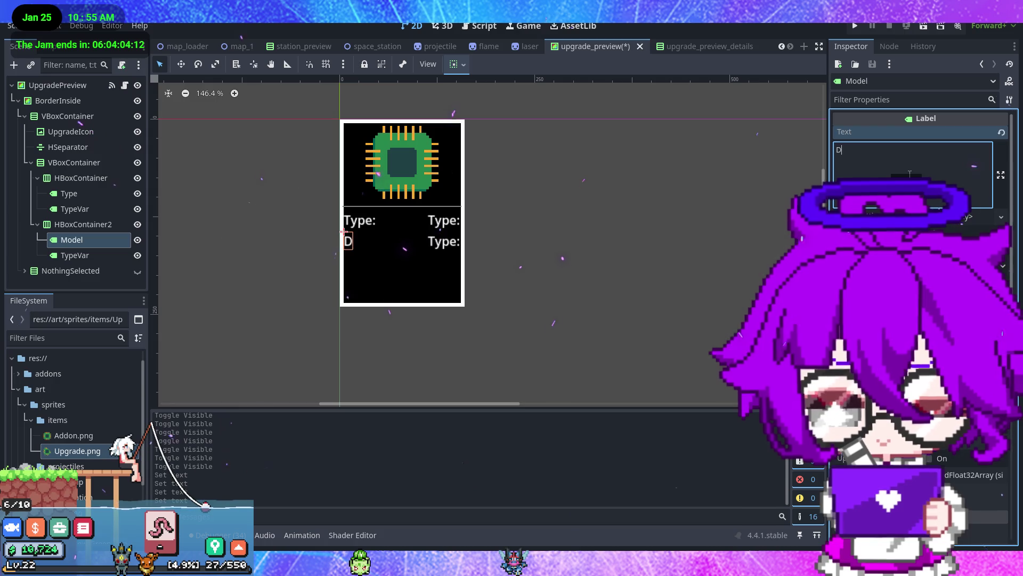
type("mage:")
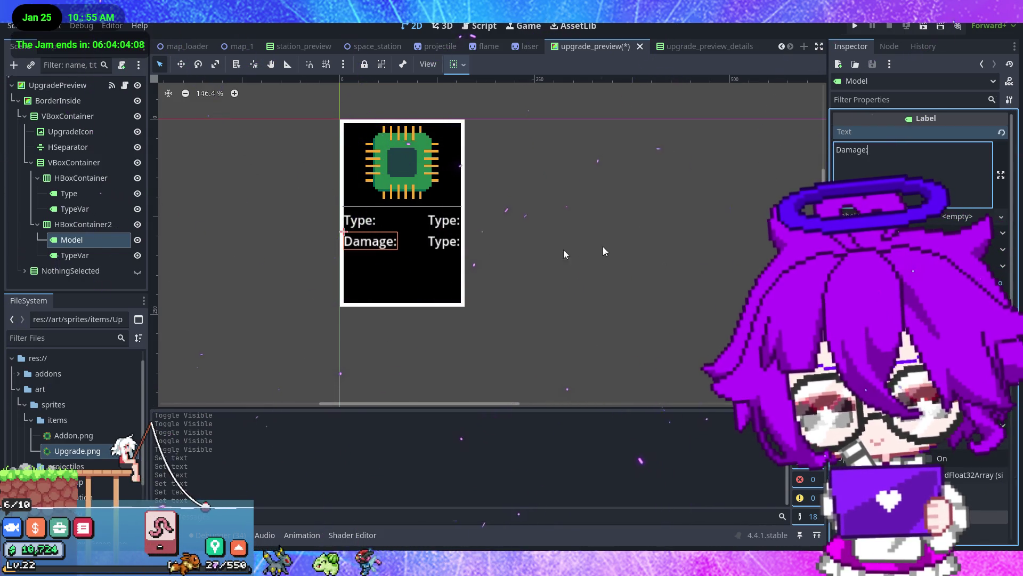
left_click(91, 257)
Step: Rename the second row's nodes to DamageText and DamageVar
left_click(97, 241)
left_click(97, 241)
type("DamageText")
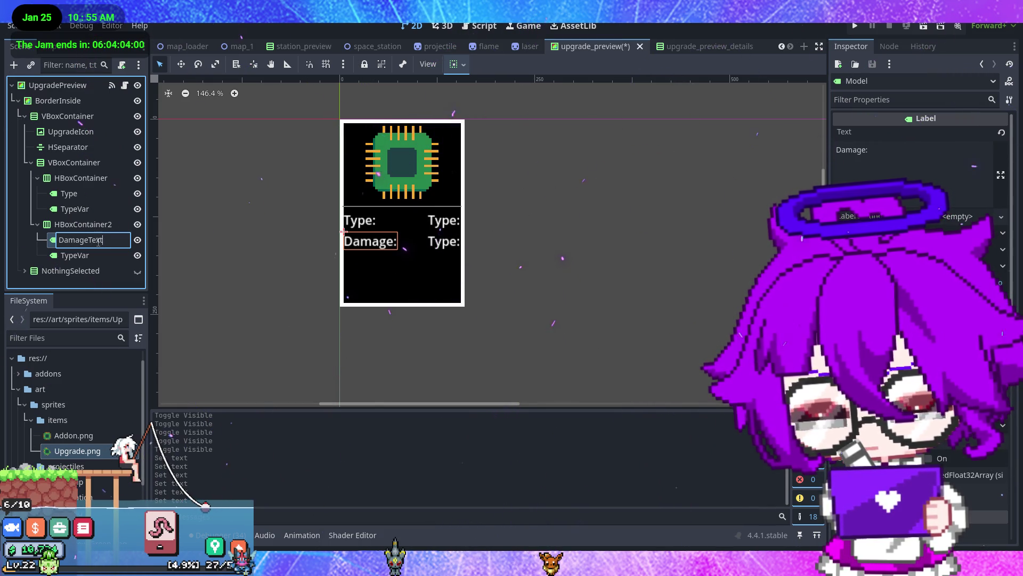
key("Return")
left_click(95, 254)
left_click(105, 255)
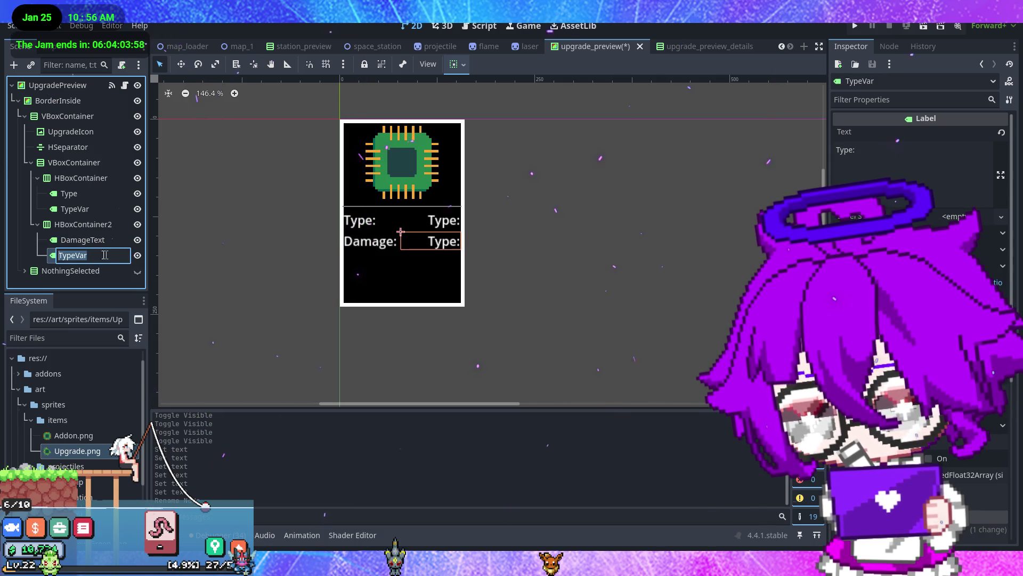
type("DamageVa")
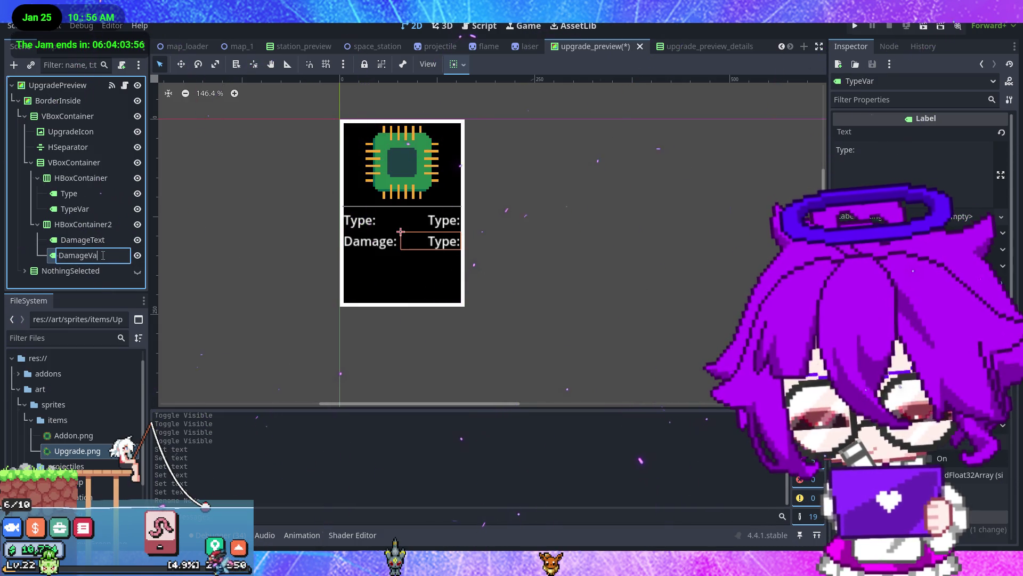
type("r")
key("Return")
Step: Clear the placeholder text of the TypeVar and DamageVar labels, and save the scene
left_click(92, 211)
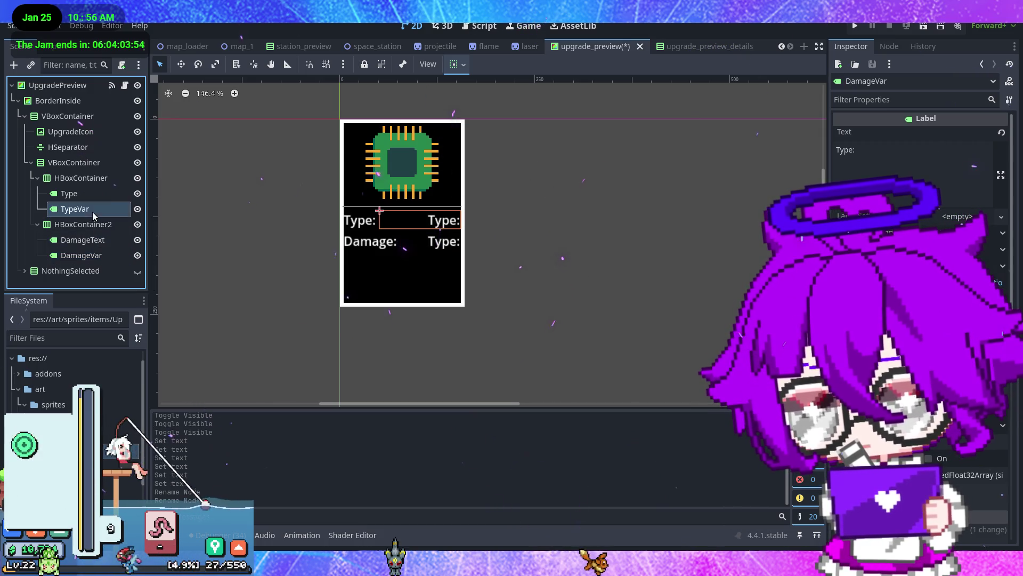
left_click(906, 160)
key("ctrl+a")
key("BackSpace")
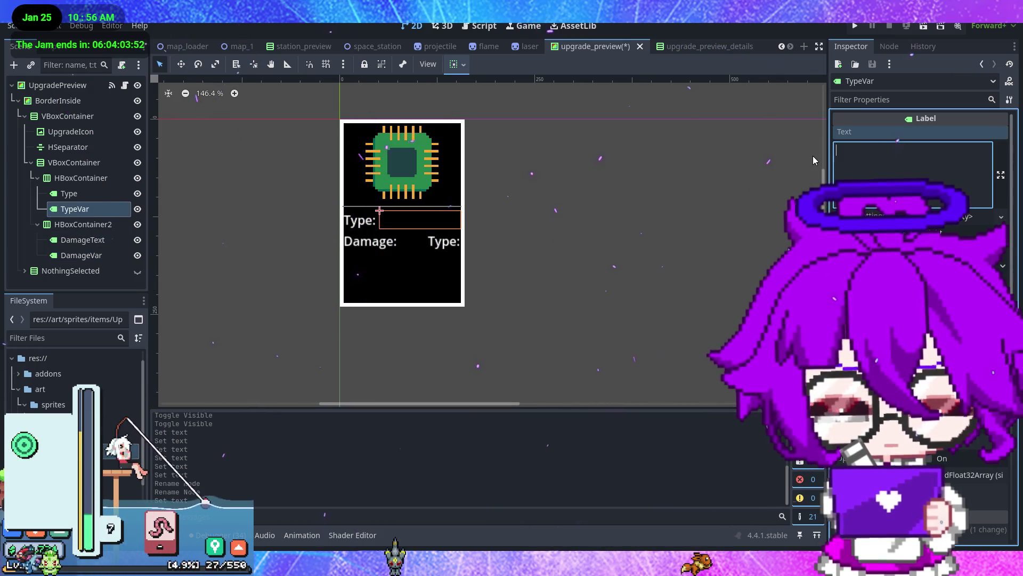
left_click(81, 255)
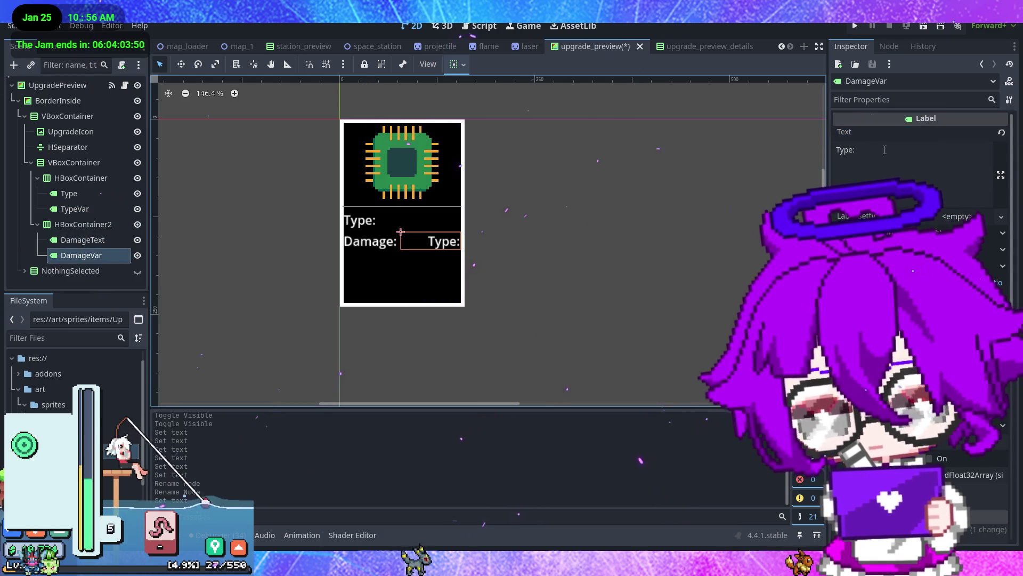
left_click(885, 149)
key("ctrl+a")
key("BackSpace")
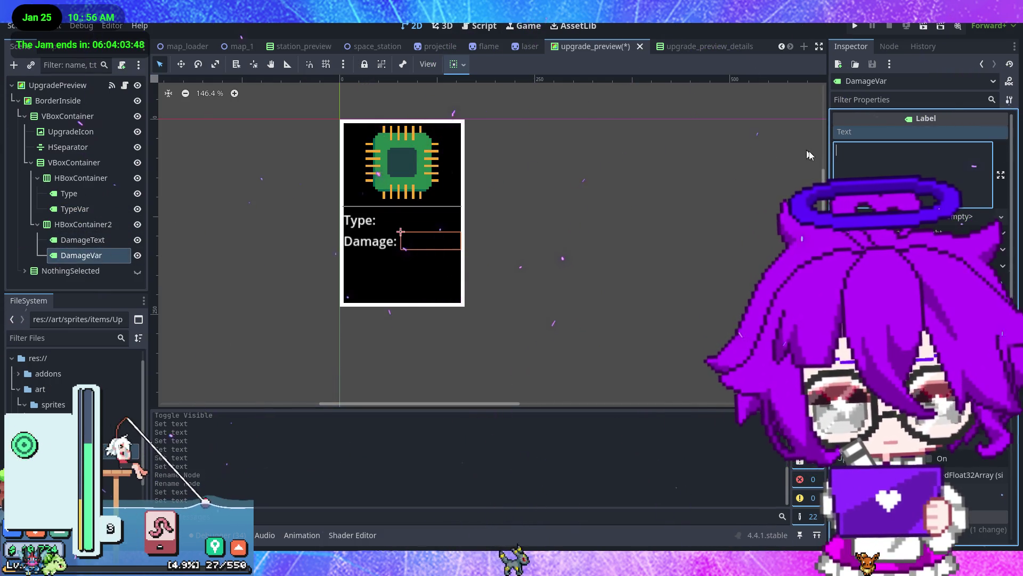
key("ctrl+s")
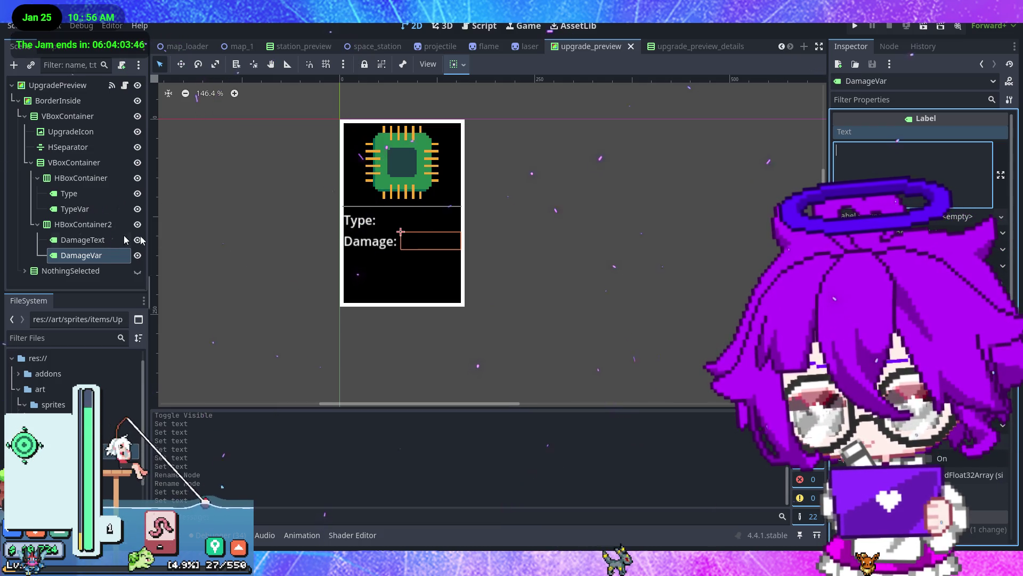
Step: Duplicate the Damage row and turn the third row into RangeText/RangeVar reading 'Range:'
left_click(91, 228)
key("ctrl+c")
key("ctrl+v")
key("ctrl+v")
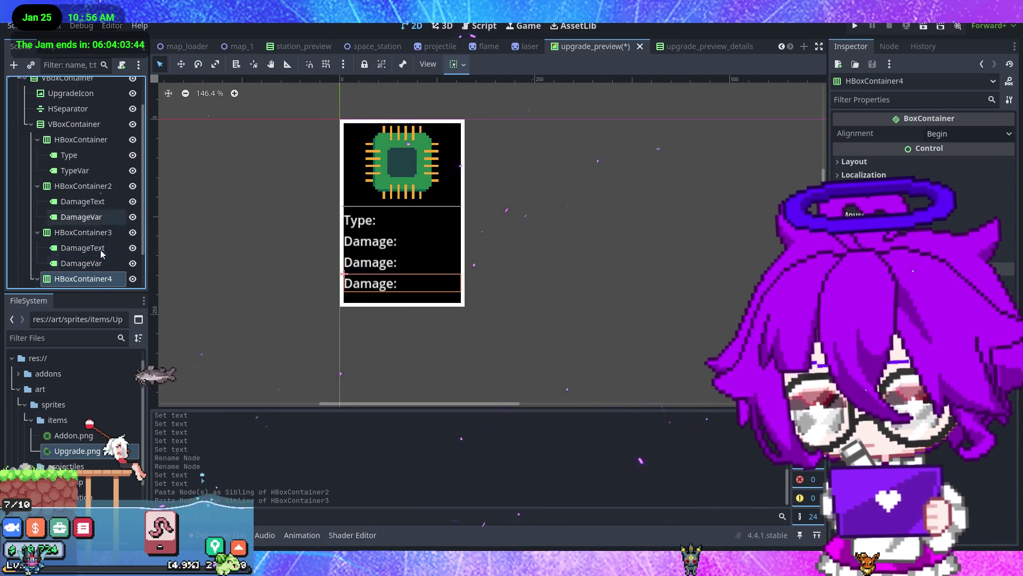
scroll(102, 251, "down", 1)
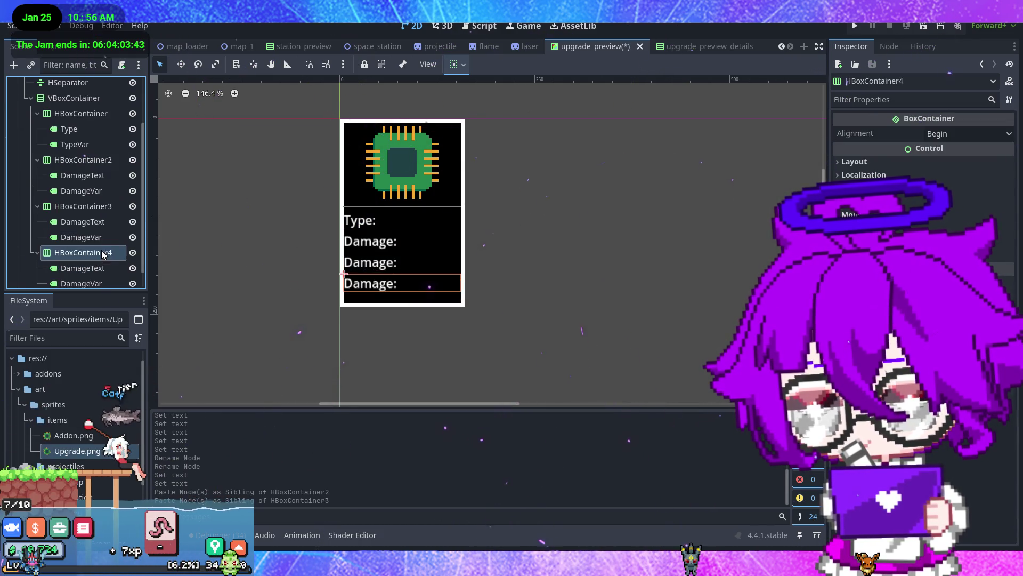
left_click(104, 222)
left_click(92, 223)
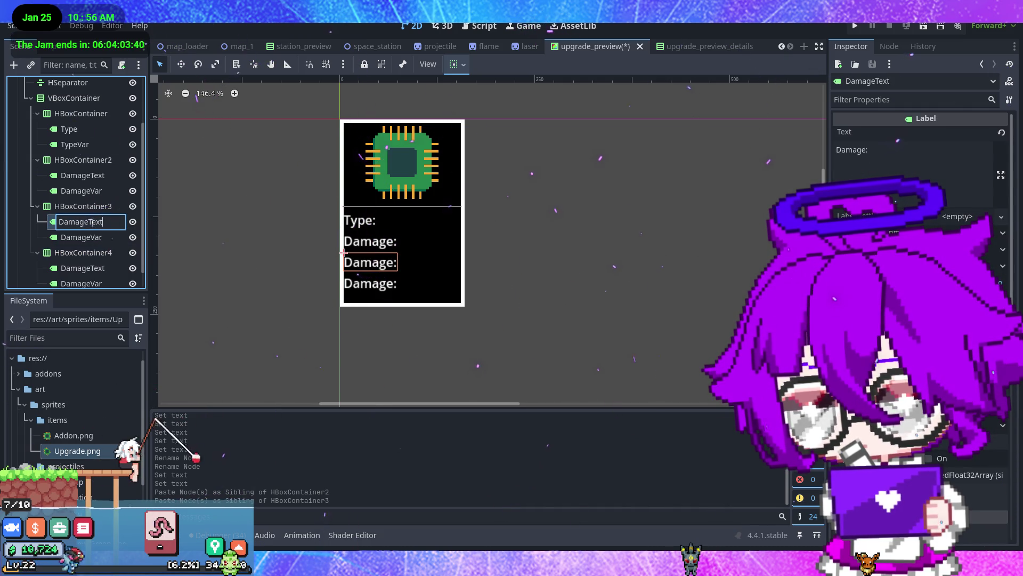
type("Range")
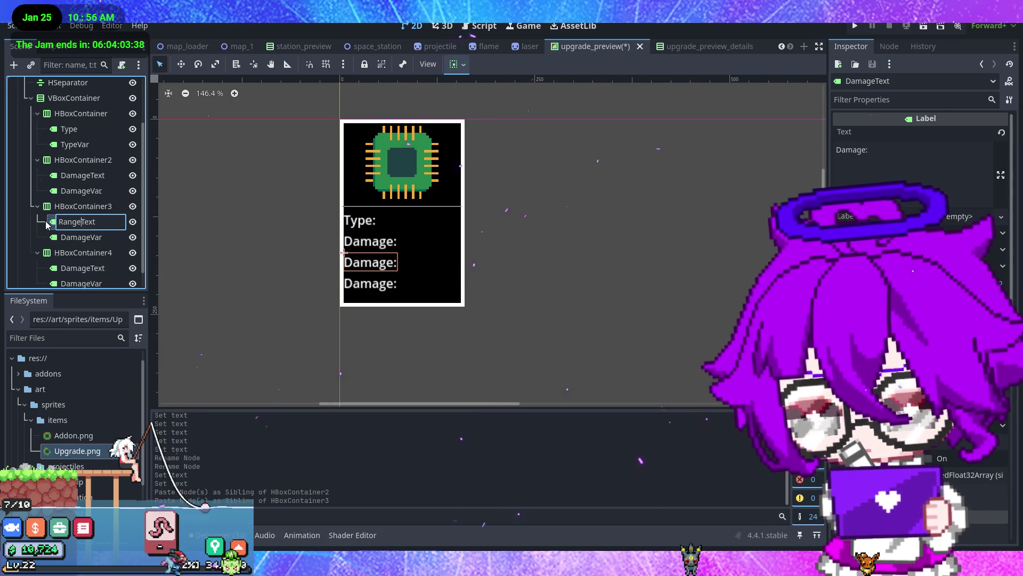
left_click(85, 240)
left_click(88, 240)
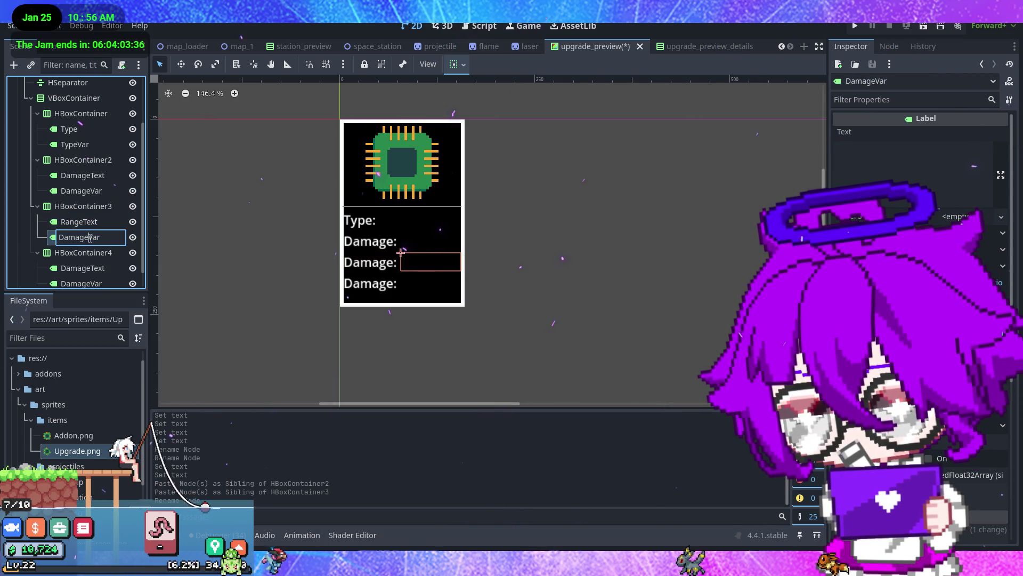
left_click_drag(88, 240, 51, 241)
type("Range")
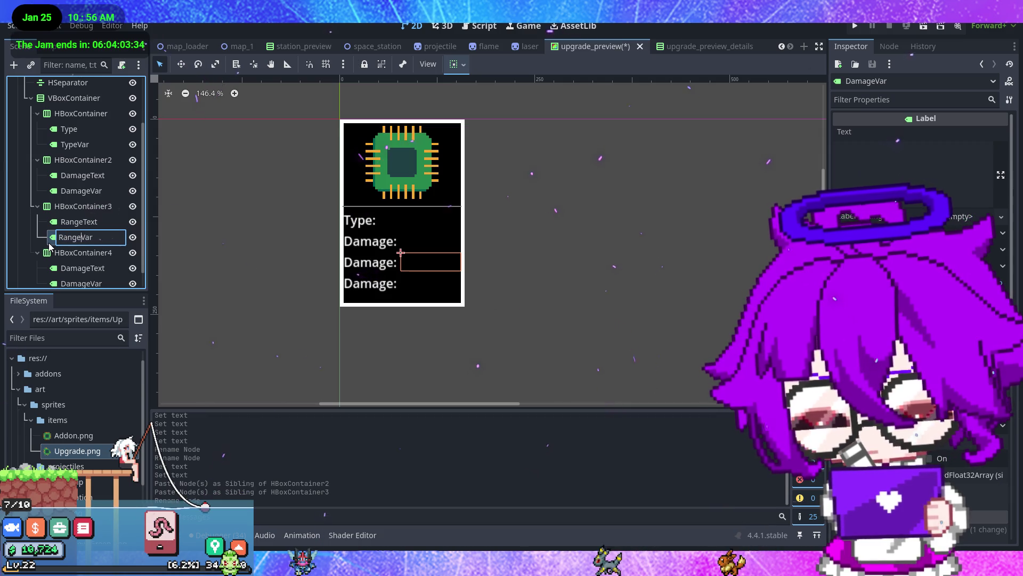
key("Return")
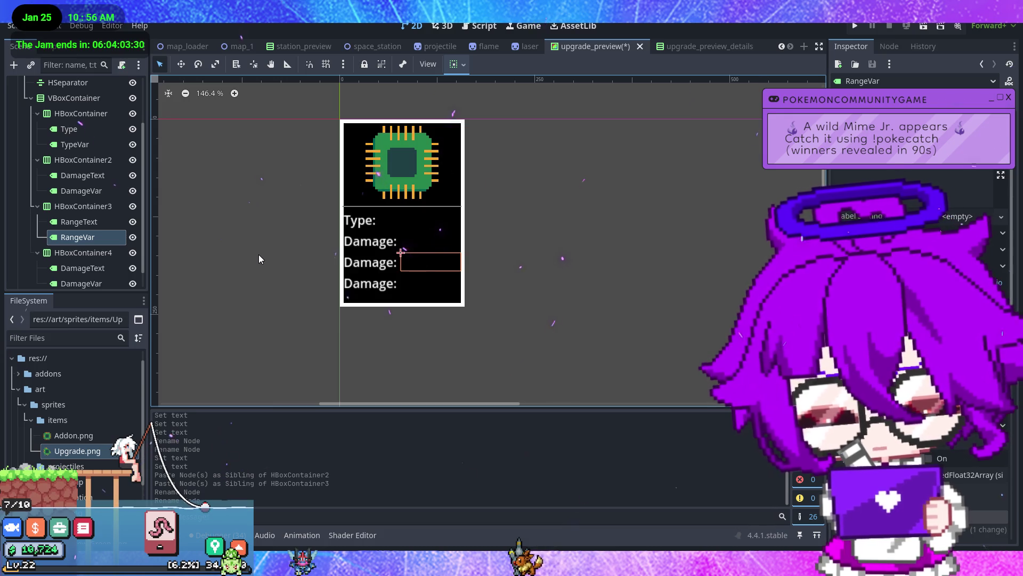
left_click(95, 224)
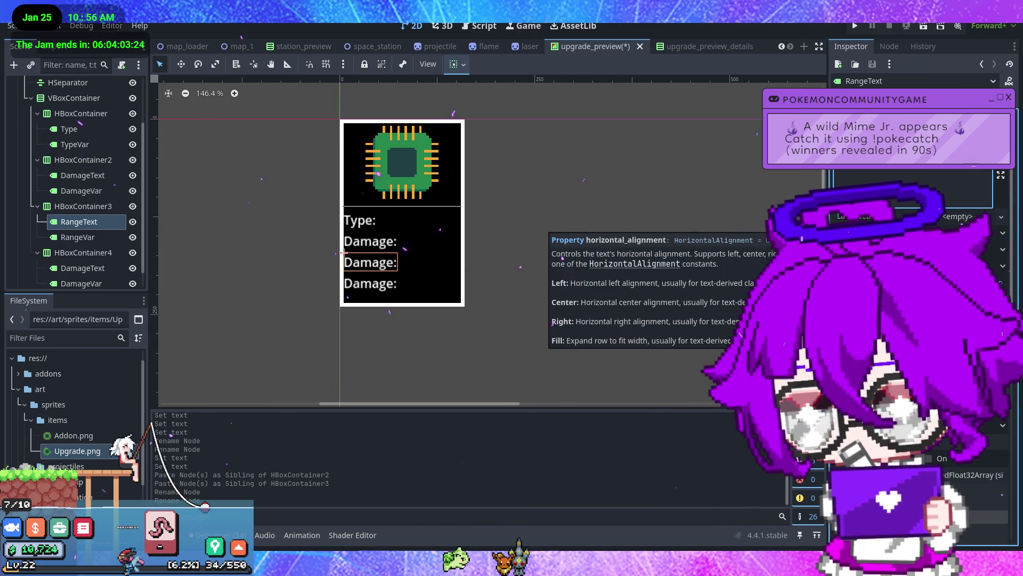
type("Range")
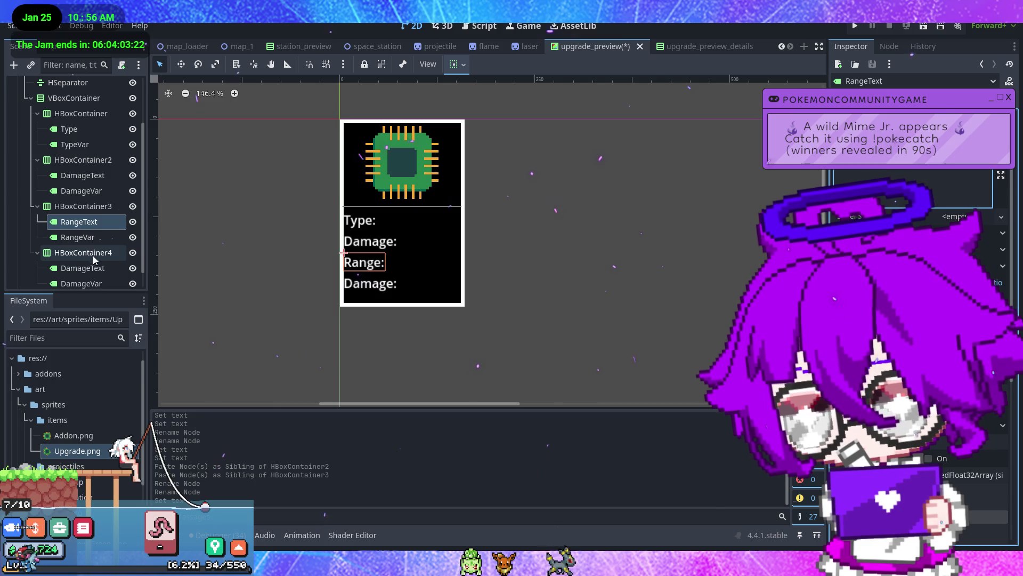
Step: Rename the fourth row's nodes to CooldownText and CooldownVar
left_click(90, 268)
left_click(91, 268)
key("BackSpace")
key("BackSpace")
key("BackSpace")
type("Co")
type("oldownText")
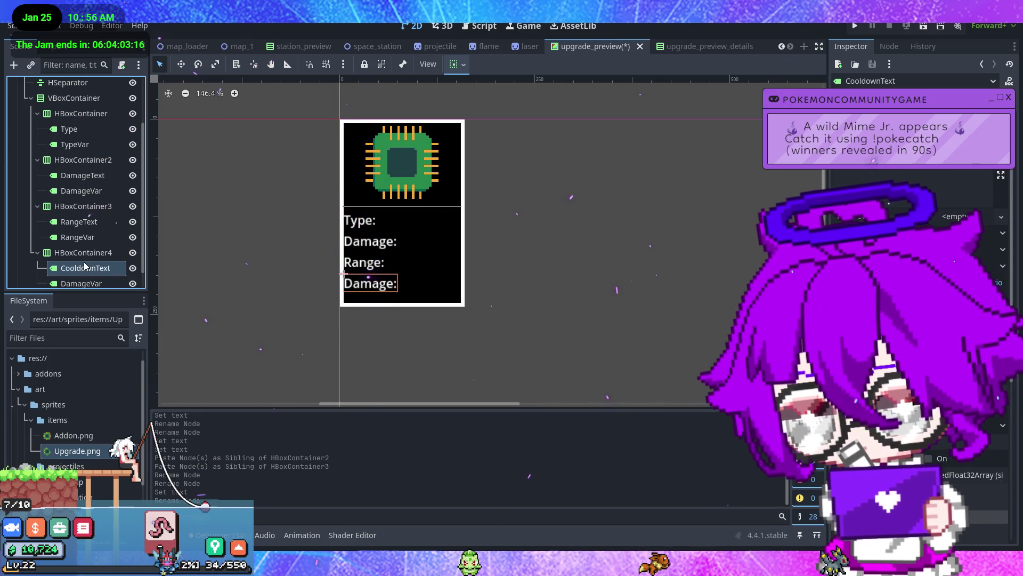
key("Return")
double_click(84, 263)
key("BackSpace")
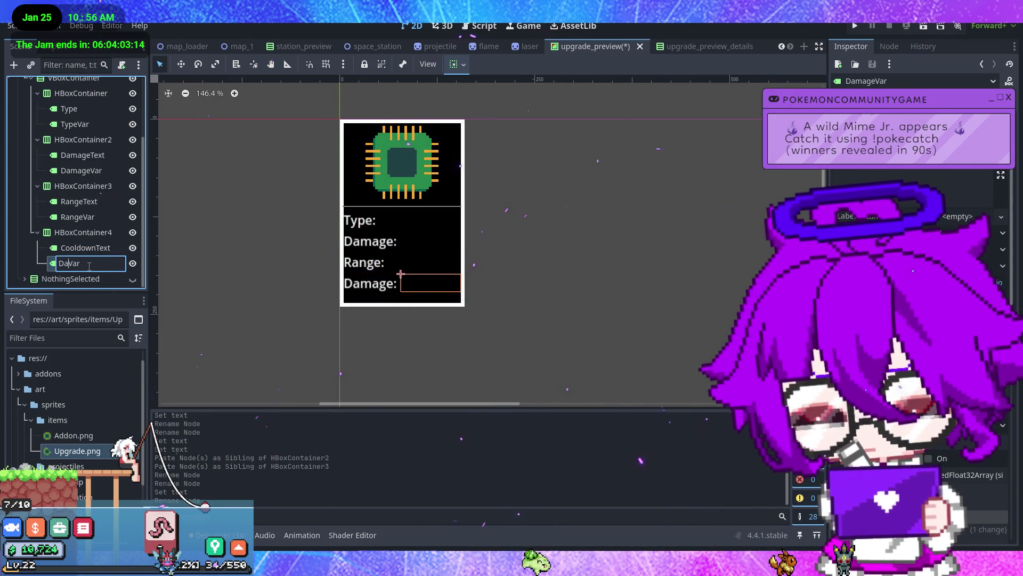
type("wn")
key("Return")
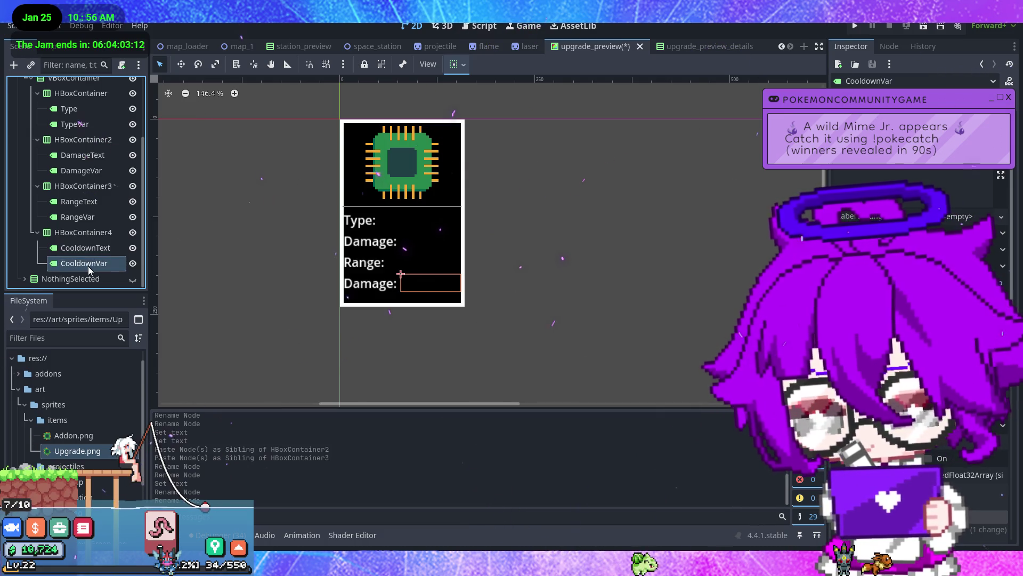
Step: Set the CooldownText label to 'Cooldown:' and save the upgrade preview scene
left_click(101, 249)
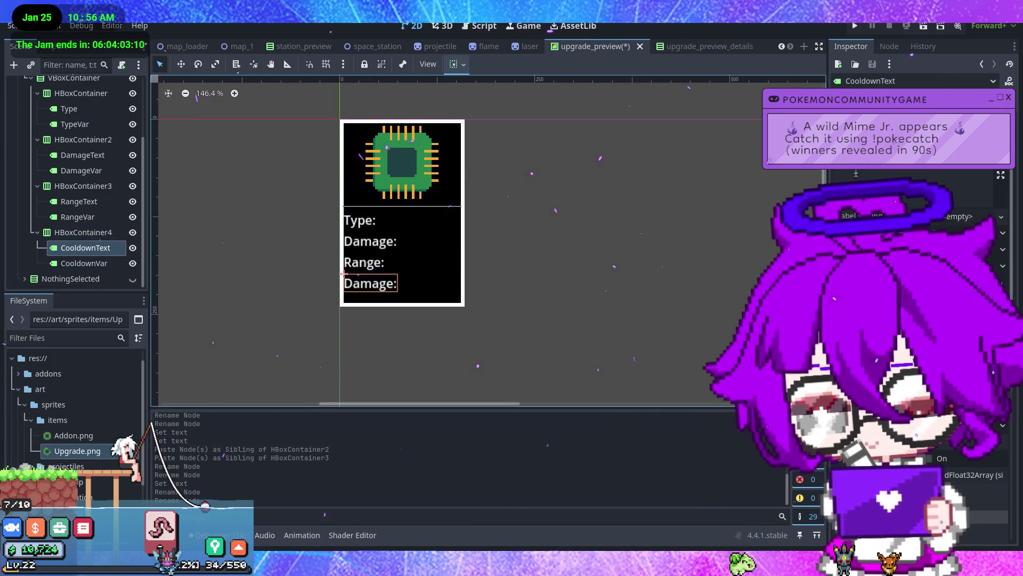
type("Cooldown:")
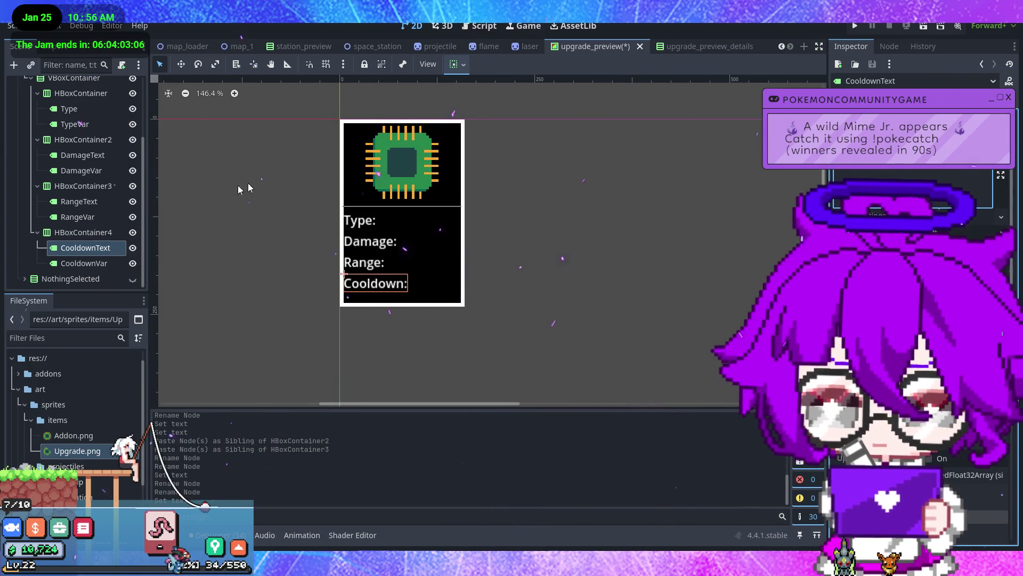
left_click(101, 264)
key("ctrl+s")
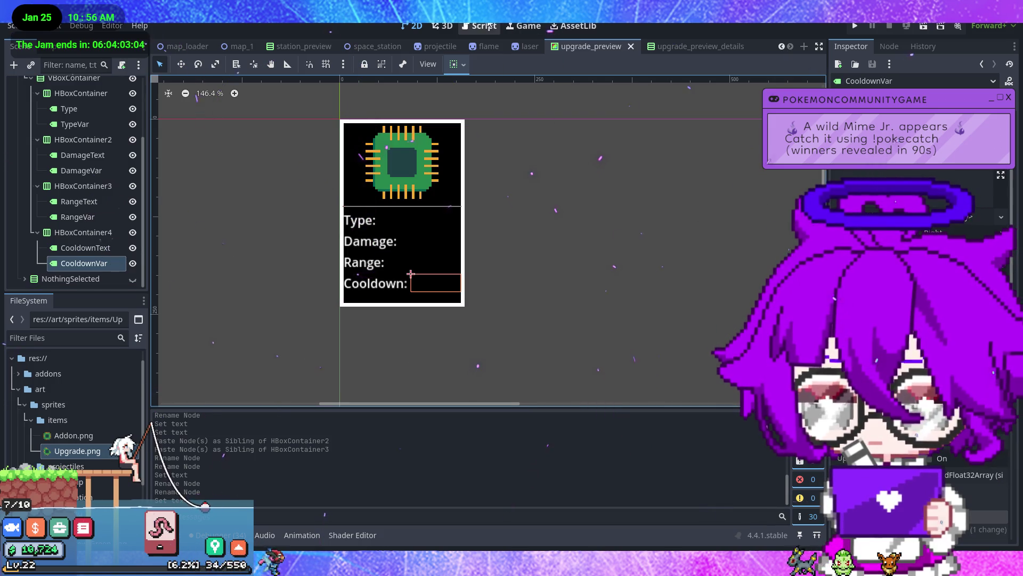
left_click(489, 26)
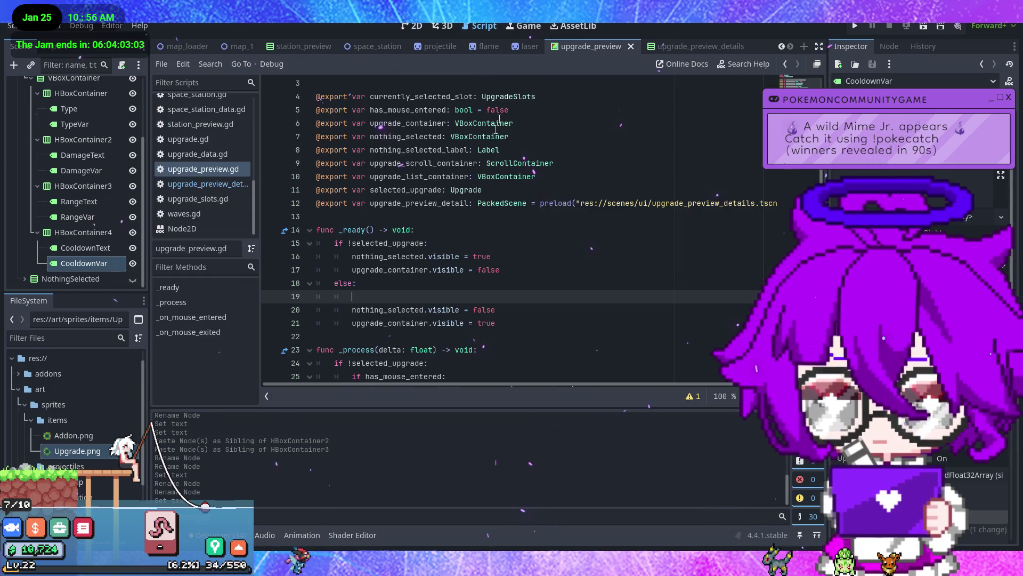
left_click(545, 124)
key("Return")
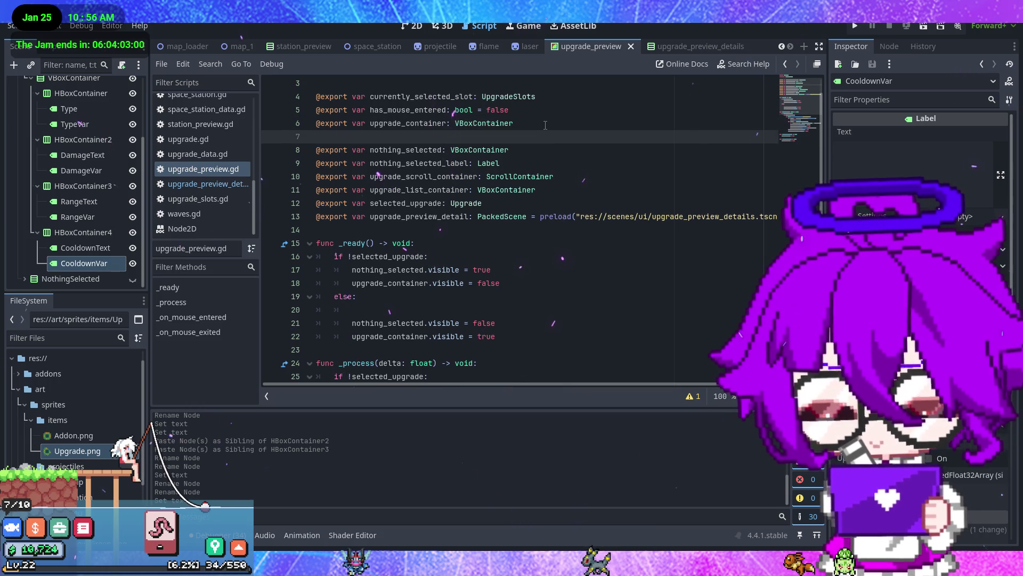
type("ort var upgrade_ty")
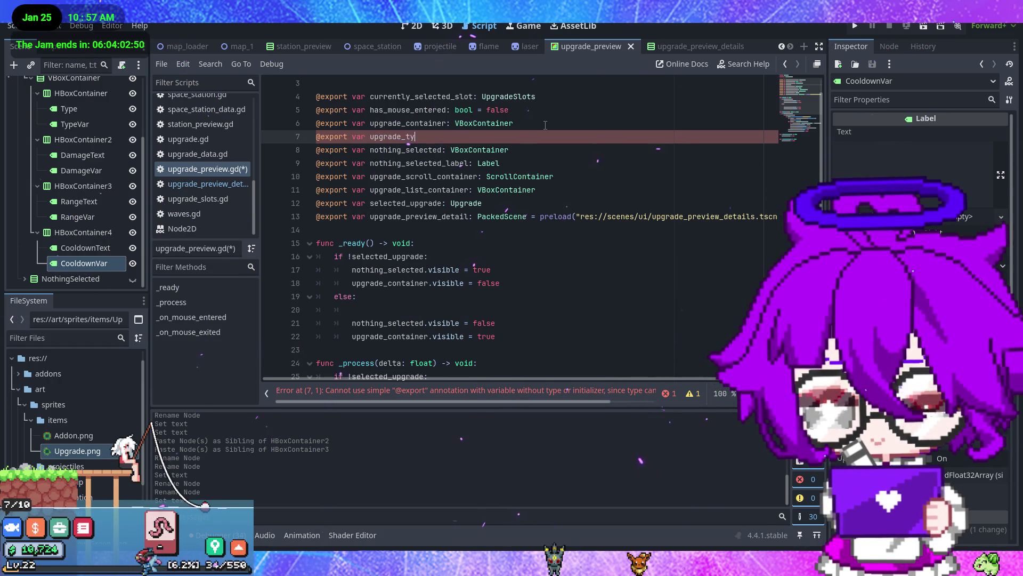
type("text")
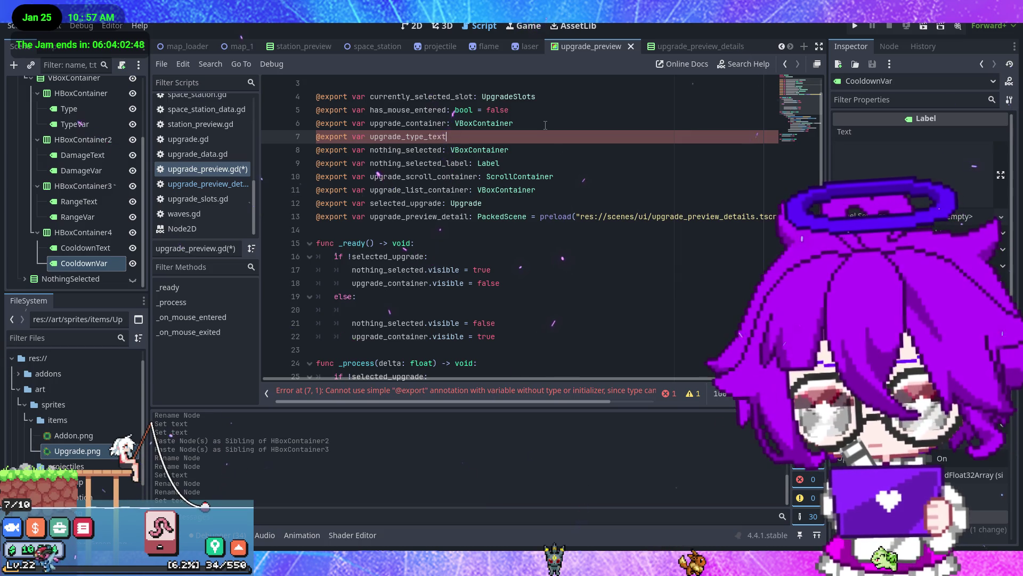
key("BackSpace")
key("BackSpace")
key("BackSpace")
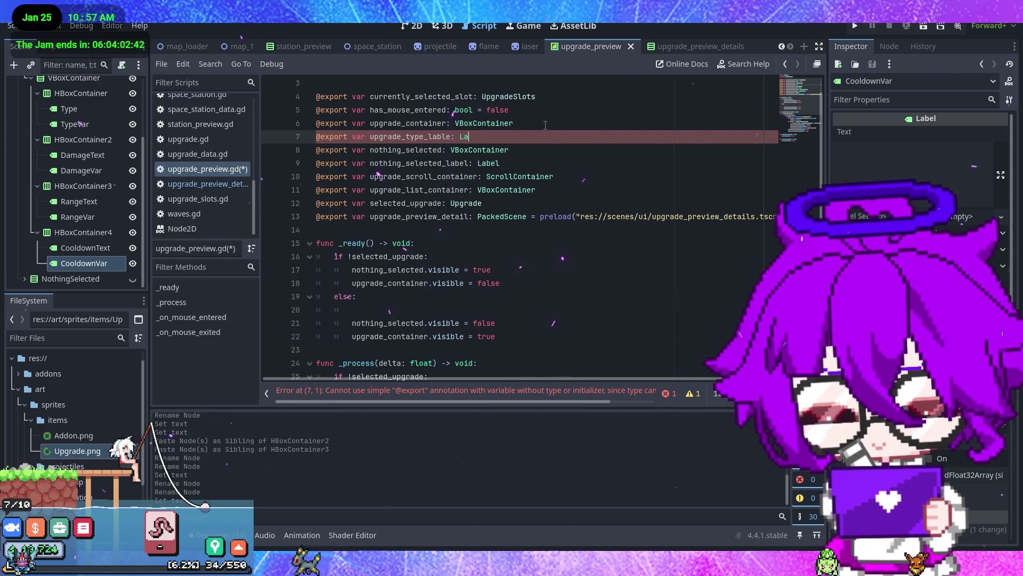
type("b")
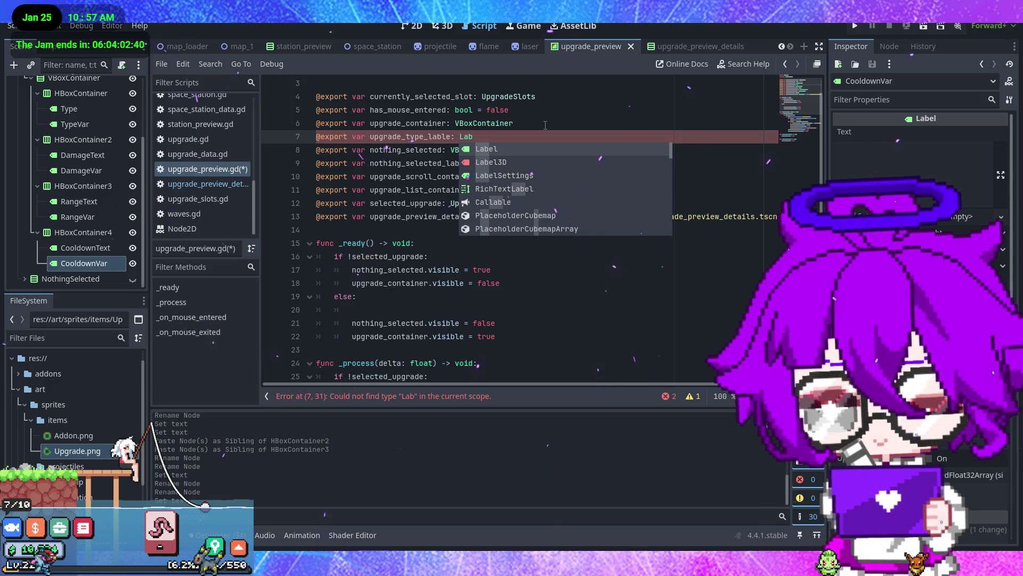
type("el")
left_click(447, 137)
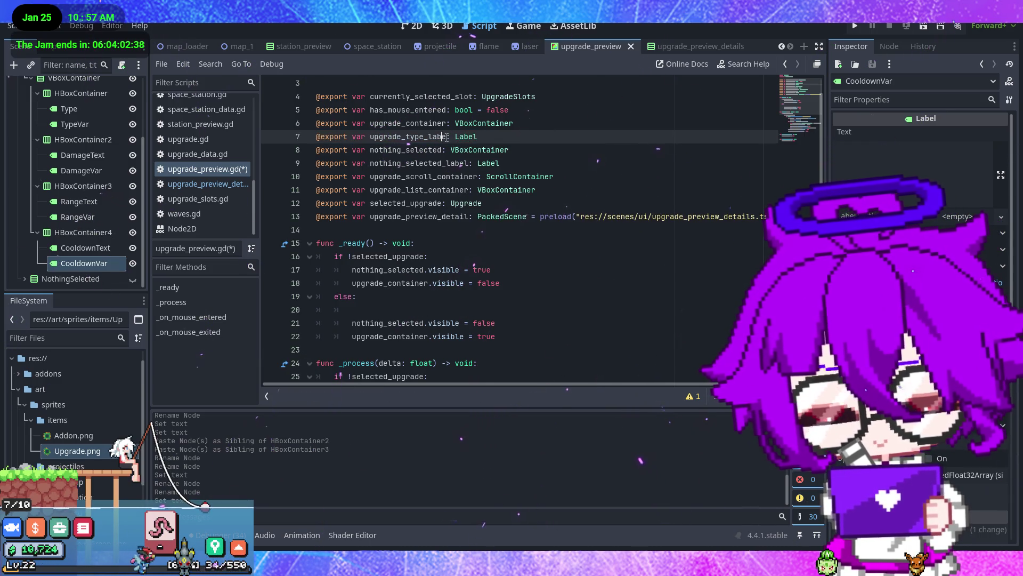
Step: Duplicate the declaration into upgrade_damage_labe, upgrade_range_labe and upgrade_cooldown_labe, then save the script
left_click_drag(491, 137, 317, 140)
key("ctrl+c")
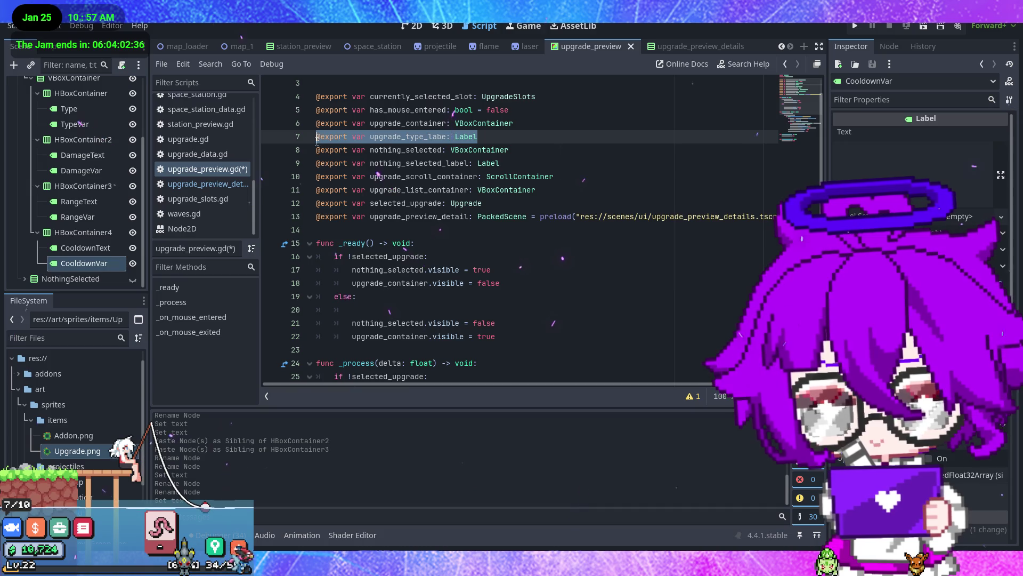
left_click(492, 136)
key("Return")
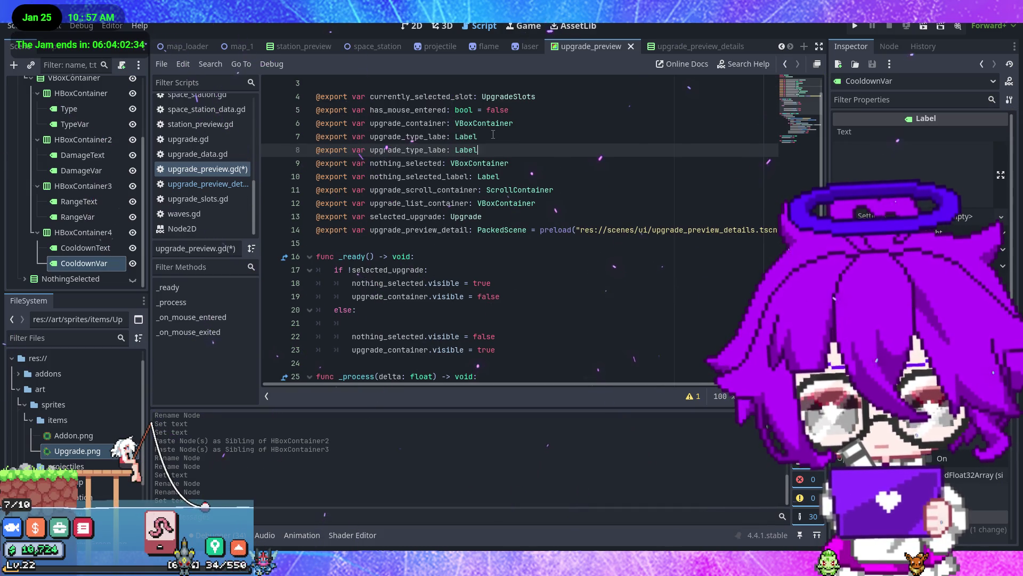
key("Return")
key("ctrl+v")
key("Return")
key("ctrl+v")
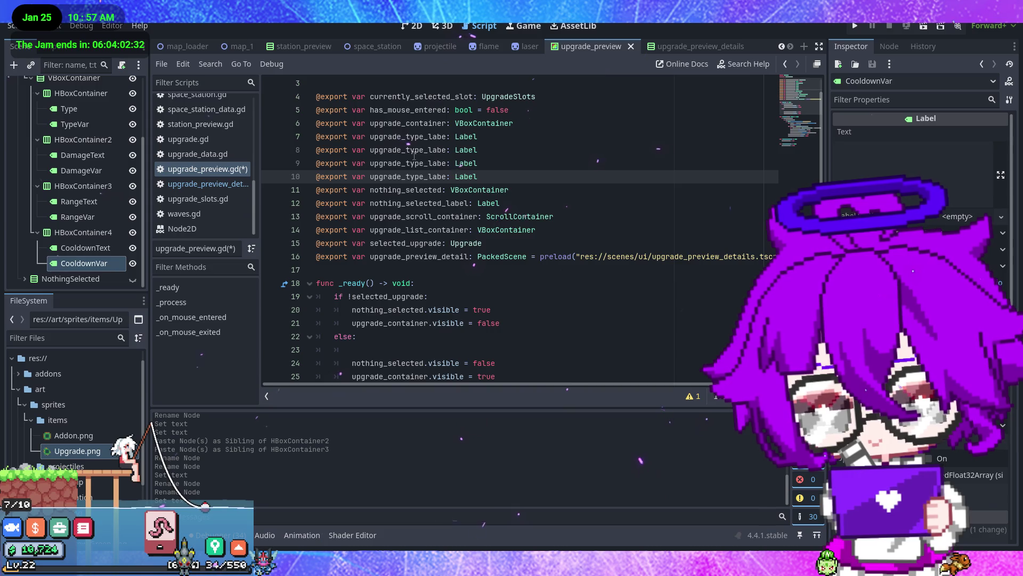
left_click_drag(424, 150, 411, 150)
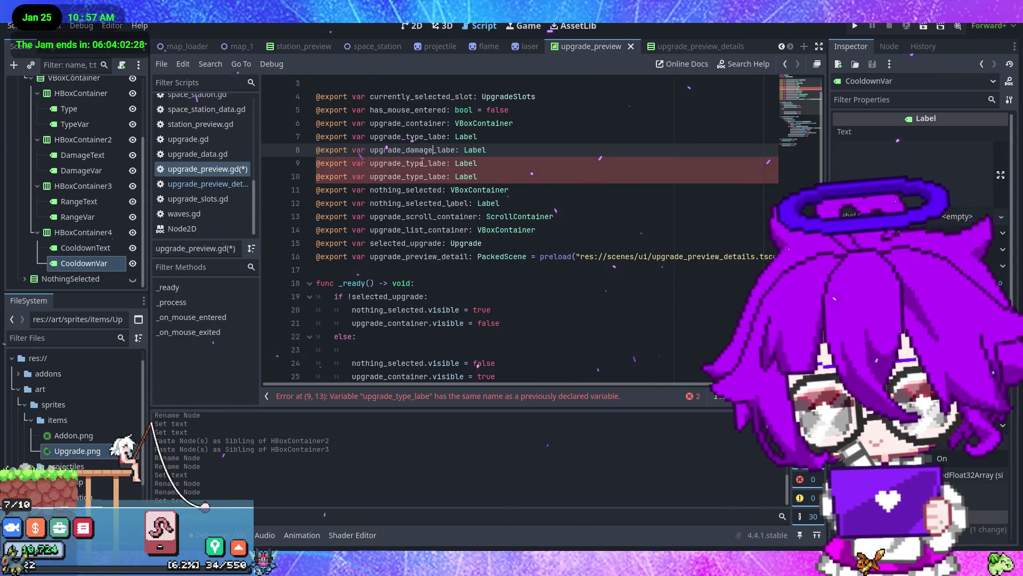
left_click(424, 163)
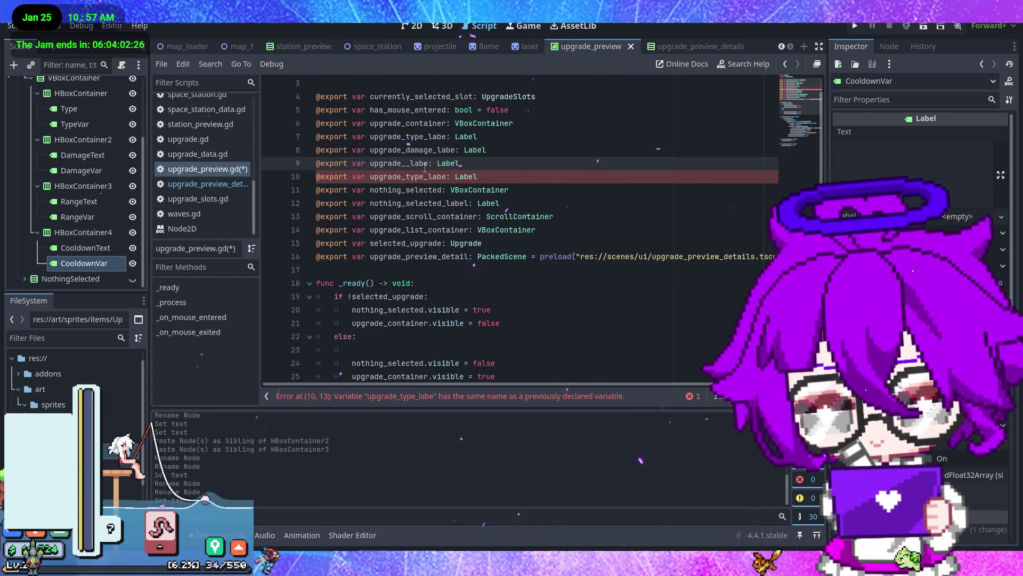
type("ange")
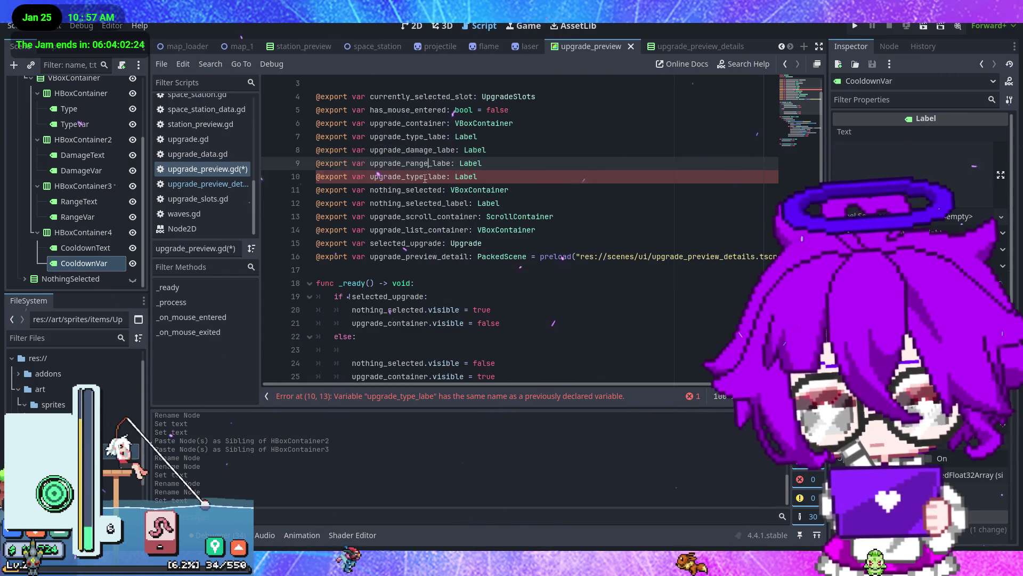
left_click(425, 177)
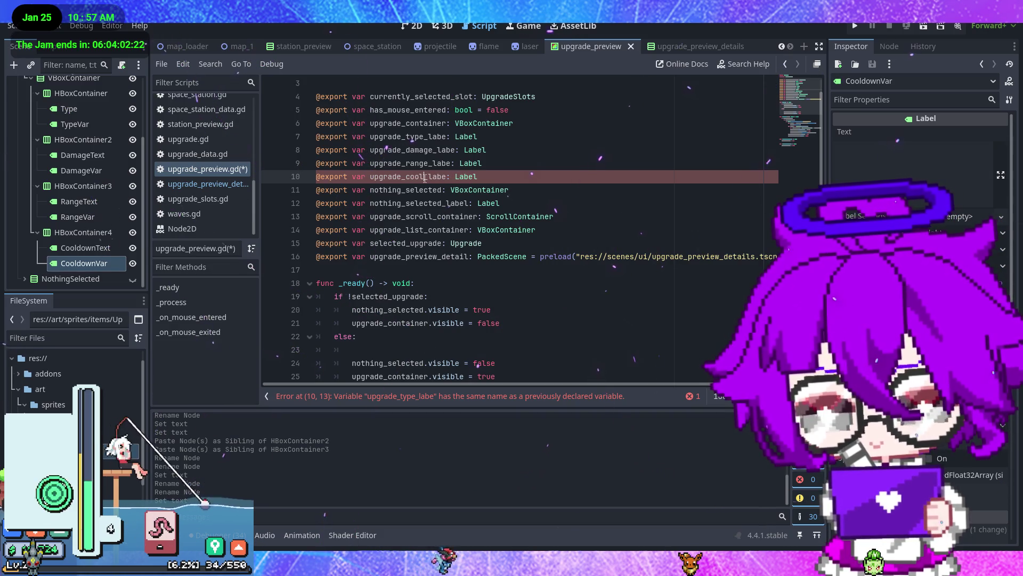
key("ctrl+s")
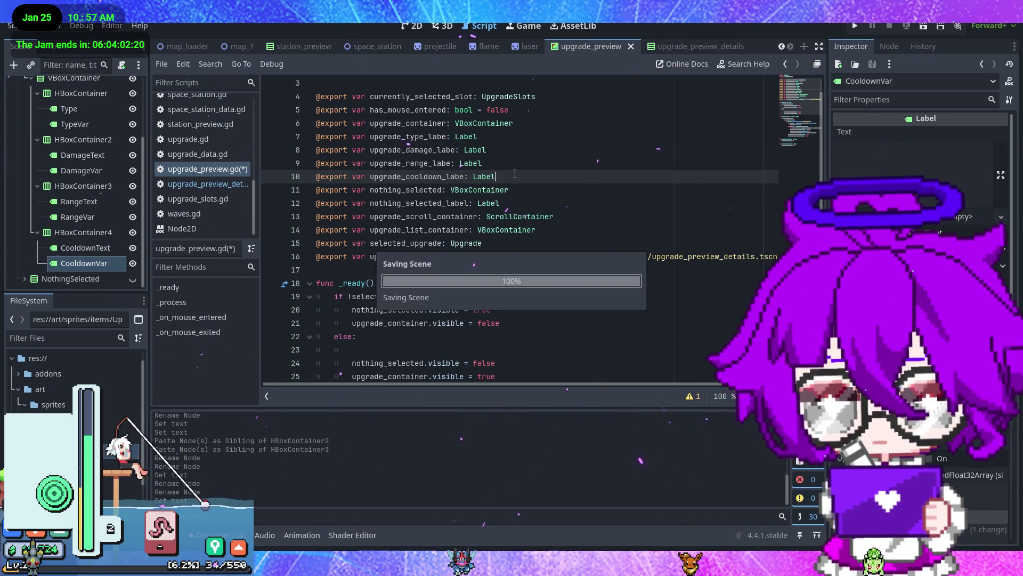
scroll(427, 257, "down", 2)
left_click(427, 269)
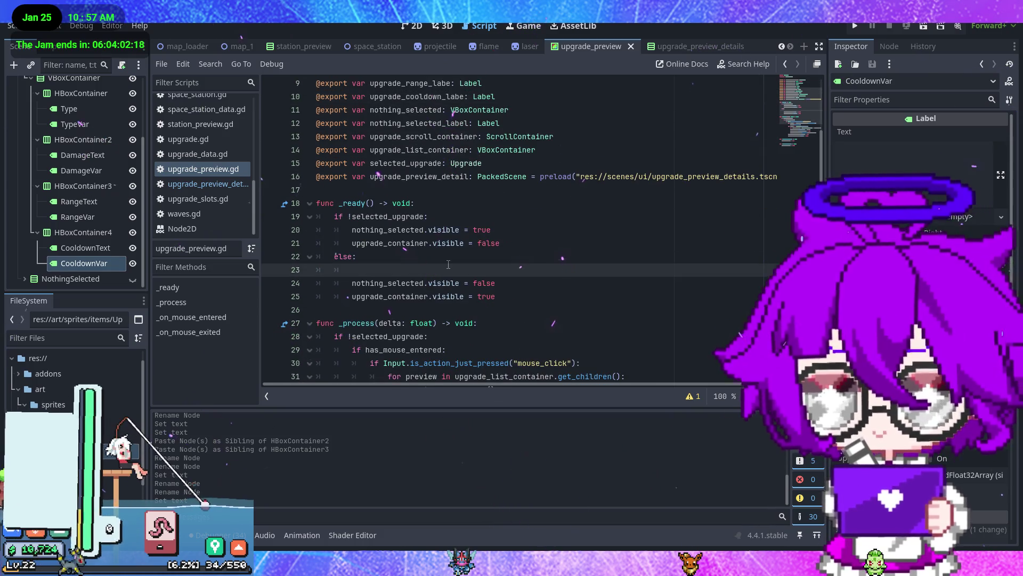
scroll(504, 214, "up", 1)
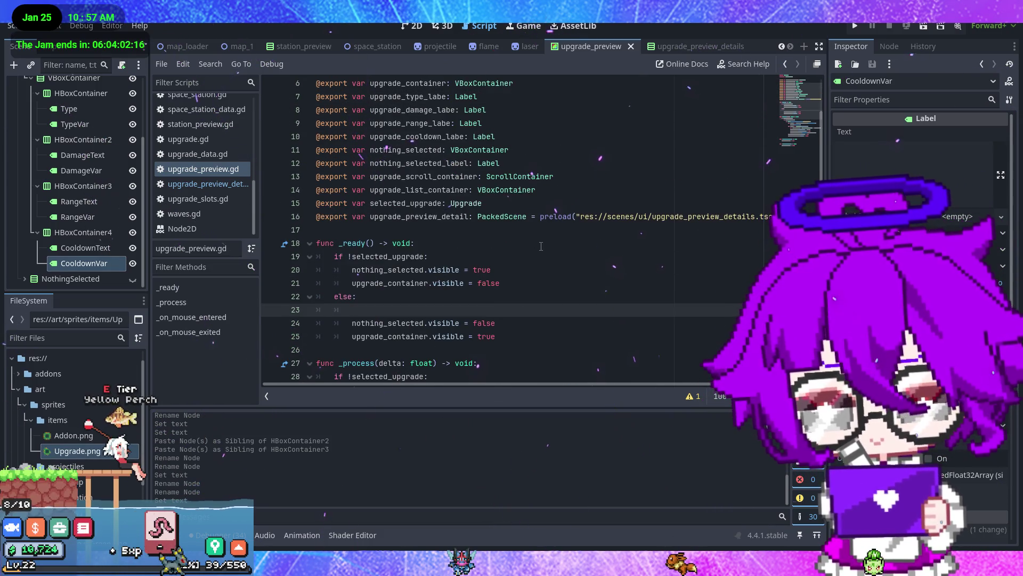
mouse_move(511, 140)
left_mouse_down()
mouse_move(341, 123)
mouse_move(316, 97)
left_mouse_up()
key("ctrl+c")
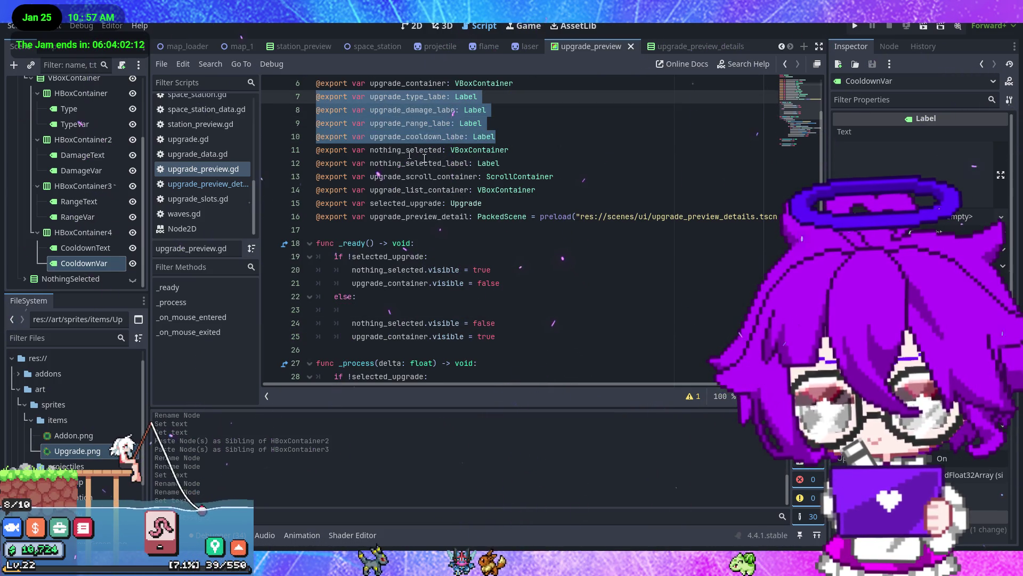
left_click(410, 311)
key("ctrl+v")
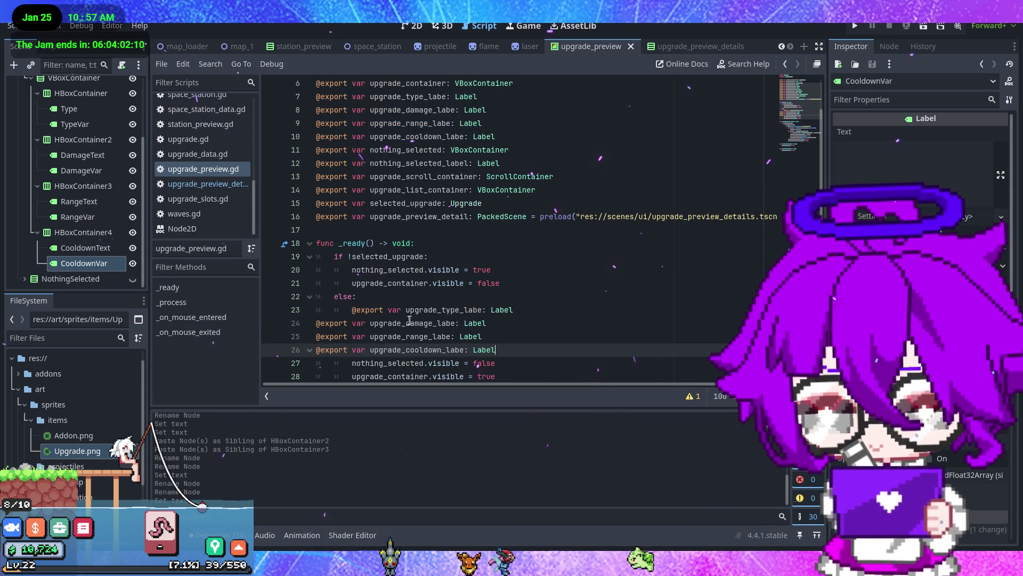
mouse_move(406, 310)
left_mouse_down()
mouse_move(316, 324)
mouse_move(317, 350)
left_mouse_up()
key("BackSpace")
key("BackSpace")
key("BackSpace")
key("BackSpace")
left_click_drag(442, 350, 317, 324)
key("Tab")
key("Tab")
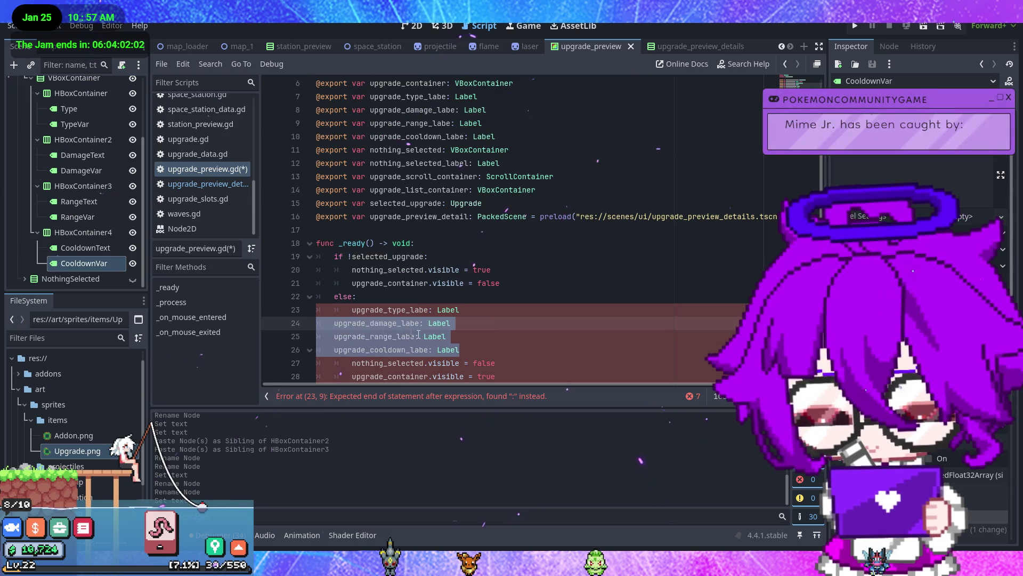
Step: Replace each pasted line's `: Label` annotation with an `=` assignment
left_click(511, 327)
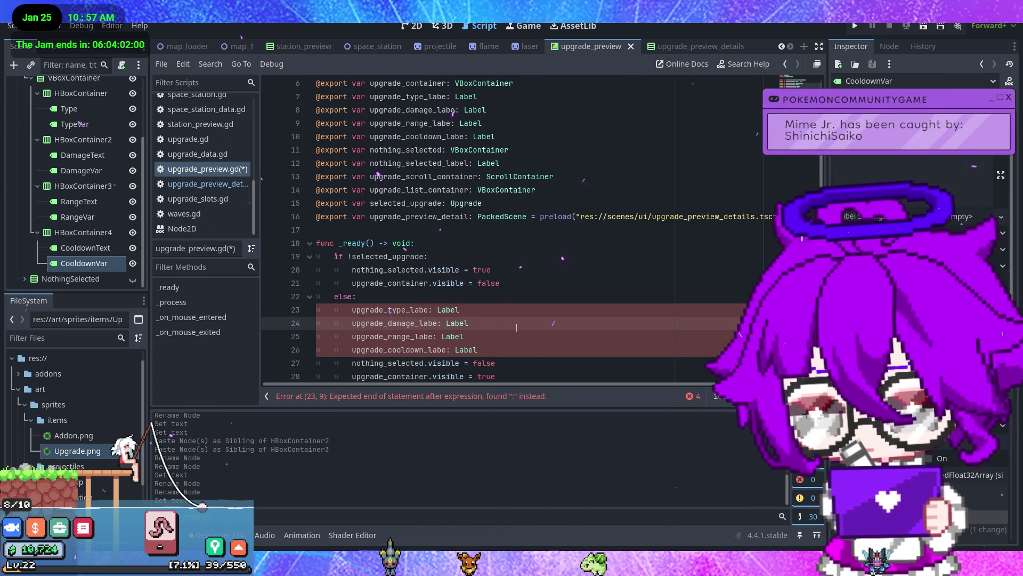
left_click_drag(478, 309, 424, 310)
key("BackSpace")
type("=")
left_click_drag(464, 336, 438, 336)
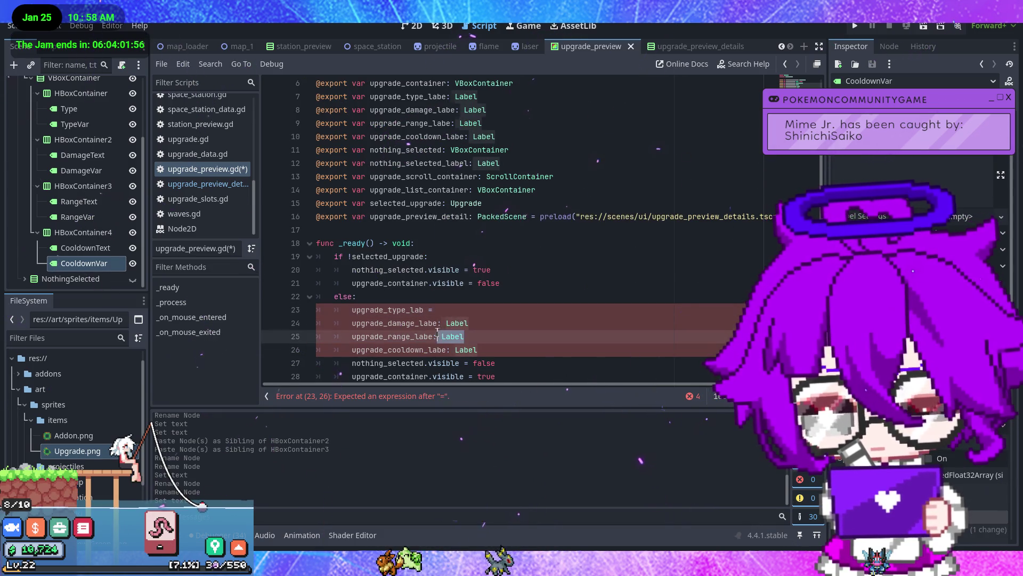
key("BackSpace")
key("BackSpace")
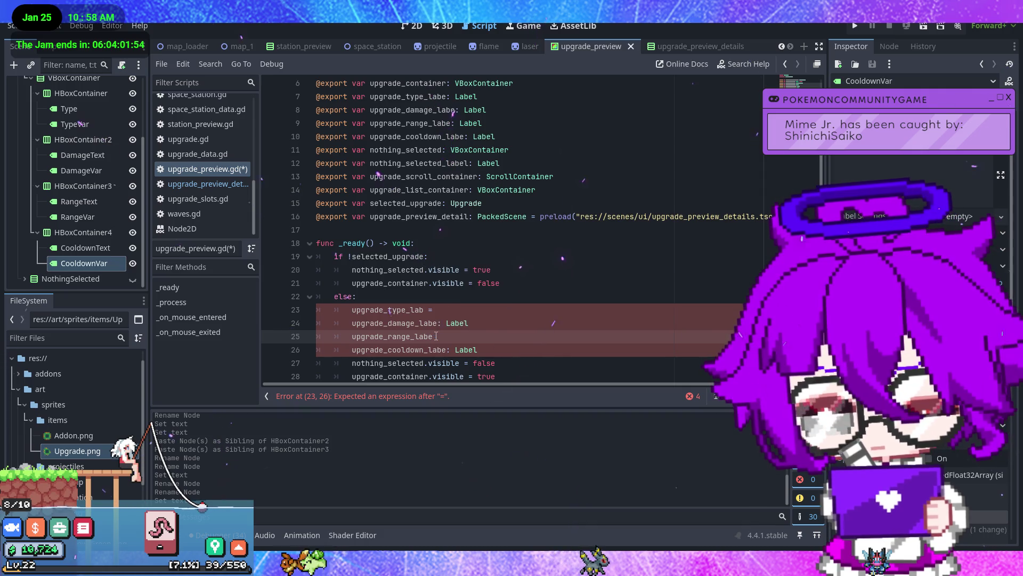
type("=")
left_click(477, 352)
mouse_move(477, 353)
left_mouse_down()
mouse_move(455, 353)
mouse_move(440, 324)
left_mouse_up()
key("BackSpace")
key("BackSpace")
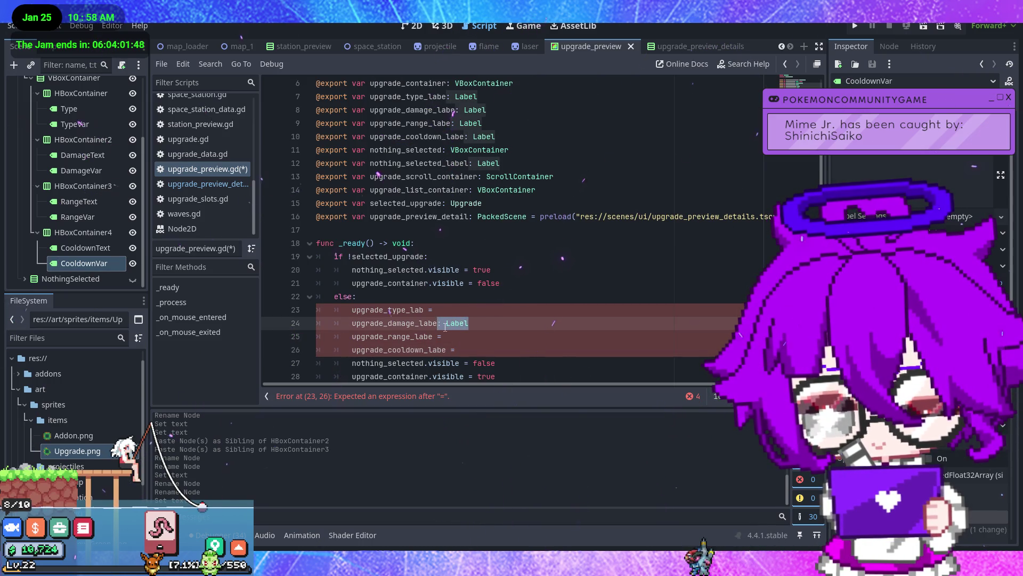
type("=")
key("Escape")
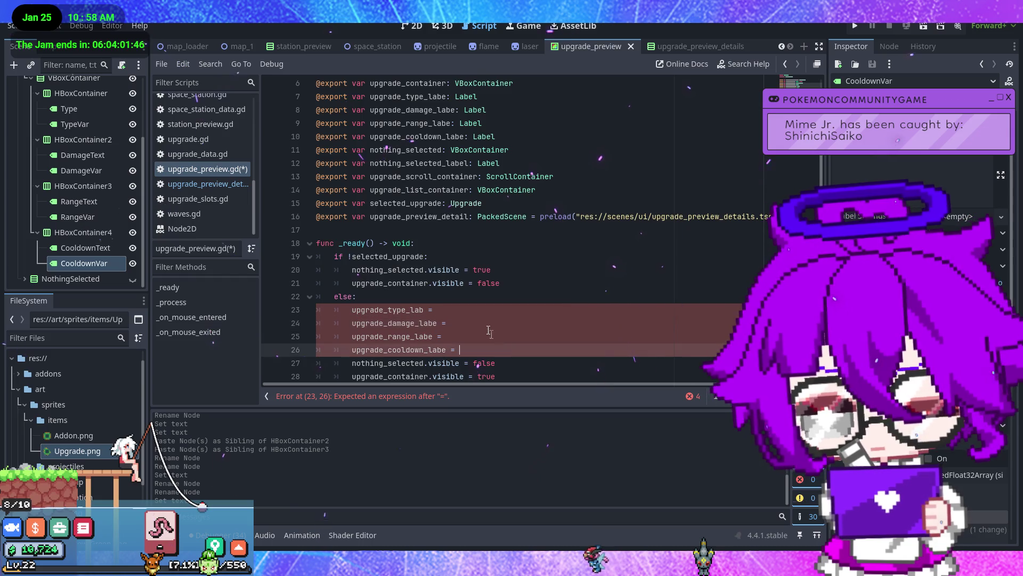
Step: Assign selected_upgrade.upgrade_type and selected_upgrade.upgrade_damage to the type and damage label variables
left_click(496, 313)
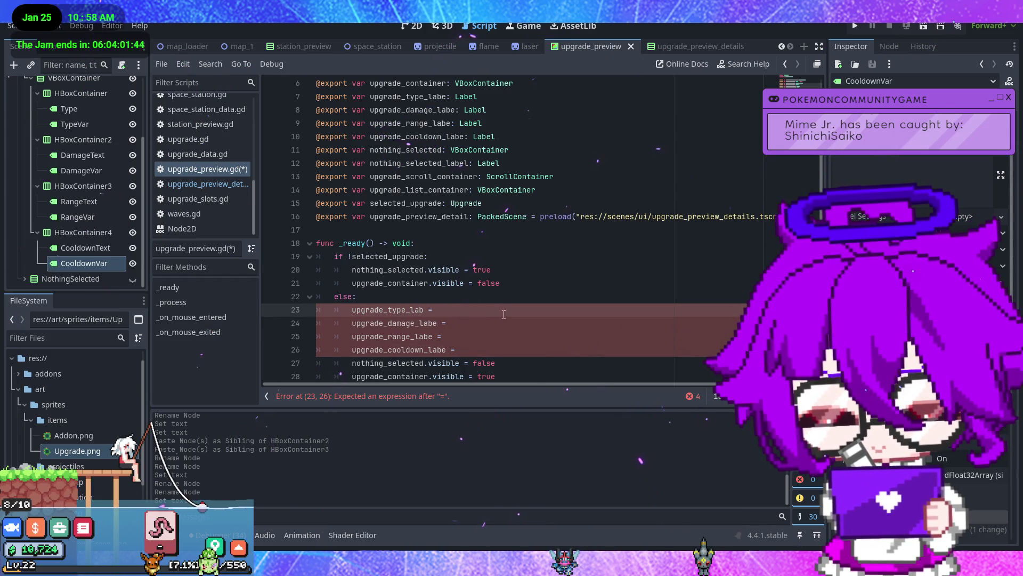
type("elected_upgrade.")
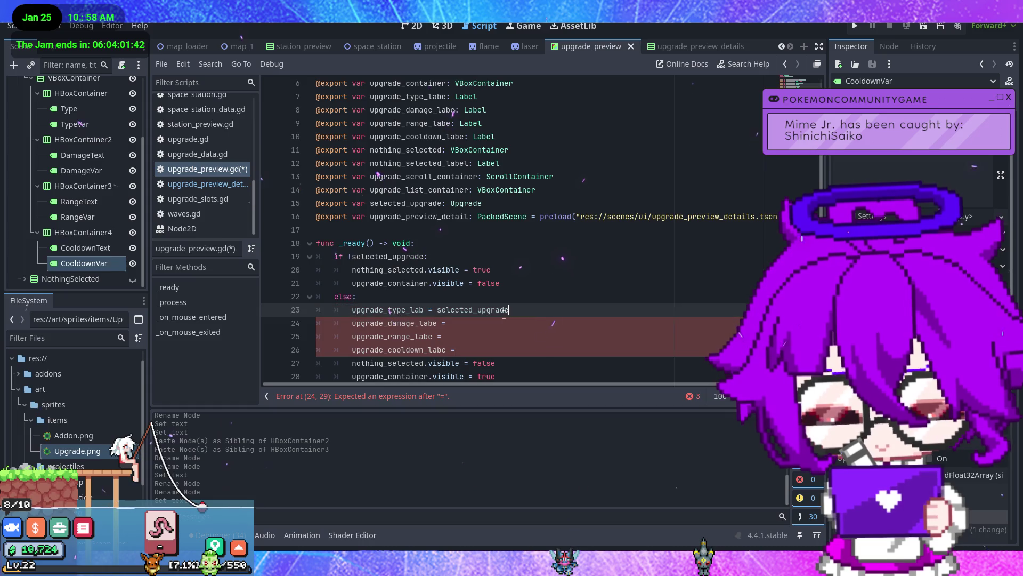
key("Down")
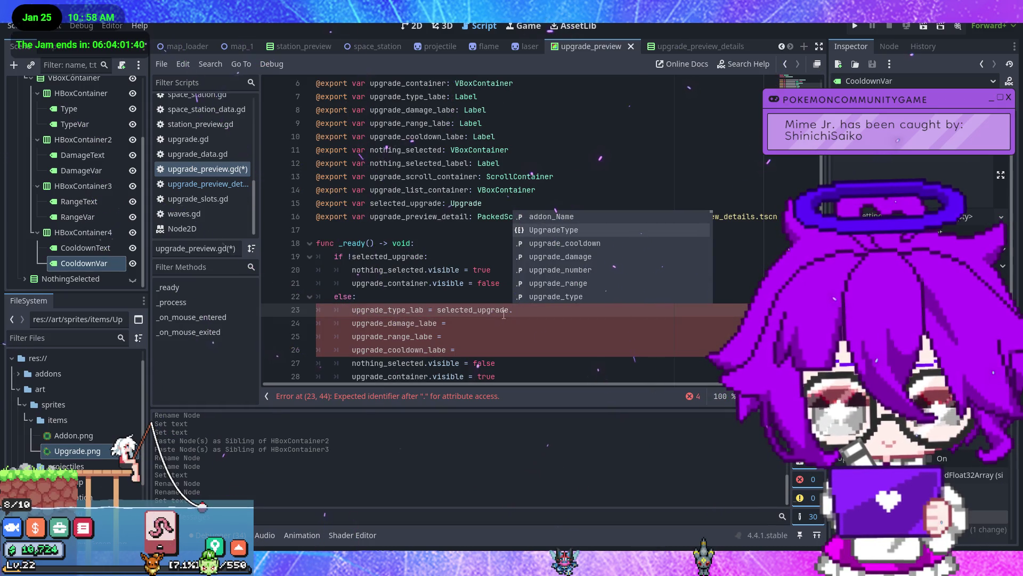
key("Down")
key("Down")
key("Down")
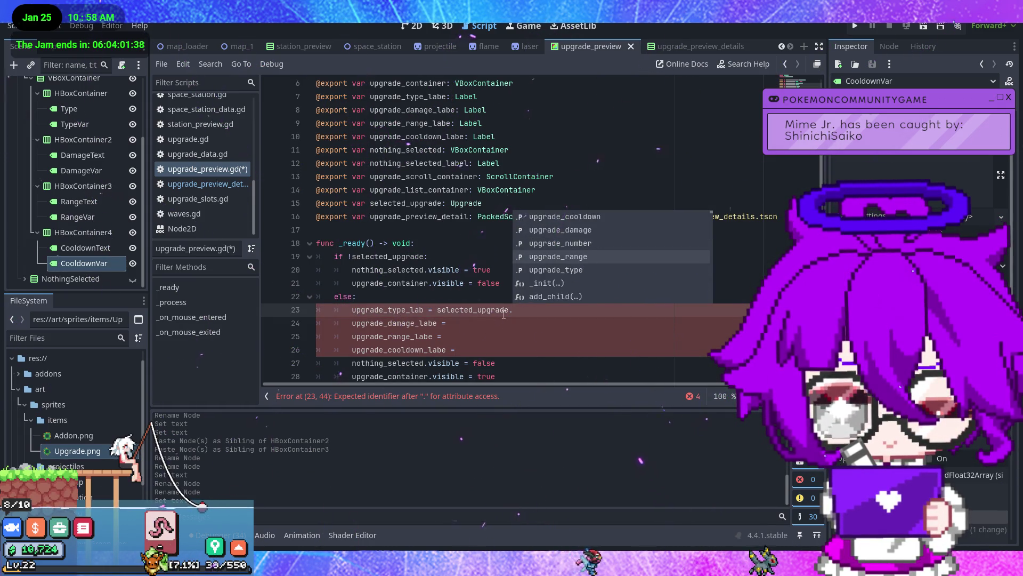
key("Return")
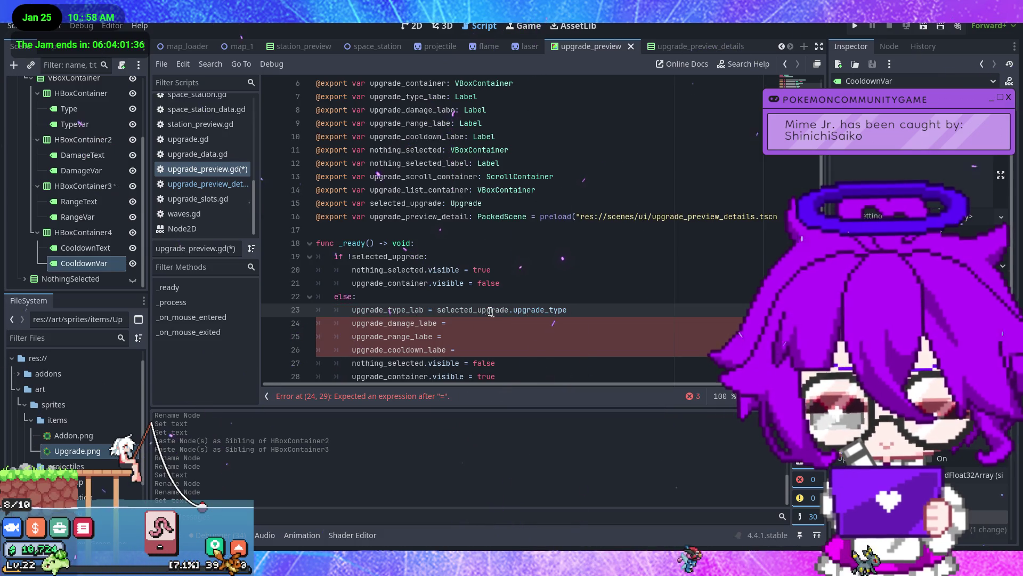
left_click(524, 323)
type("sele")
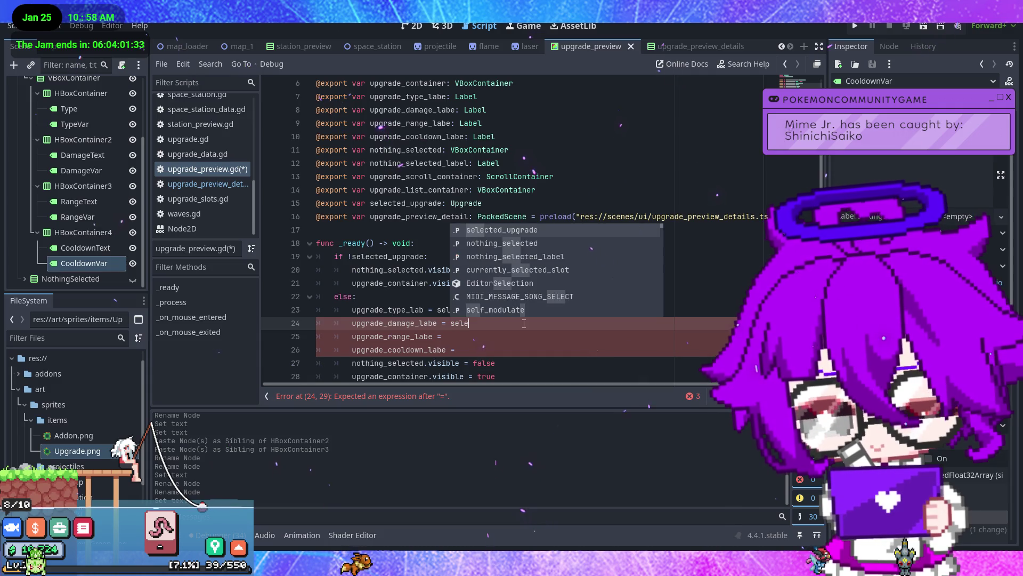
key("Return")
type(".")
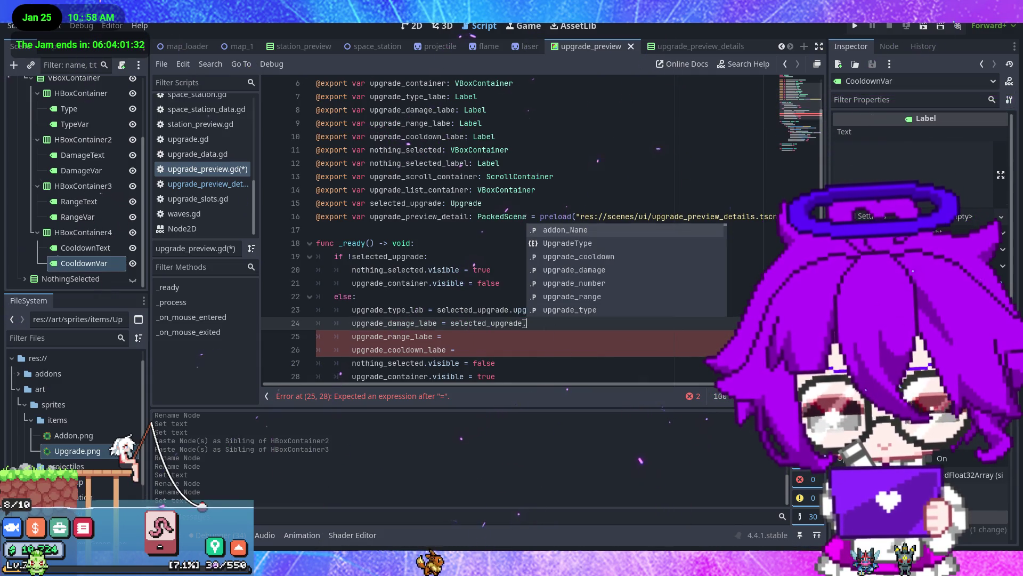
key("Down")
key("Down")
key("Down")
key("Return")
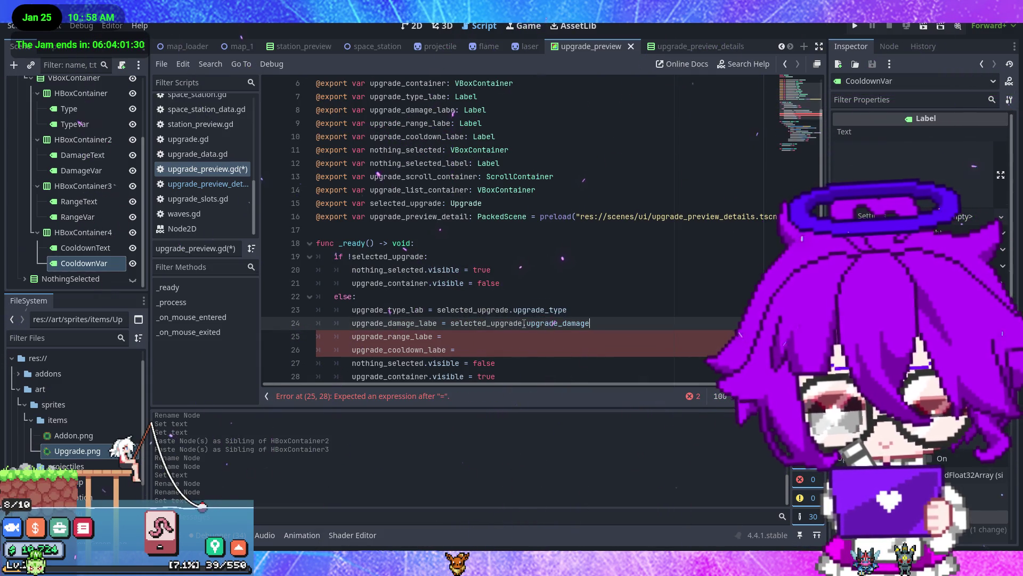
Step: Assign selected_upgrade.upgrade_range and upgrade_cooldown to the range and cooldown labels, then save
left_click(500, 343)
type("sele")
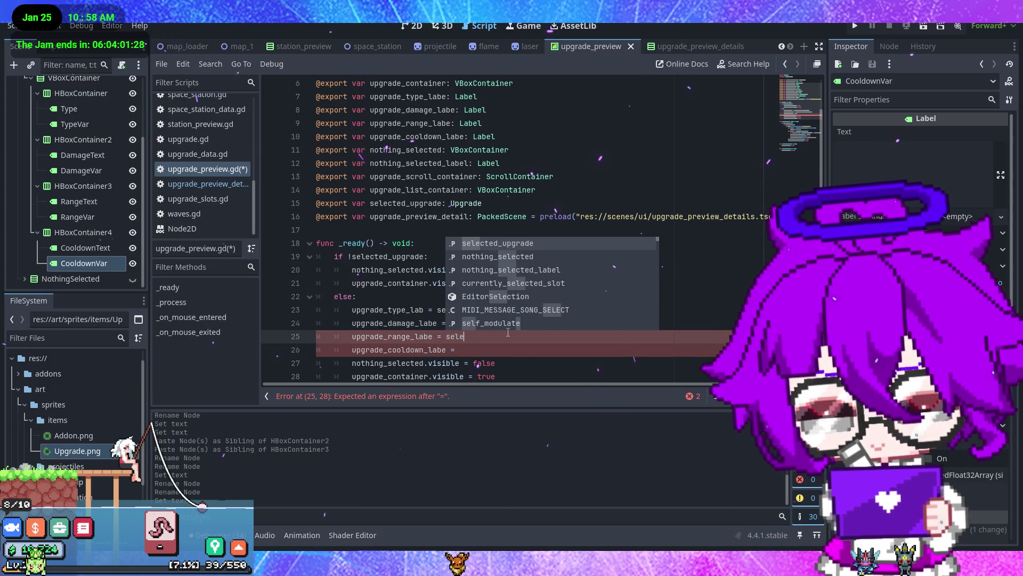
key("Down")
key("Up")
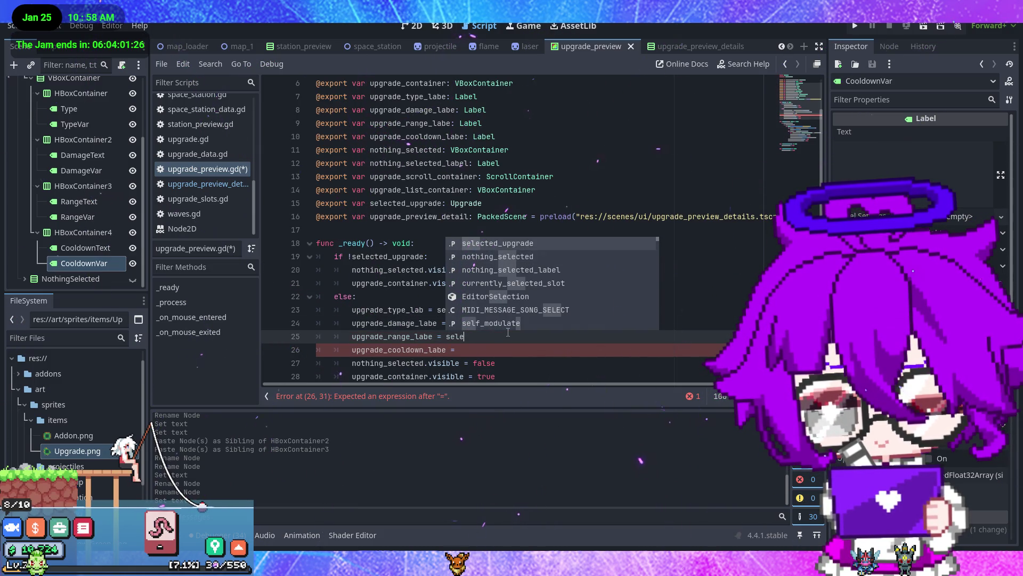
key("Return")
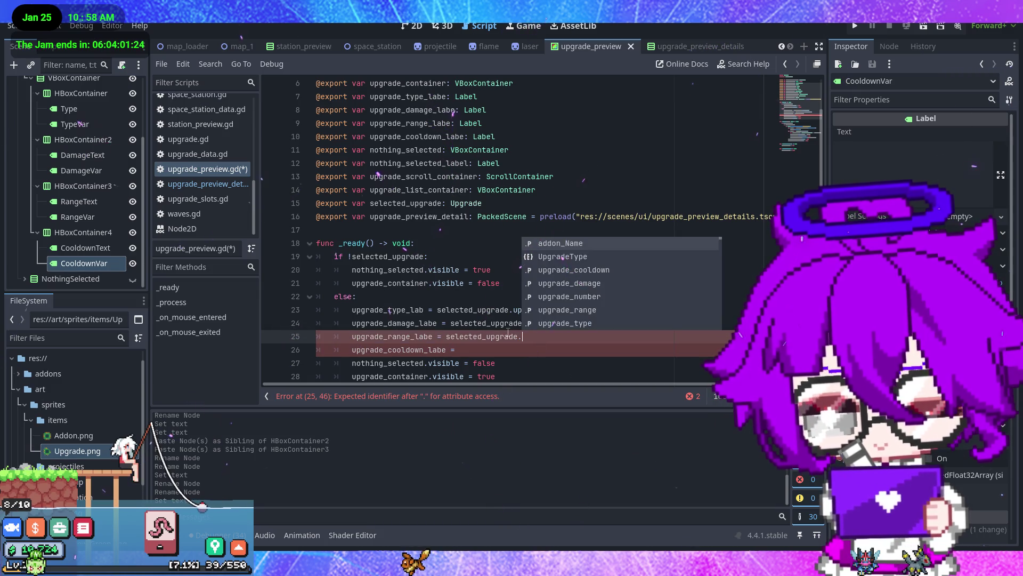
type("upgrade_")
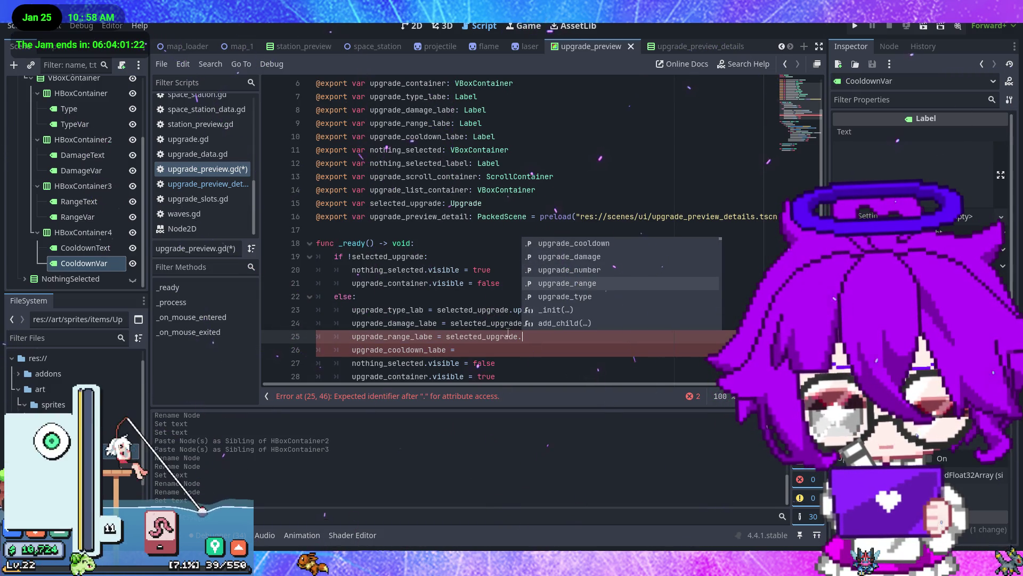
key("Return")
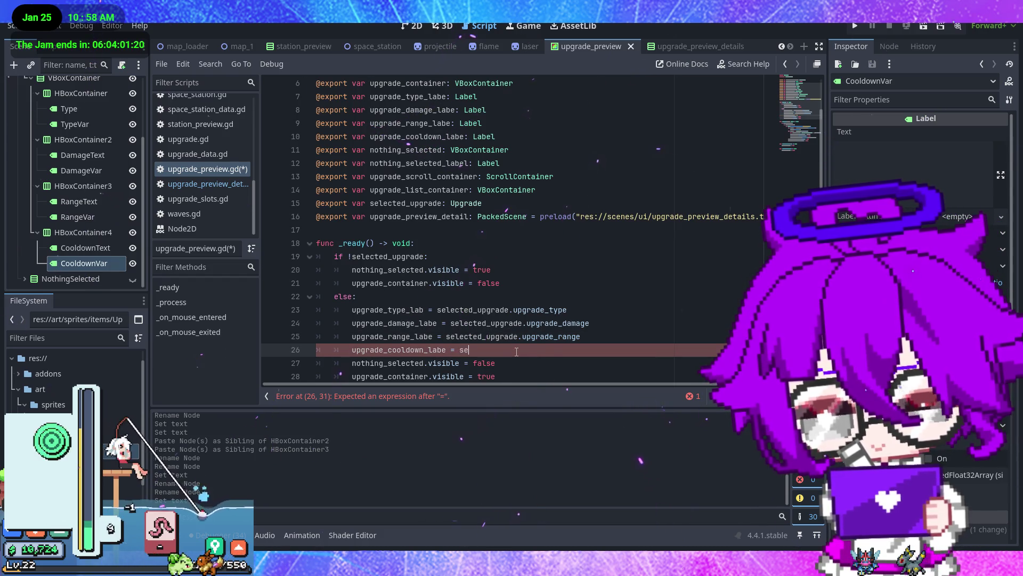
type("selected")
key("Return")
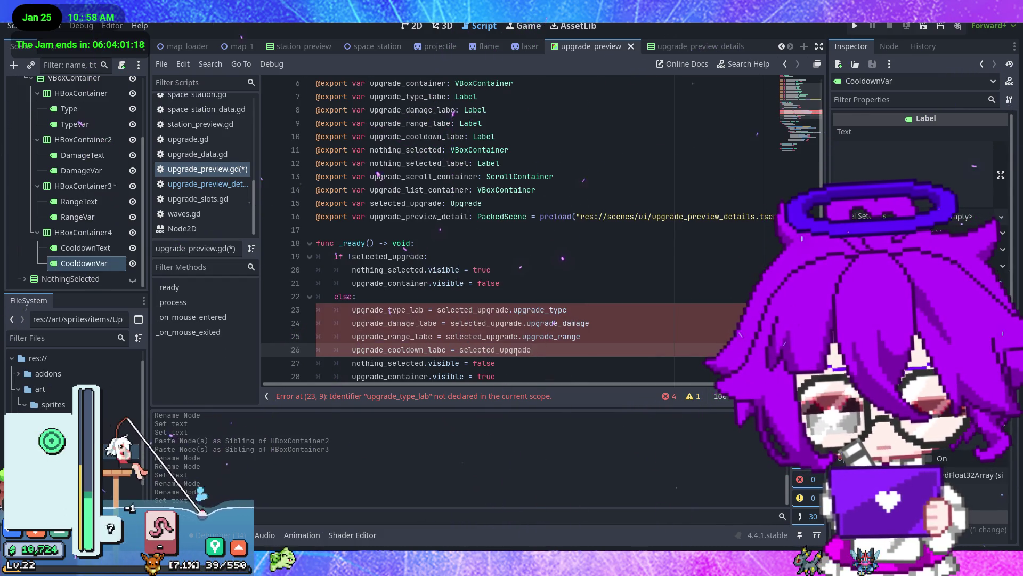
type(".upgrade")
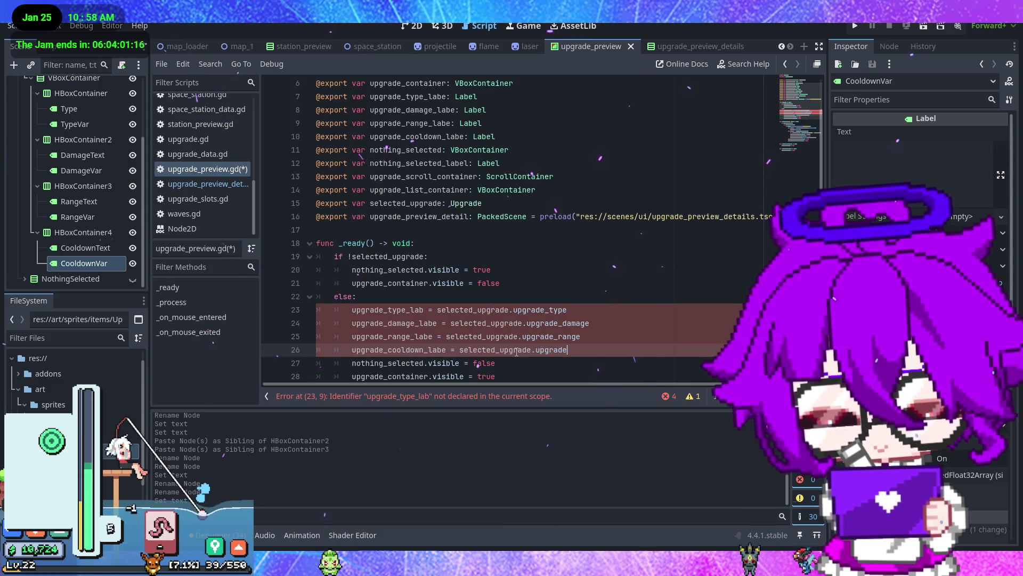
key("Return")
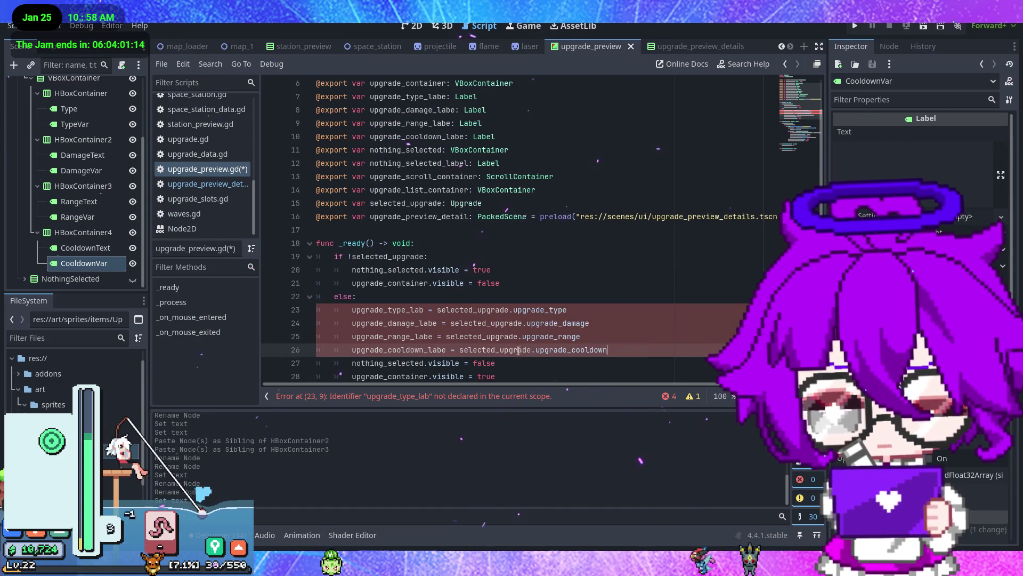
key("ctrl+s")
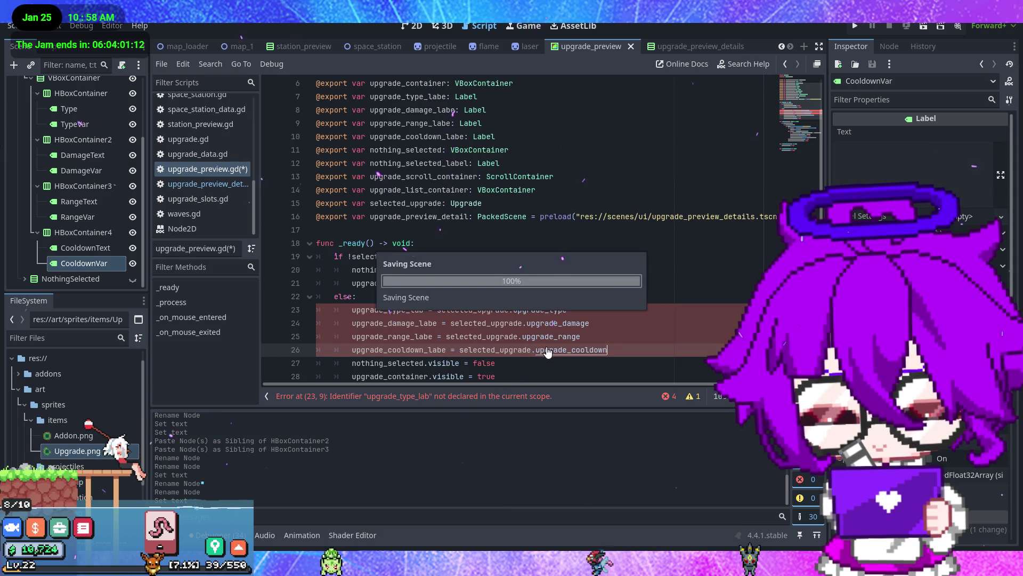
Step: Fix the misspelled export declarations to upgrade_range_label and upgrade_type_label
left_click(426, 311)
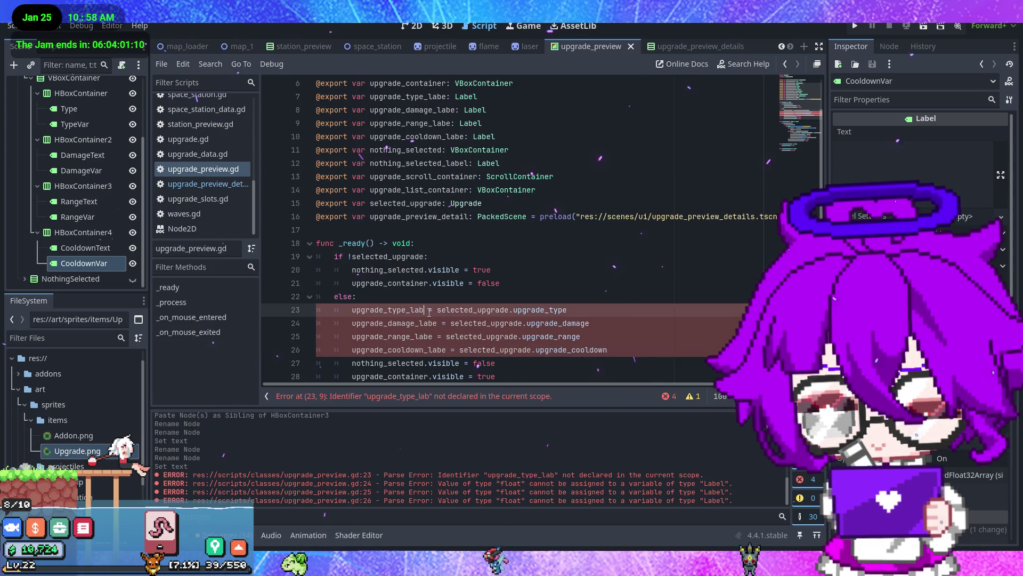
left_click(435, 335)
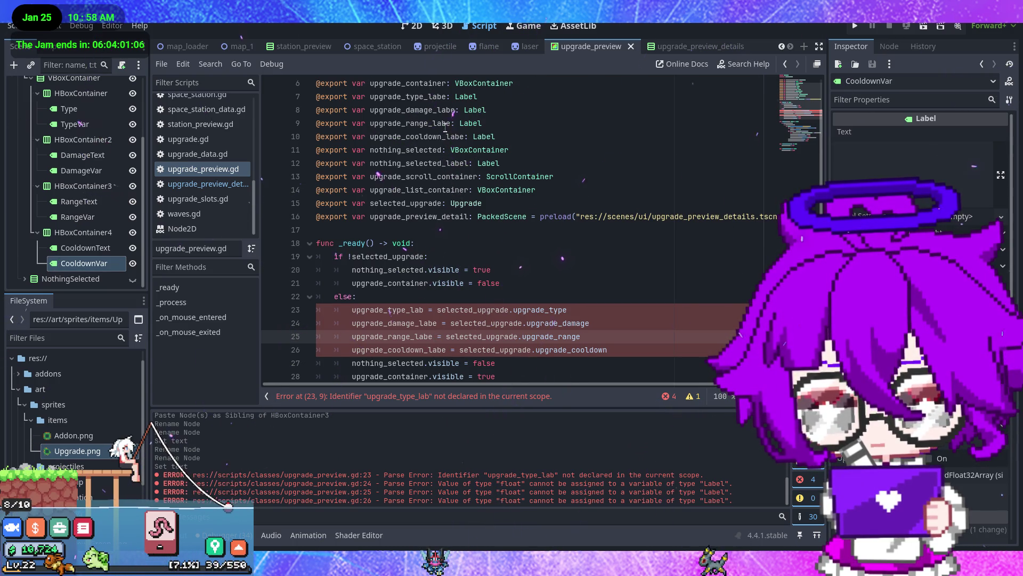
left_click(452, 124)
left_click(464, 136)
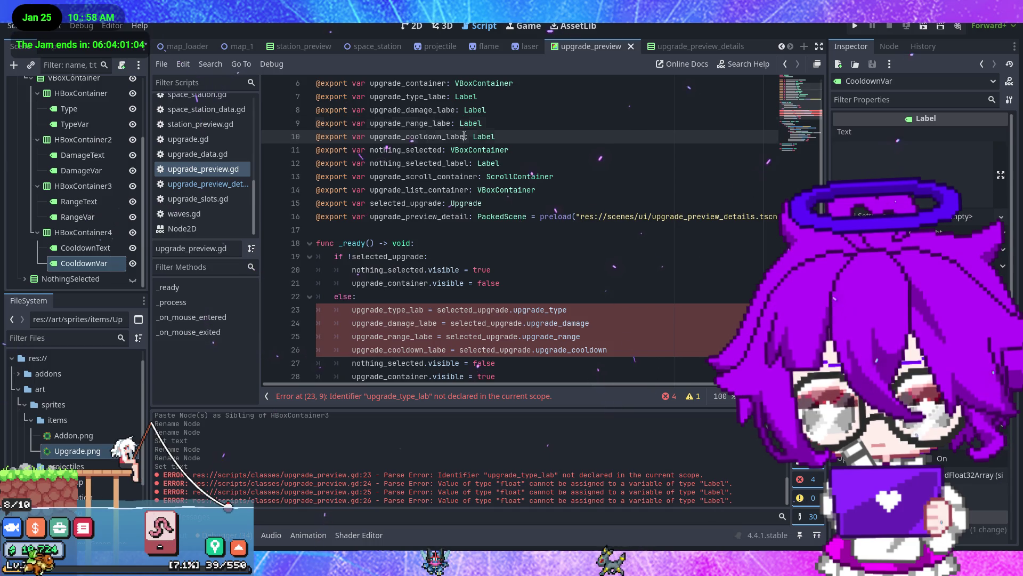
left_click(454, 123)
type("l")
left_click(447, 97)
type("l")
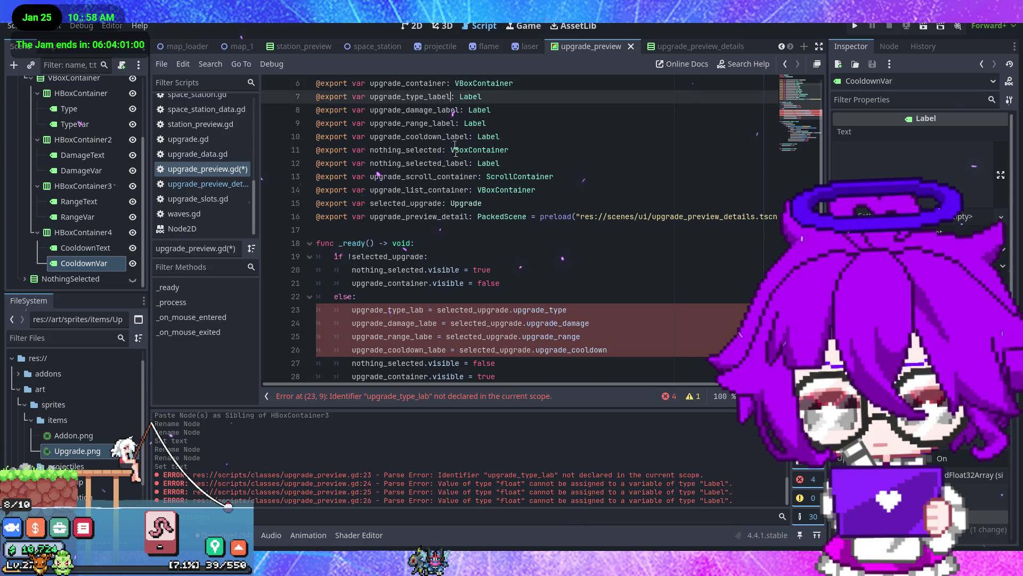
Step: Correct lines 23–26 to use upgrade_damage_label, upgrade_range_label and upgrade_cooldown_label
left_click(422, 309)
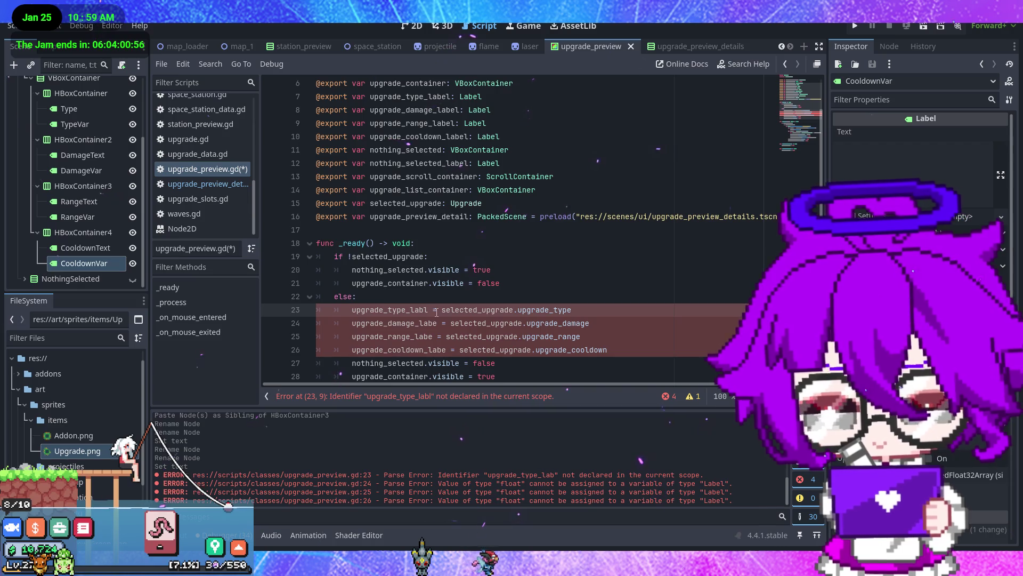
left_click(438, 323)
type("l")
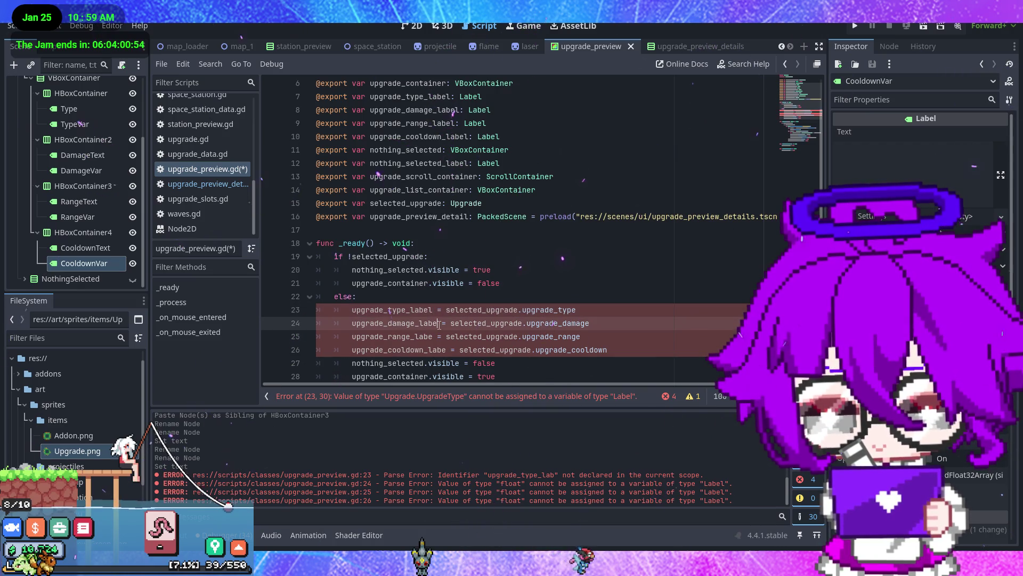
left_click(432, 336)
type("l")
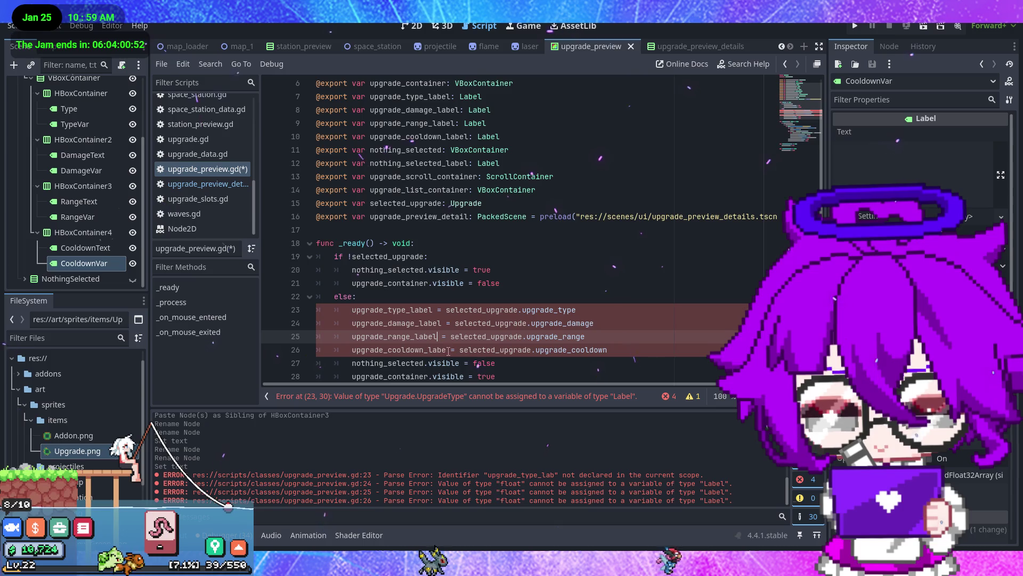
left_click(447, 350)
type("l")
left_click(562, 368)
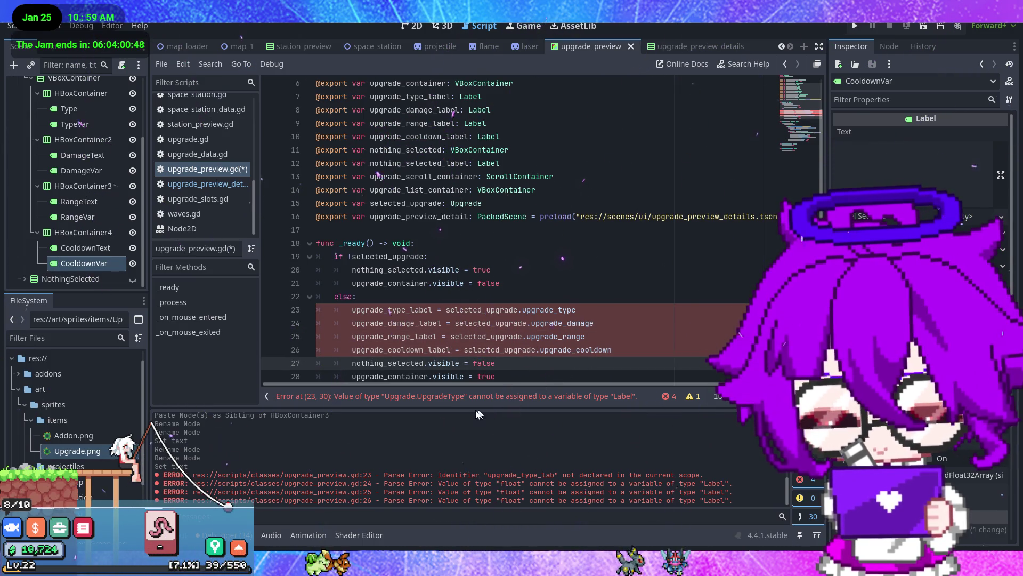
left_click(584, 310)
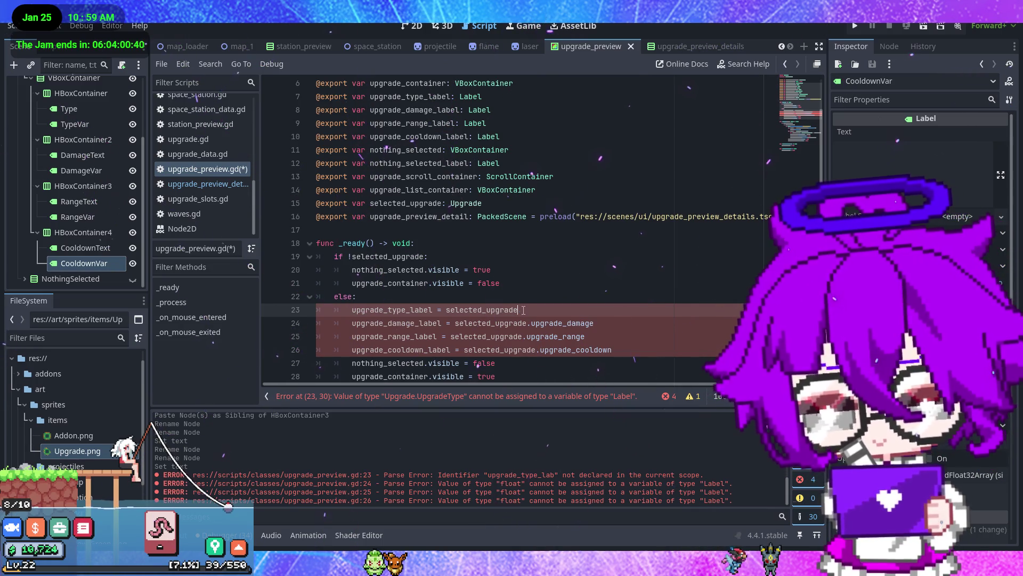
Step: Set the type label's .text to UpgradeType.keys()[selected_upgrade.upgrade_type] on line 23
key("ctrl+space")
key("Down")
key("Return")
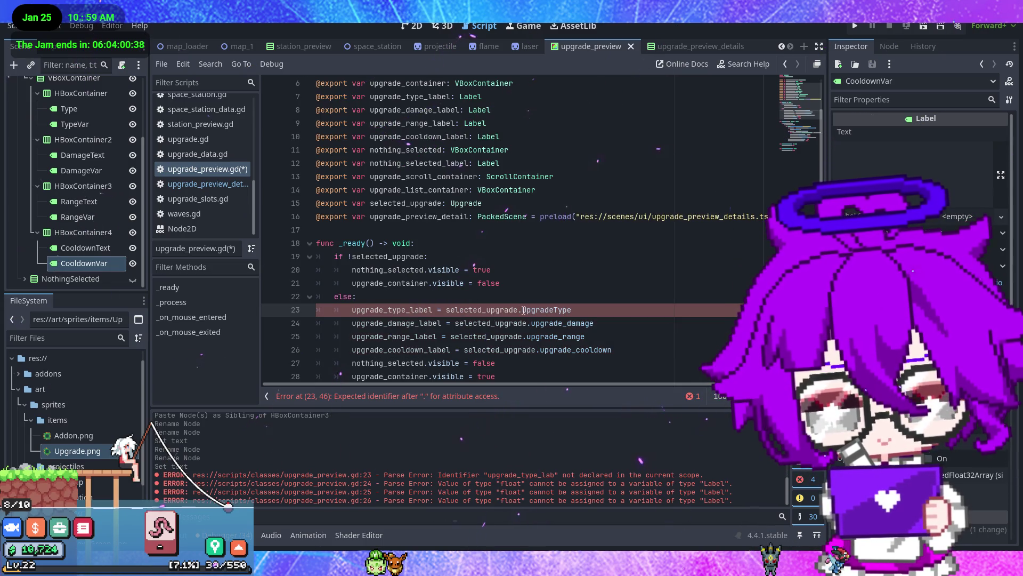
type(".ke")
key("Return")
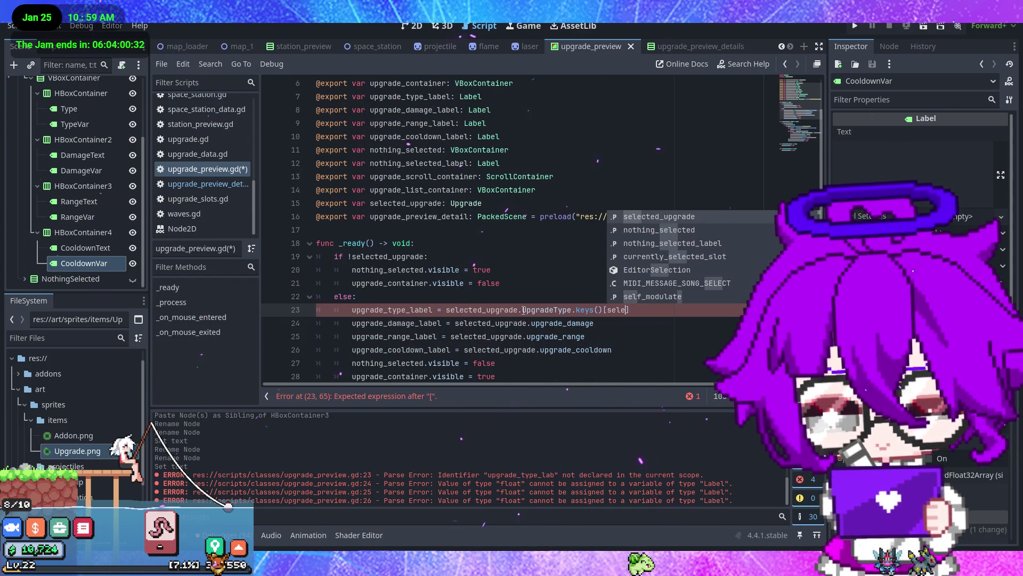
key("Return")
type(".")
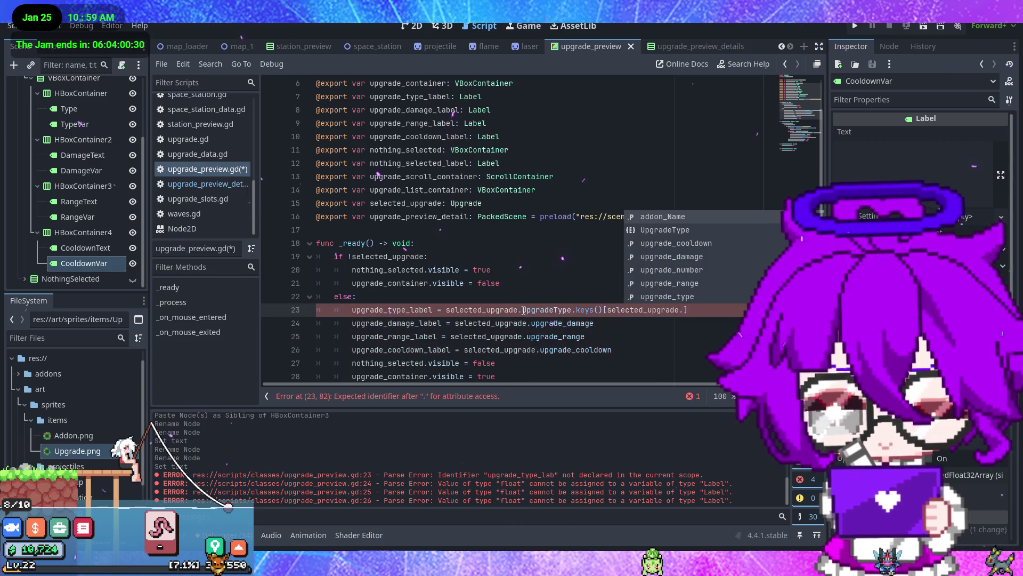
key("Down")
key("Down")
key("Down")
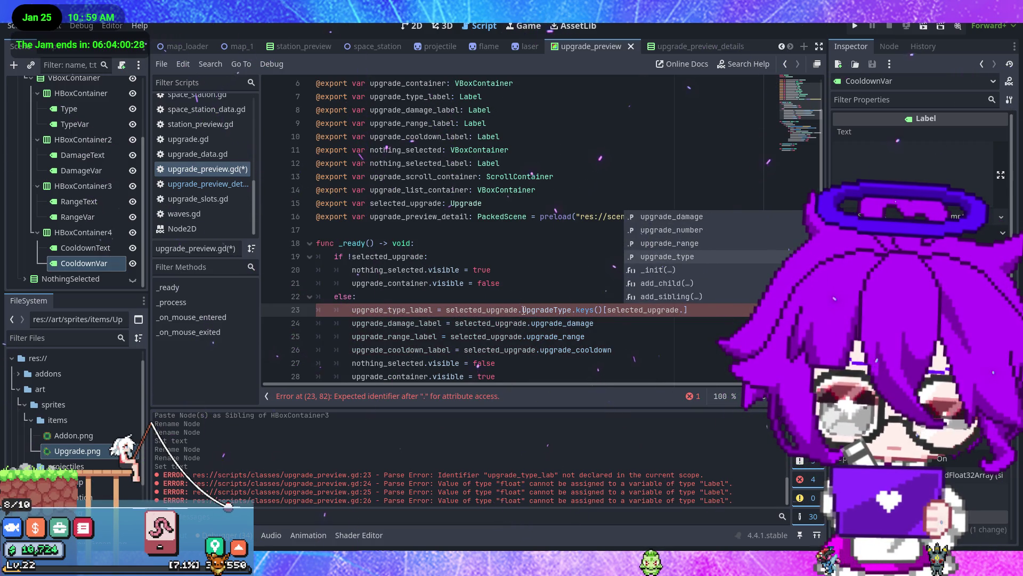
key("Return")
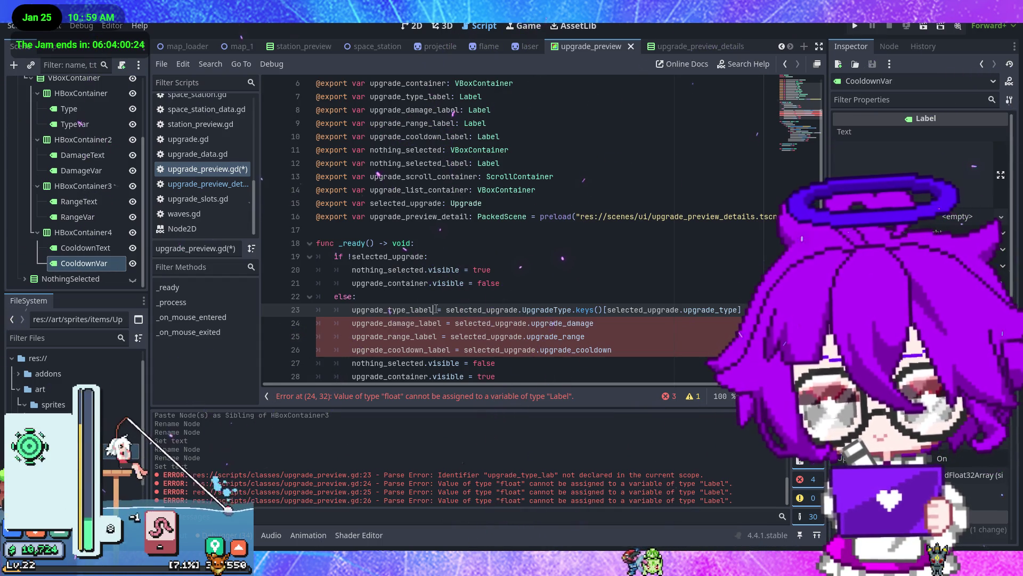
type(".text")
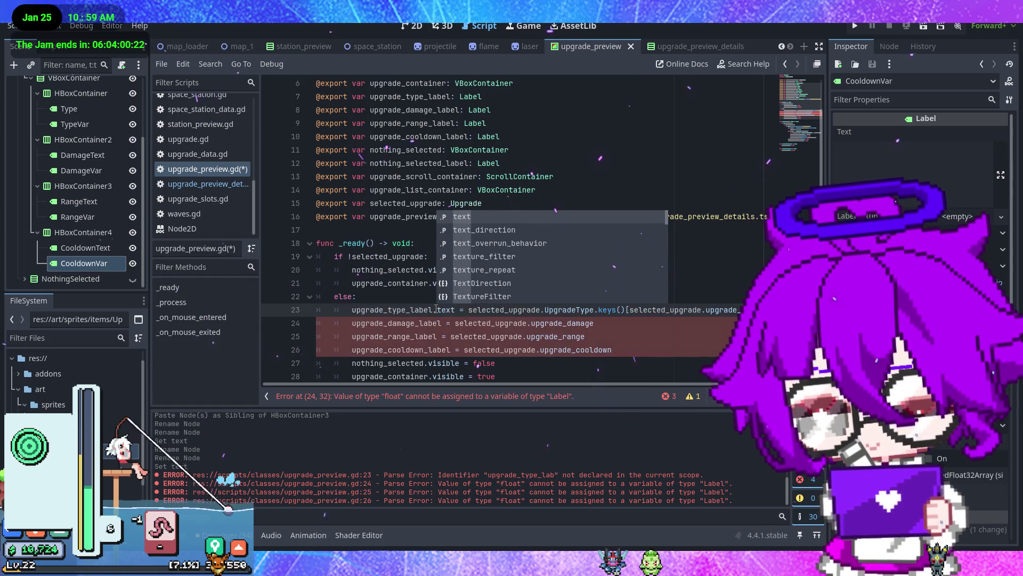
Step: Add .text to the damage, range and cooldown label assignments
left_click_drag(435, 310, 453, 310)
key("ctrl+c")
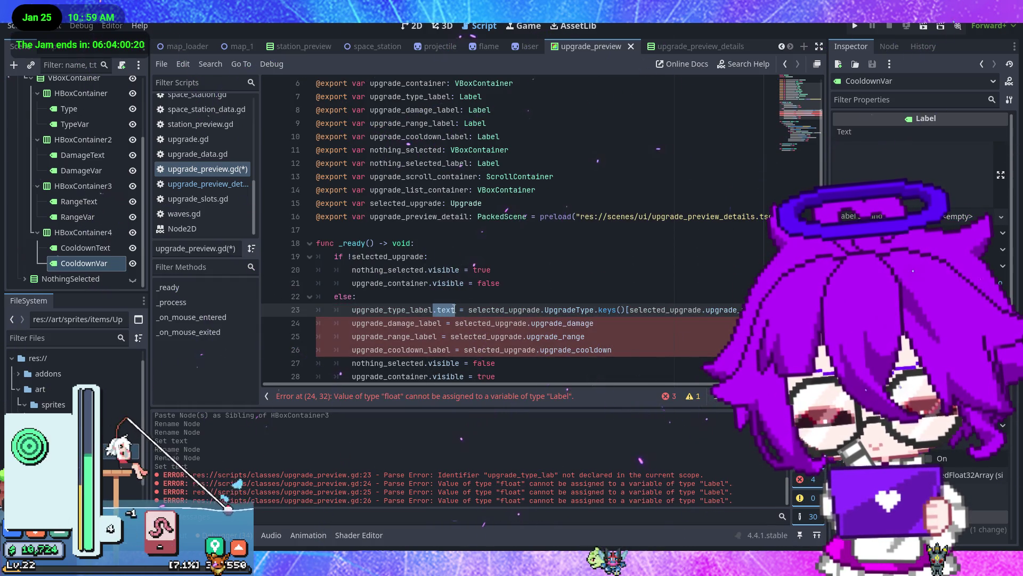
left_click(440, 323)
key("ctrl+v")
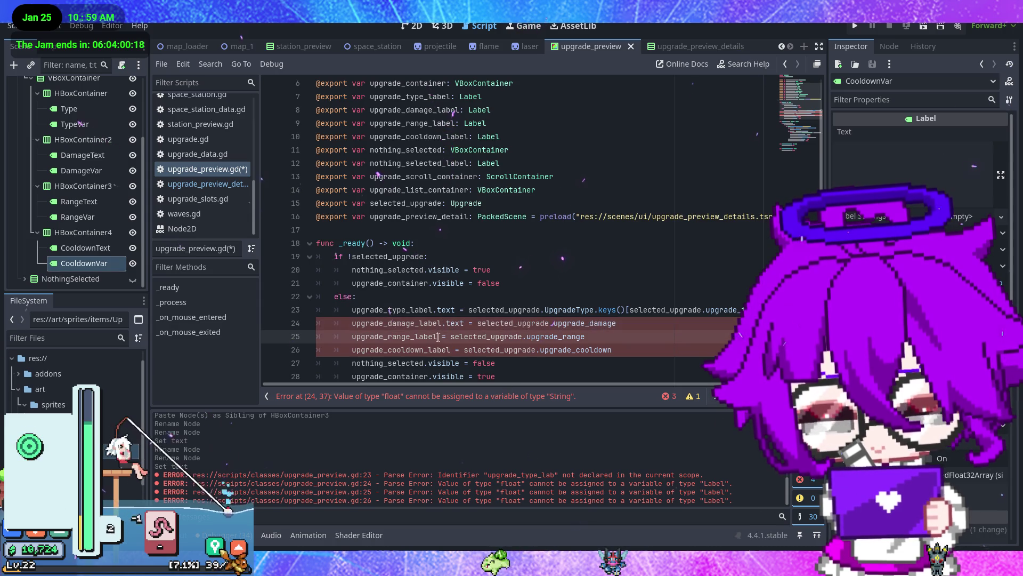
left_click(442, 336)
key("ctrl+v")
left_click(455, 349)
key("ctrl+v")
Step: Wrap the damage, range and cooldown values in str(), save, and run the game
left_click(479, 324)
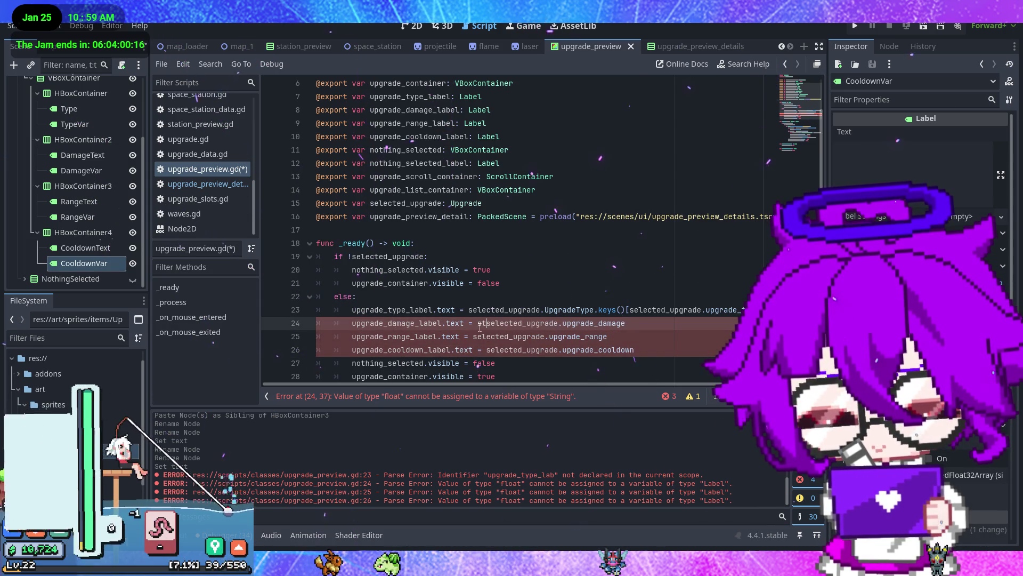
type("str(")
double_click(481, 324)
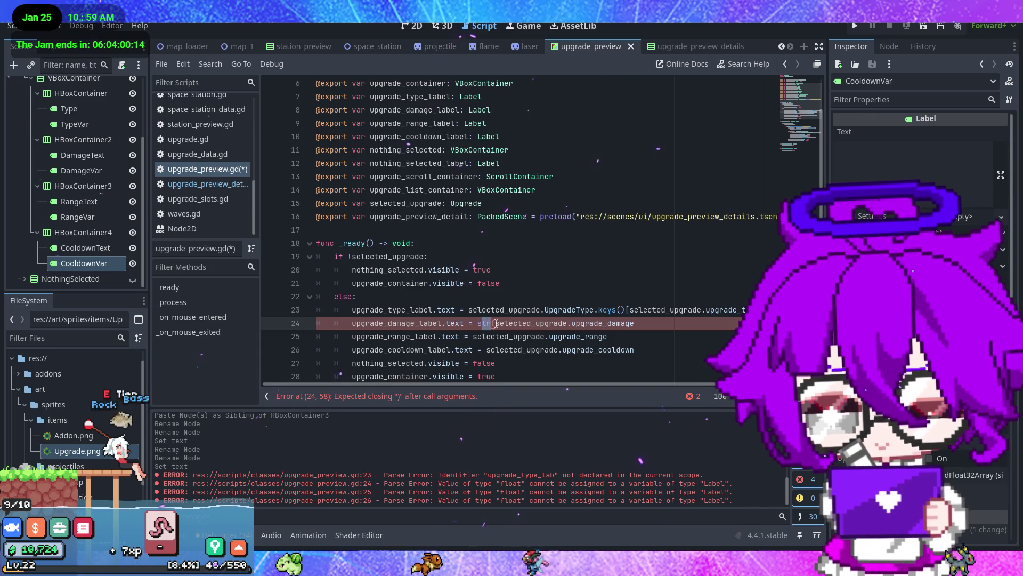
left_click(474, 336)
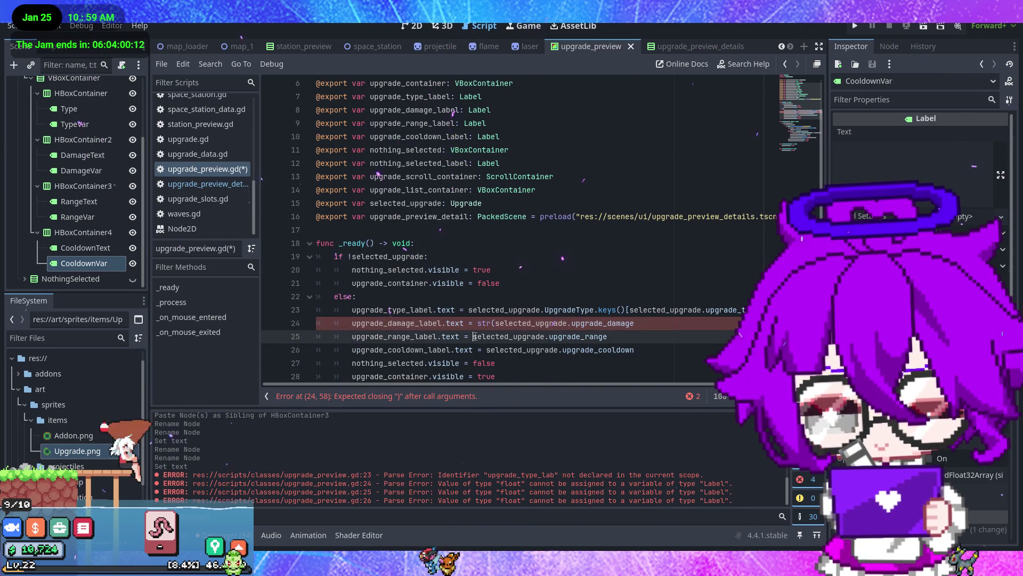
left_click(485, 350)
type("str(")
left_click(677, 329)
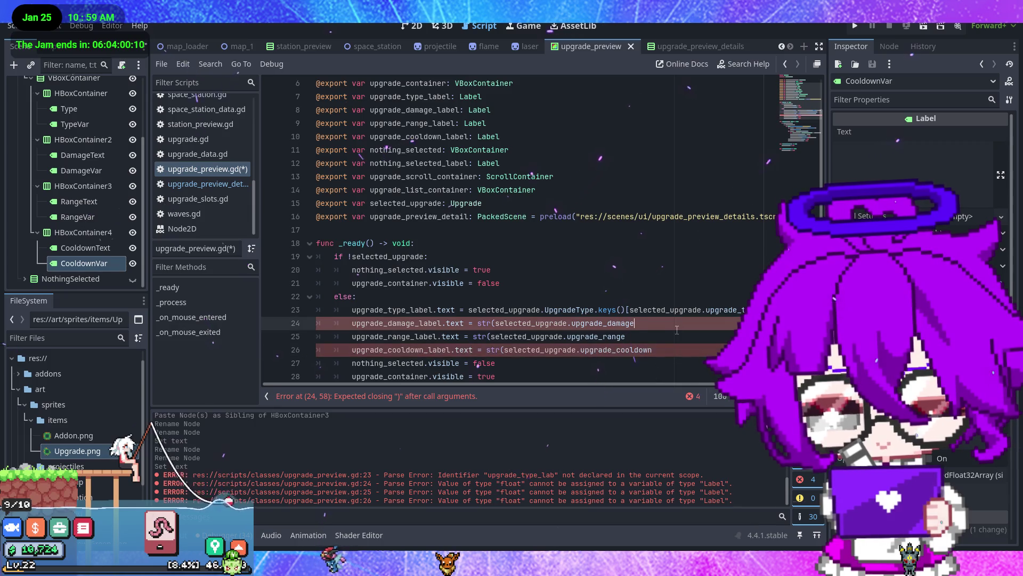
left_click(682, 338)
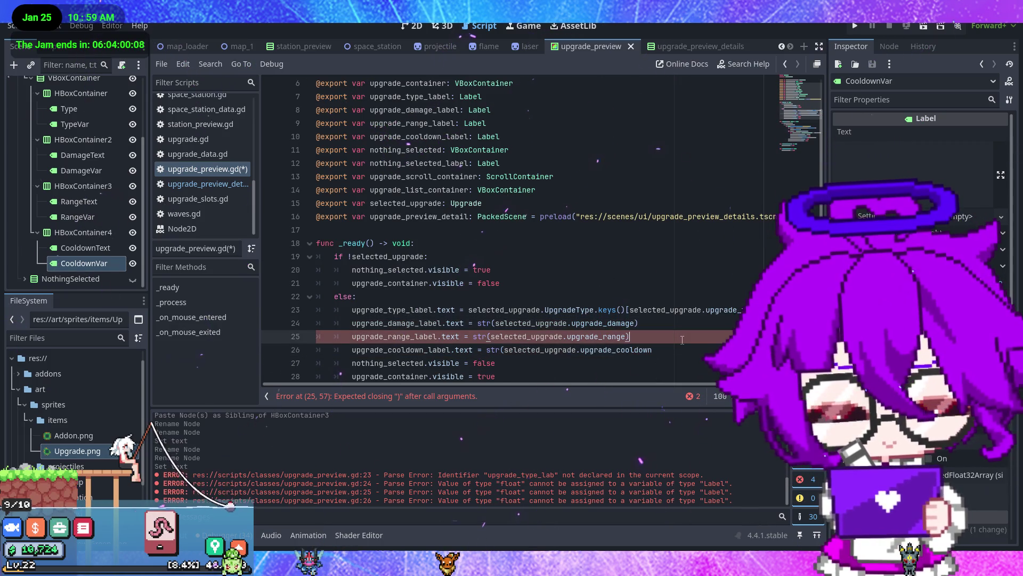
left_click(676, 343)
left_click(676, 350)
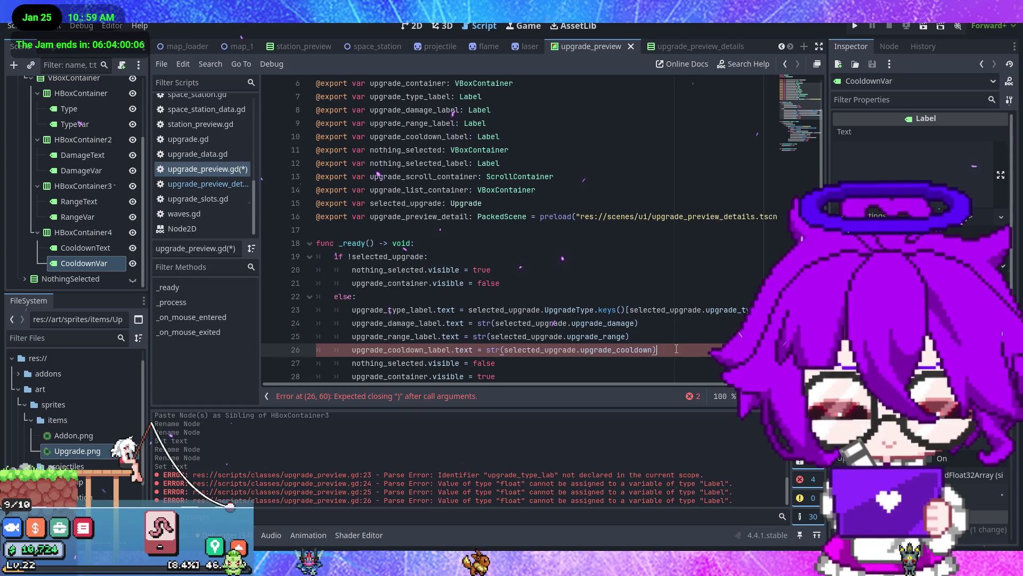
type(")")
key("ctrl+s")
key("F5")
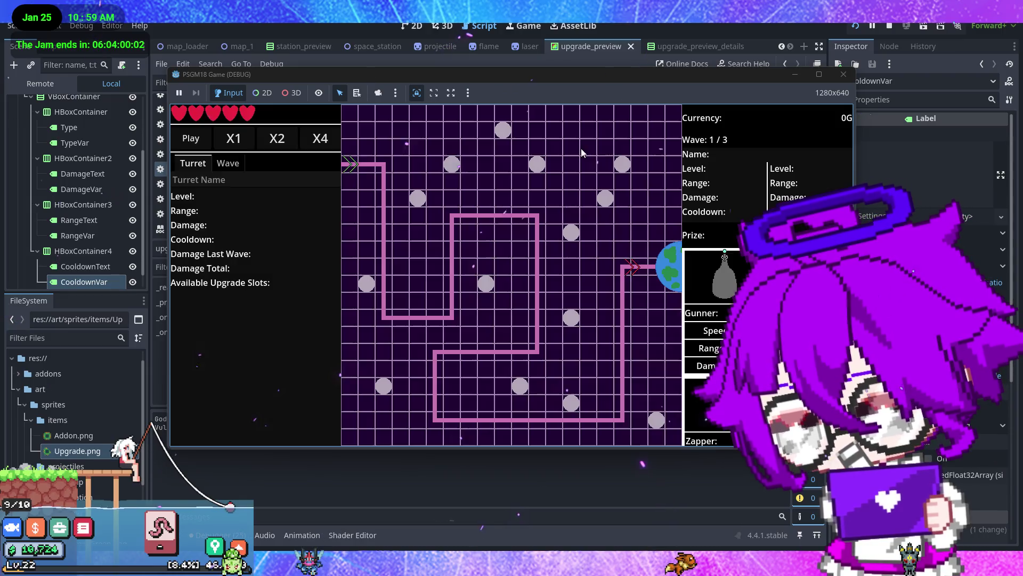
Step: Place a turret, drag the upgrade onto it, select it, then stop the game with F8
mouse_move(720, 280)
left_mouse_down()
mouse_move(400, 144)
mouse_move(401, 173)
left_mouse_up()
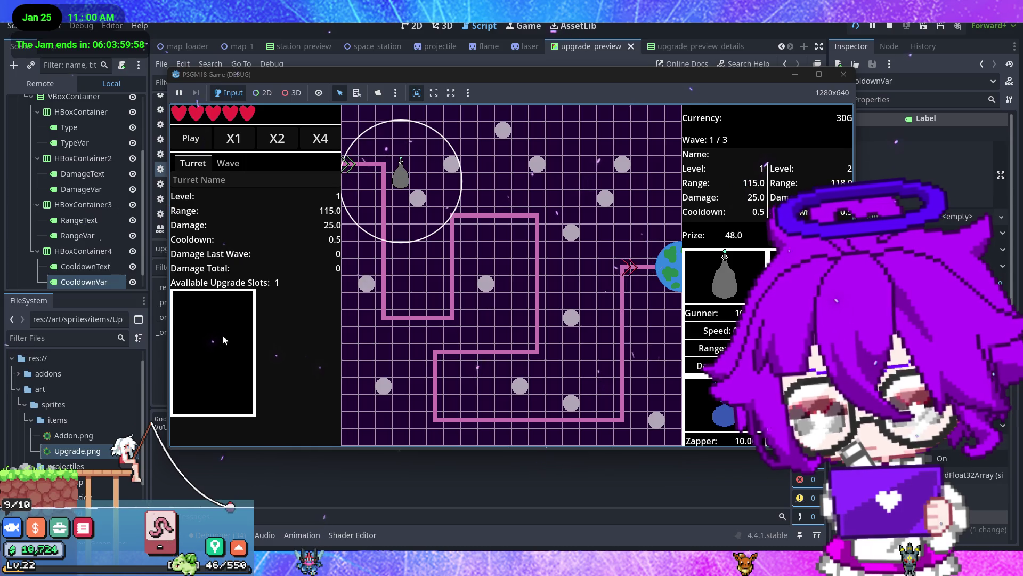
mouse_move(228, 338)
left_mouse_down()
mouse_move(433, 286)
mouse_move(416, 221)
left_mouse_up()
left_click(401, 177)
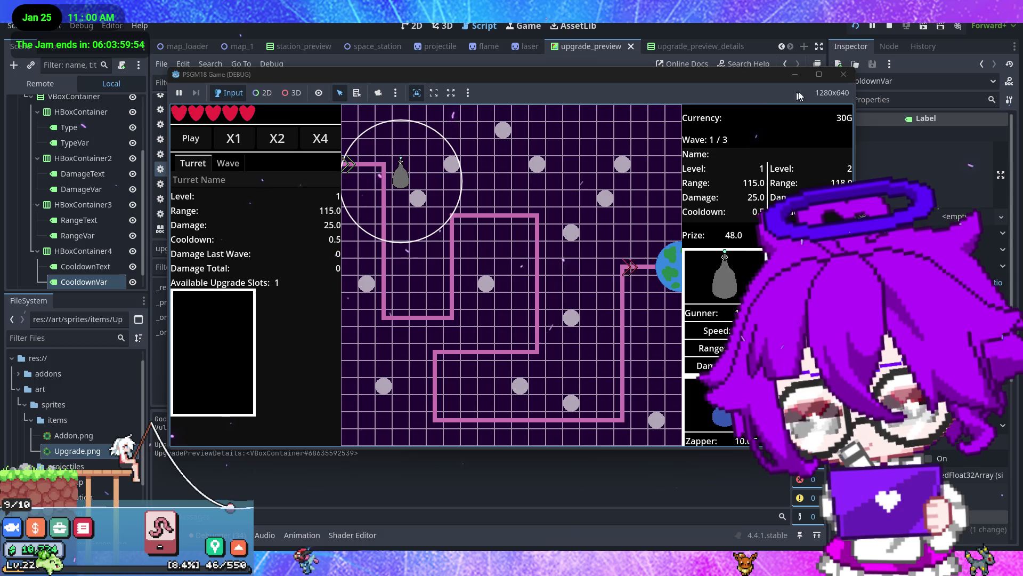
key("F8")
scroll(101, 196, "up", 3)
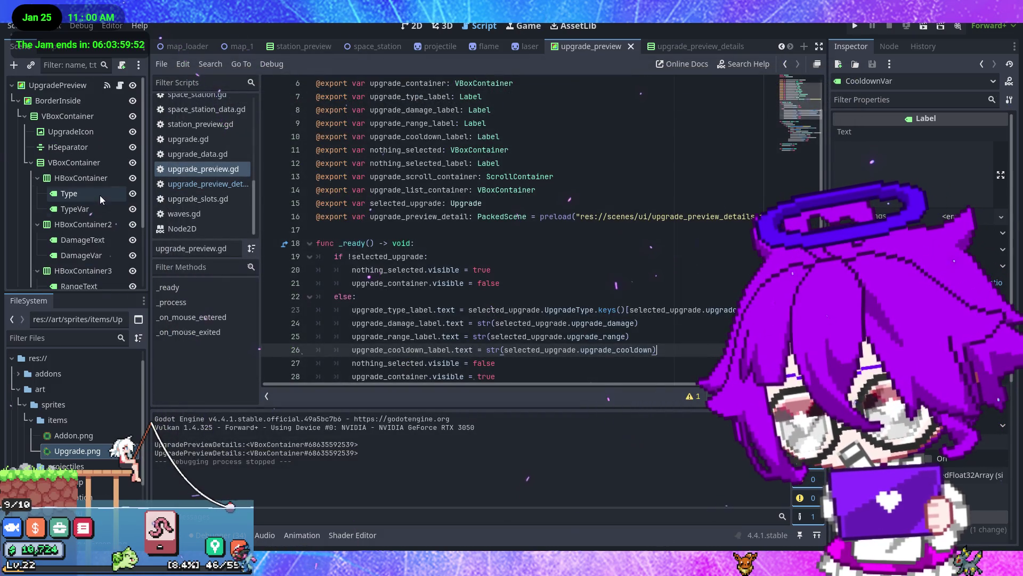
Step: Hide the preview's VBoxContainer, expand NothingSelected and toggle a child's visibility, then save
left_click(133, 116)
left_click(24, 116)
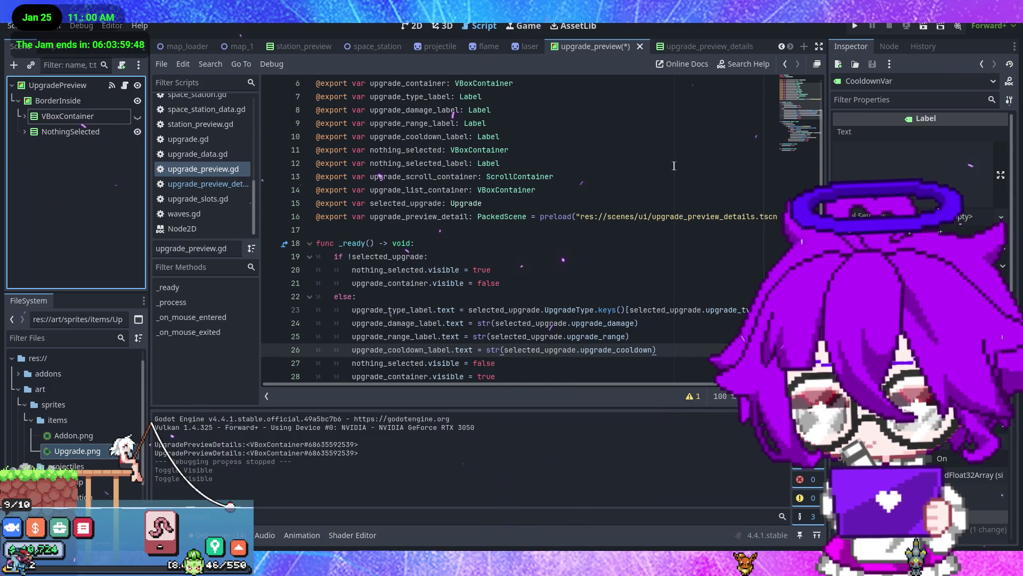
scroll(544, 261, "down", 1)
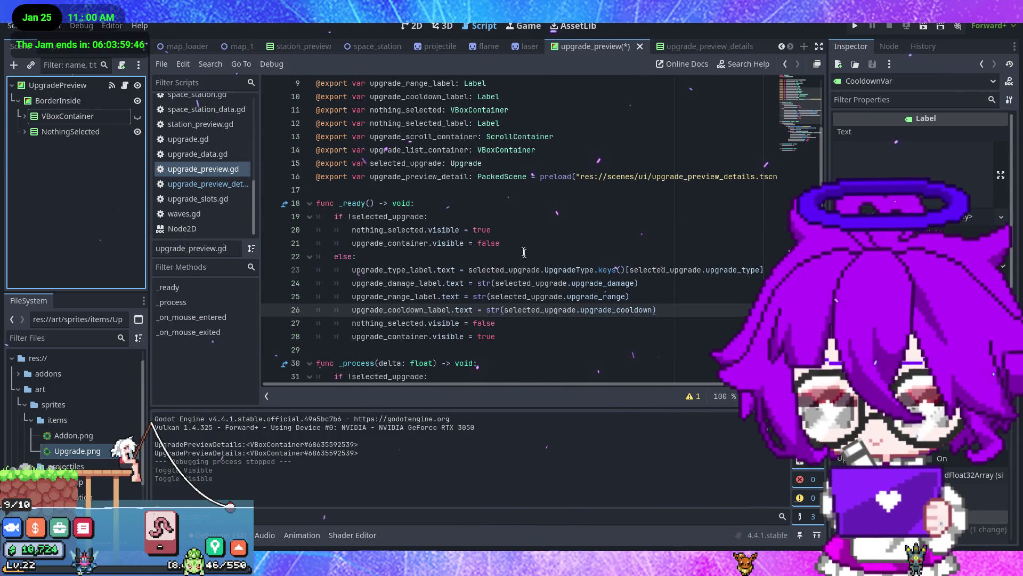
left_click(536, 240)
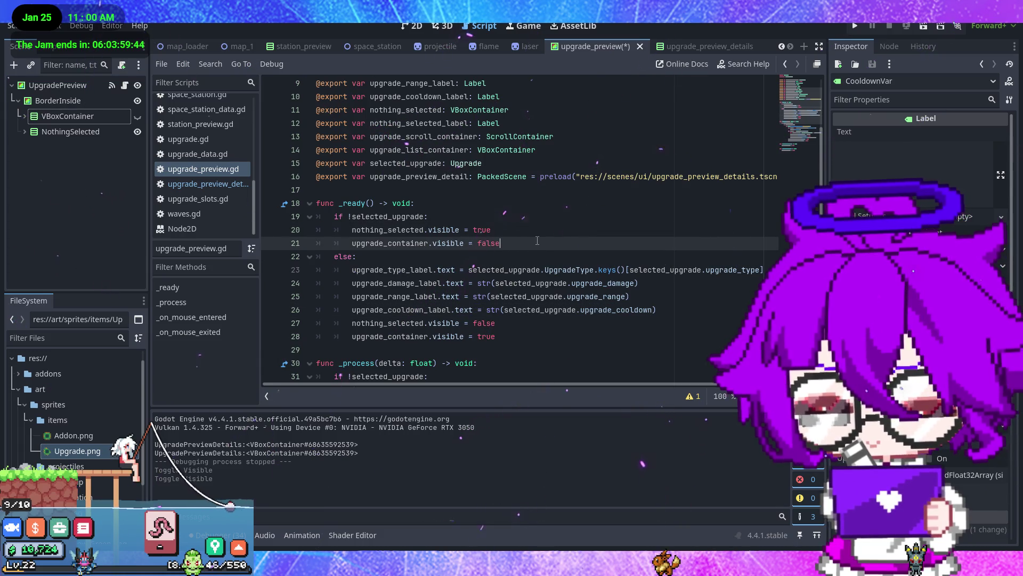
left_click(24, 131)
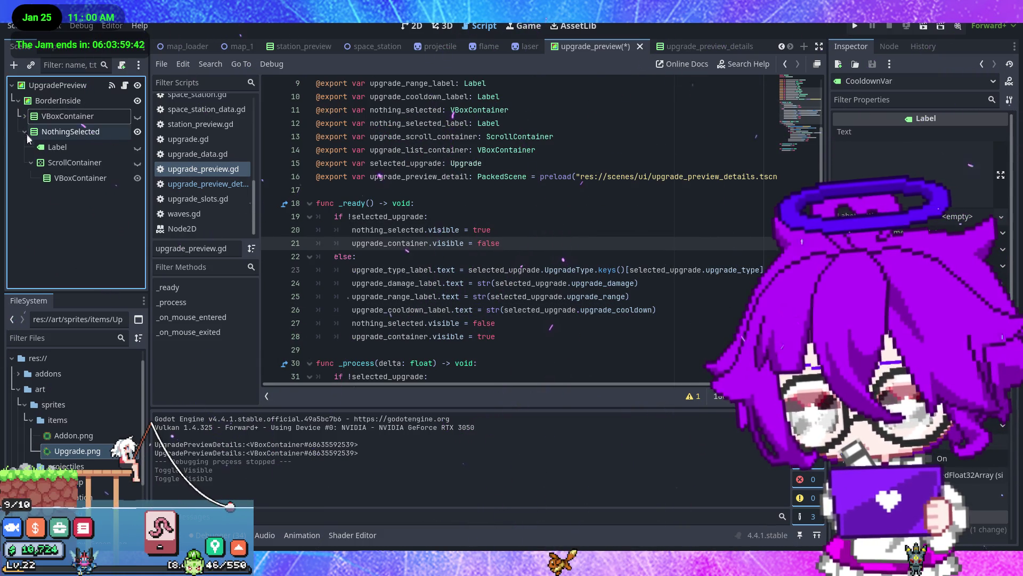
left_click(137, 148)
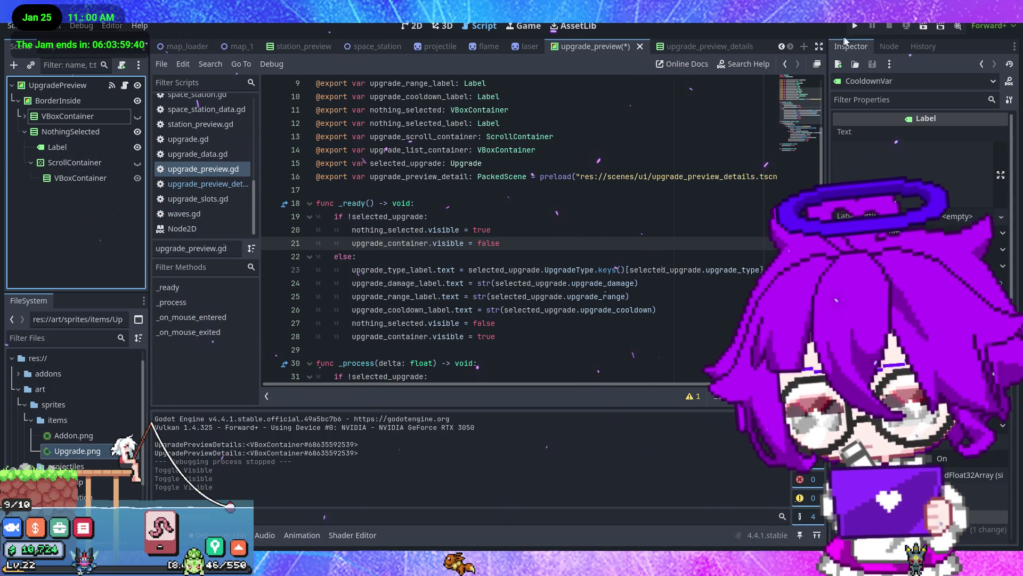
key("ctrl+s")
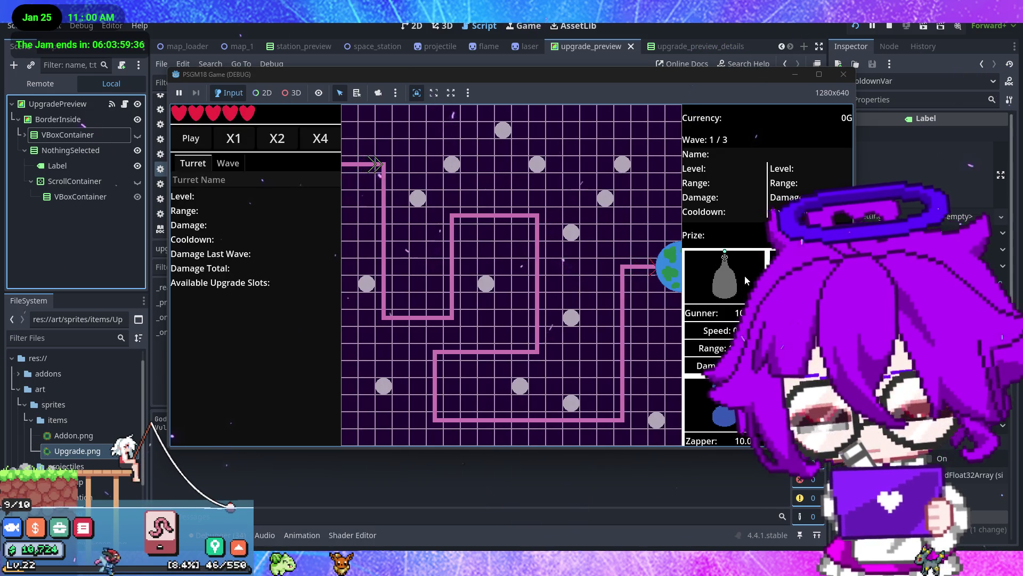
Step: Place a turret, preview the upgrade showing Damage 200.0, Range 0.0, Cooldown 0.0, apply it, then stop
mouse_move(744, 275)
left_mouse_down()
mouse_move(422, 176)
mouse_move(398, 182)
left_mouse_up()
left_click(236, 350)
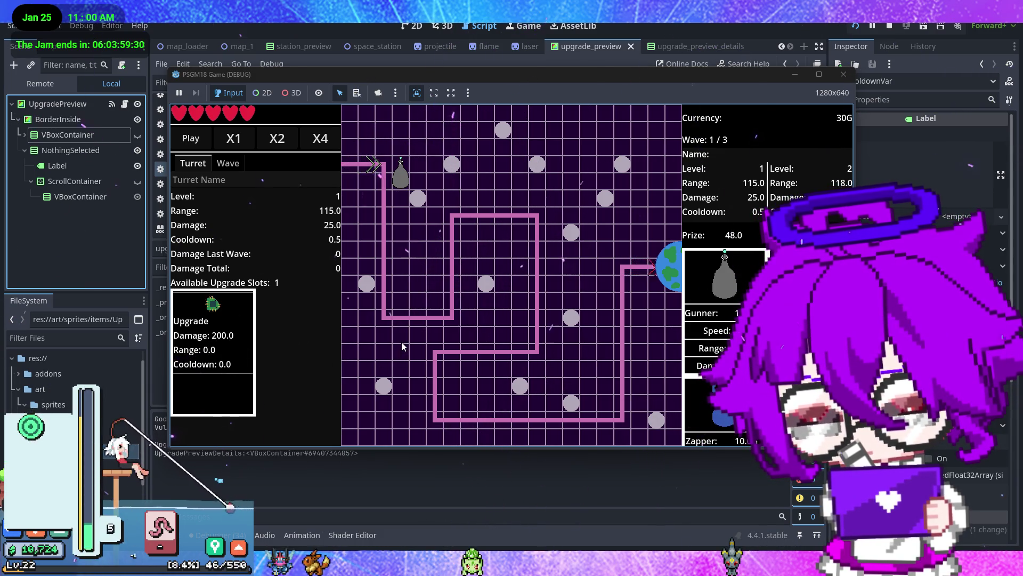
left_click(400, 184)
left_click(401, 184)
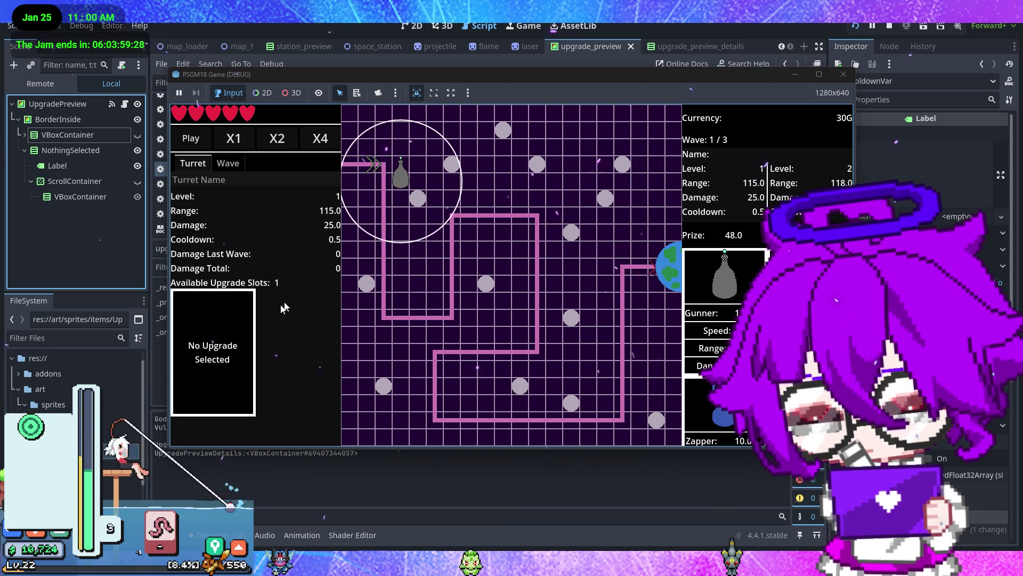
left_click(843, 75)
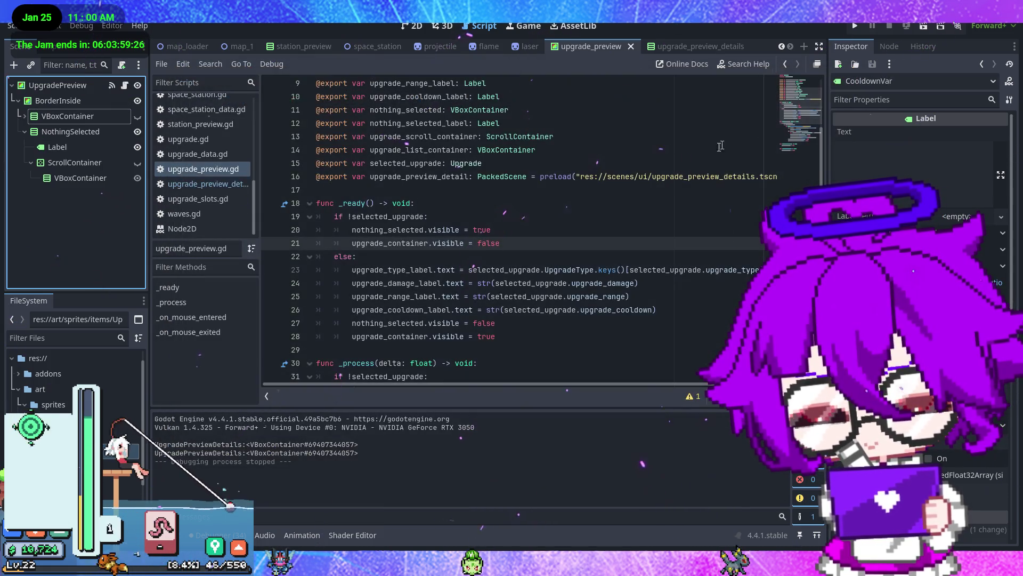
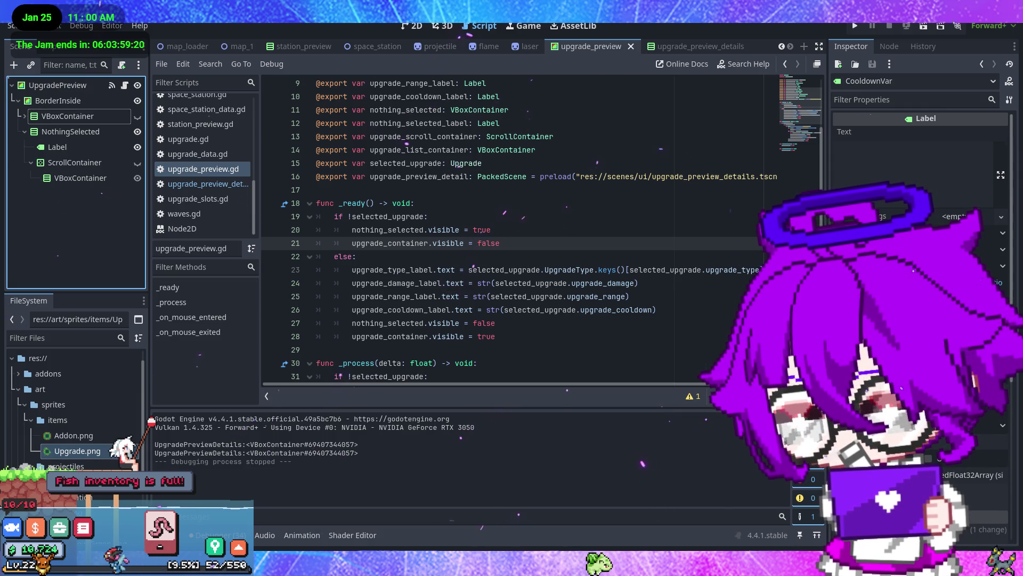
Step: Sell all the caught fish in the fishing overlay, raising coins to 10,839
left_click(12, 527)
left_click(184, 426)
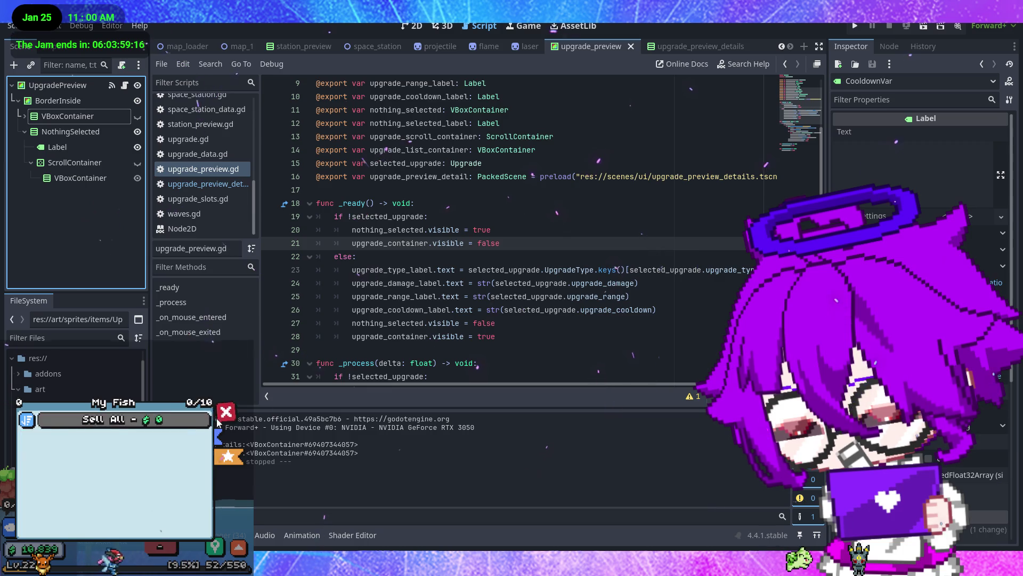
left_click(226, 411)
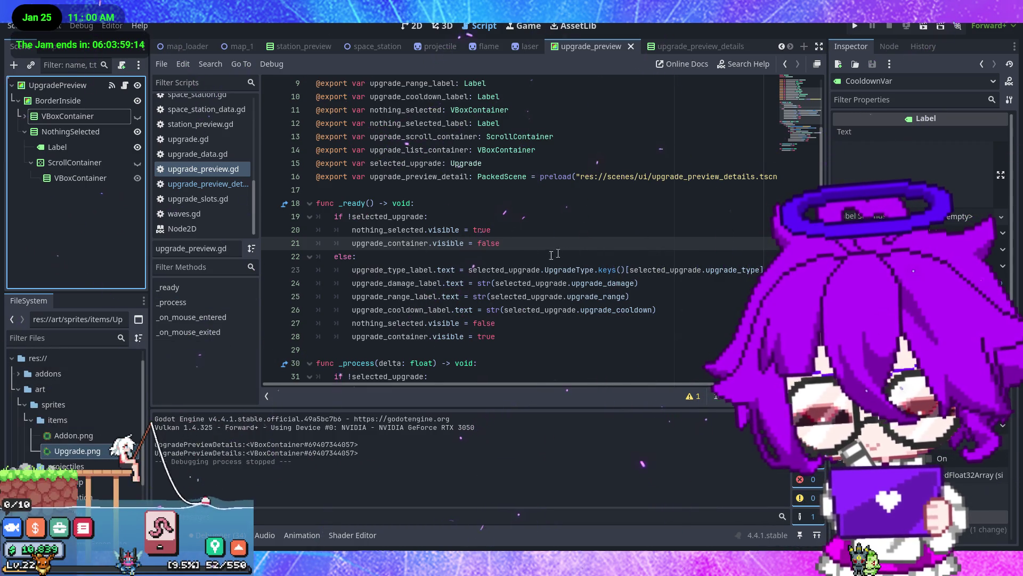
Step: Start a new print line at the top of _ready in upgrade_preview.gd
left_click(496, 260)
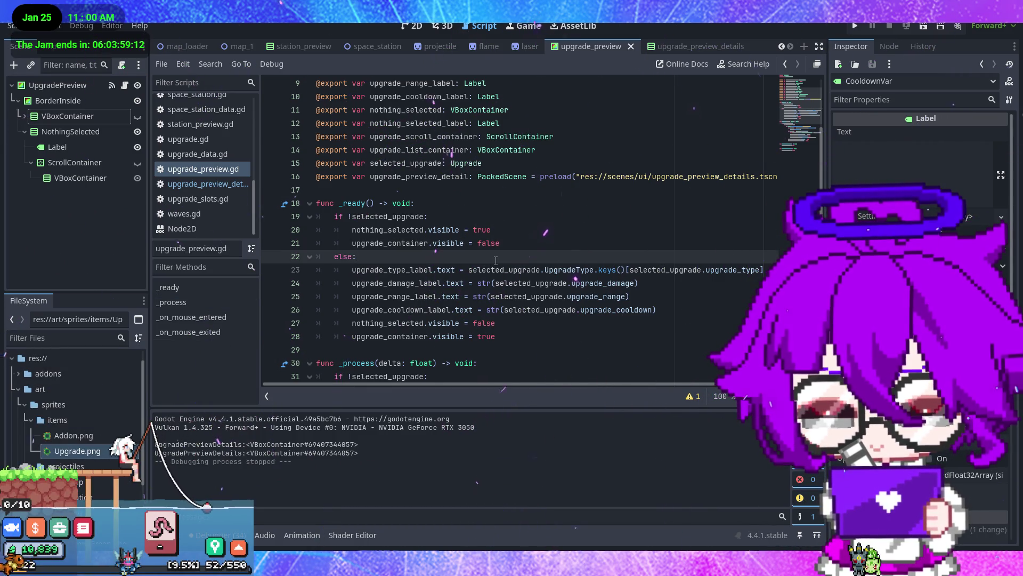
left_click(504, 324)
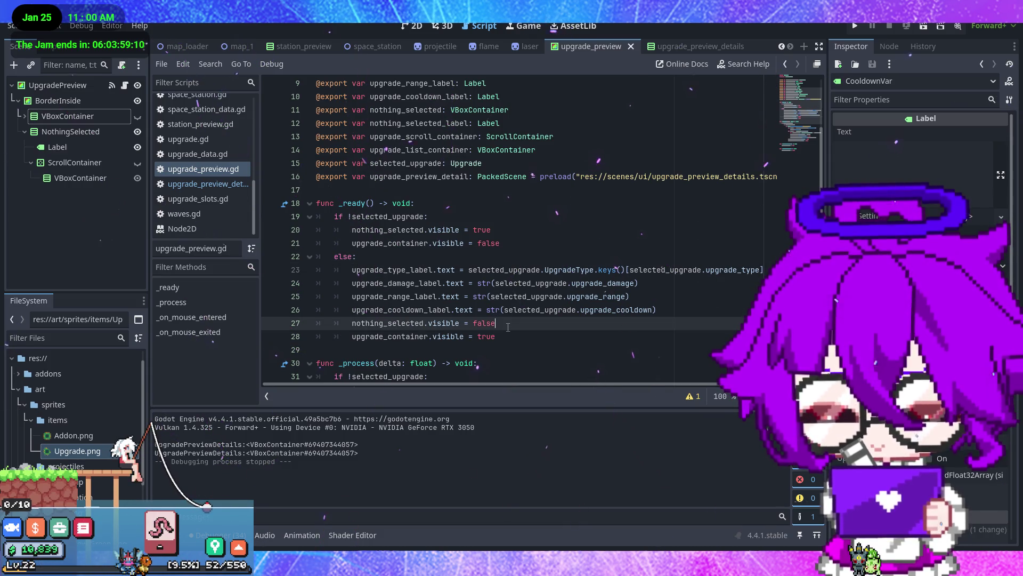
left_click(503, 338)
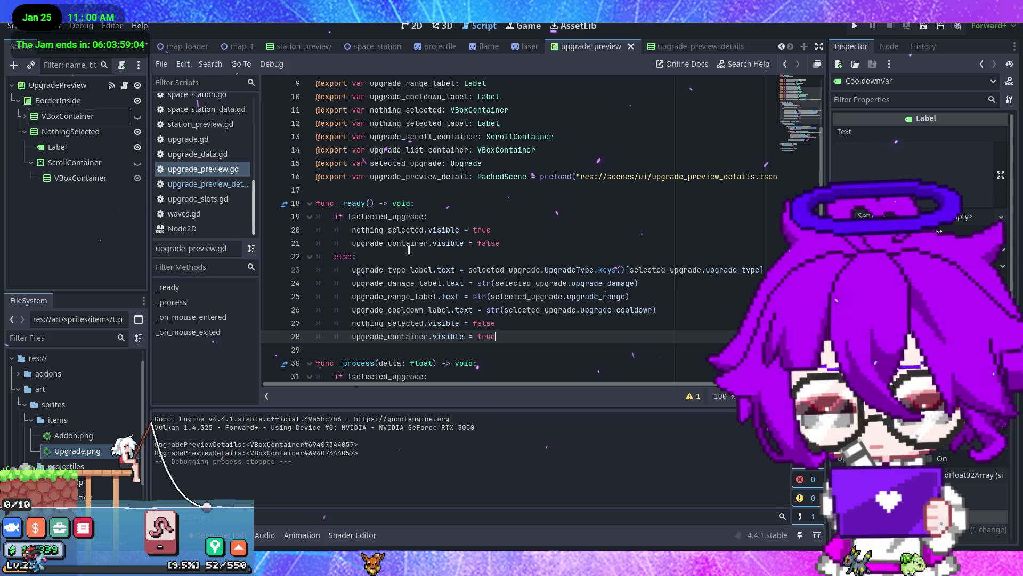
scroll(408, 249, "down", 1)
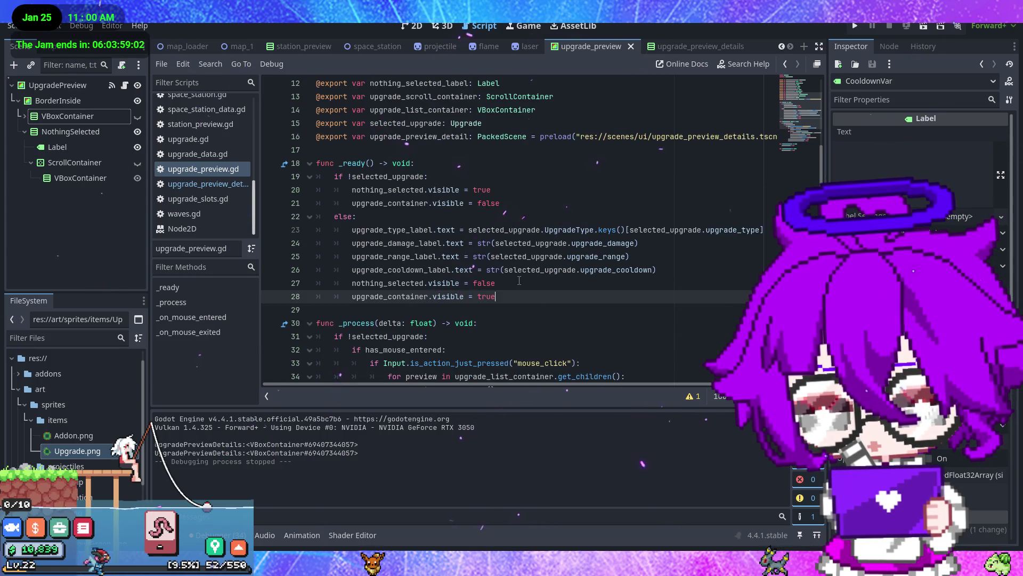
left_click(444, 162)
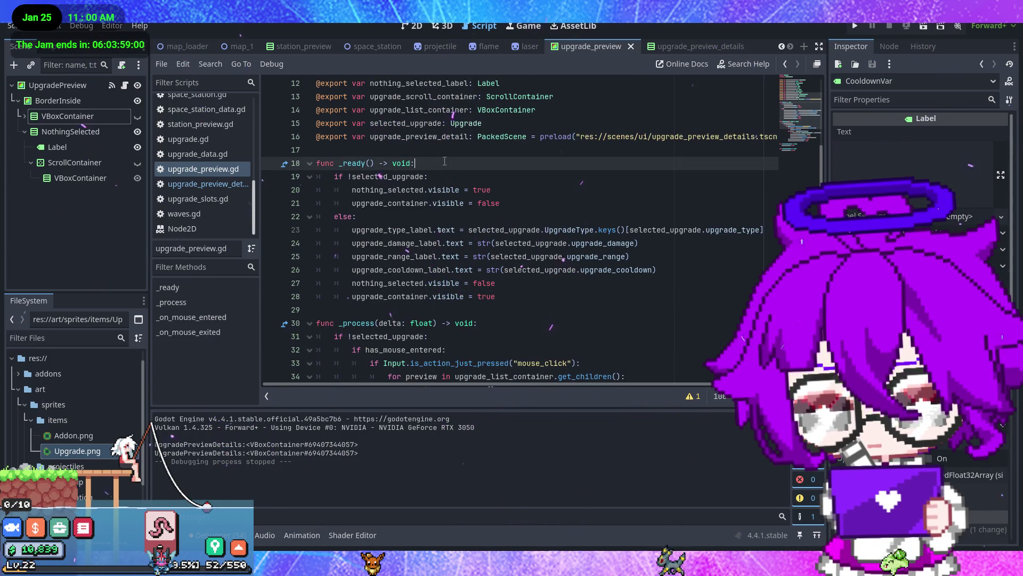
key("Return")
type("print(se")
Step: Finish print(selected_upgrade) in _ready, save the script, and launch the game
key("Return")
key("ctrl+s")
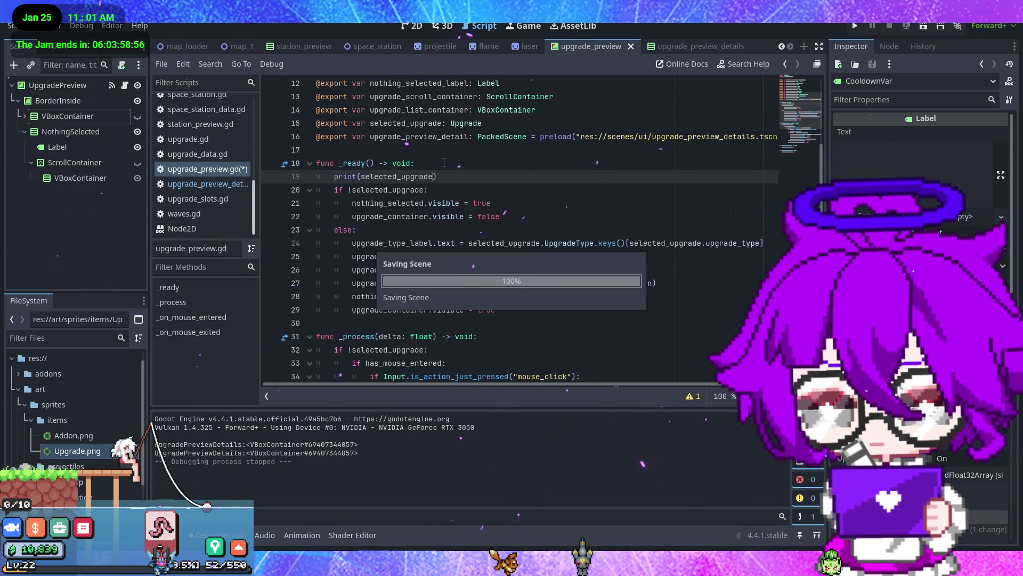
left_click(855, 26)
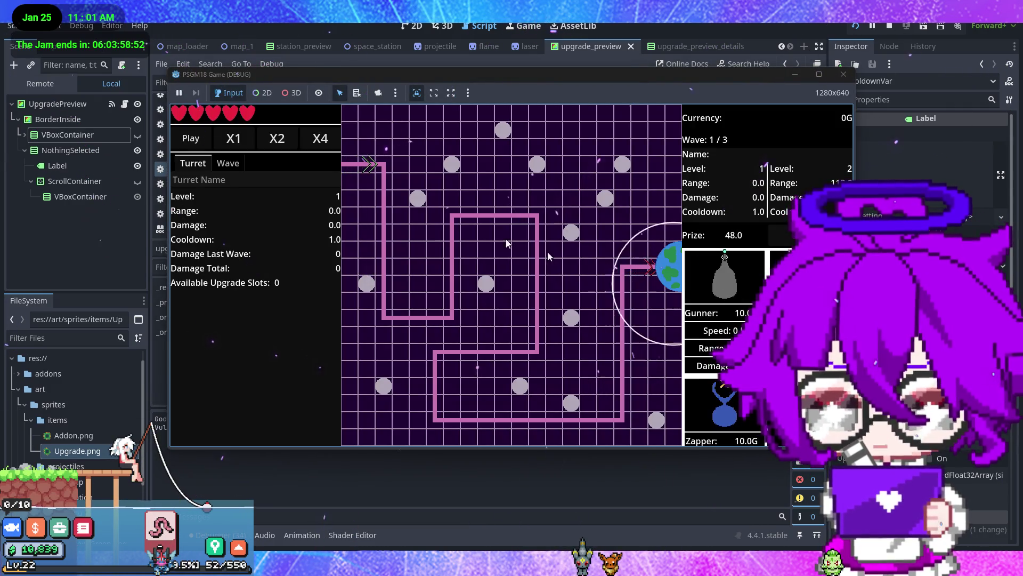
Step: Place a gunner turret, click its empty upgrade card, then stop the game, logging <null>
left_click(403, 182)
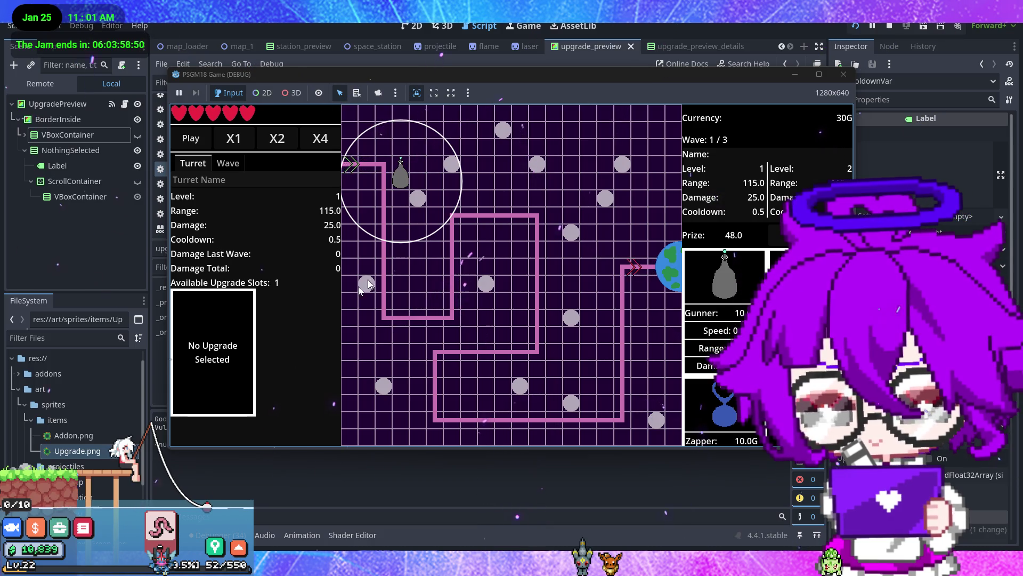
left_click(226, 348)
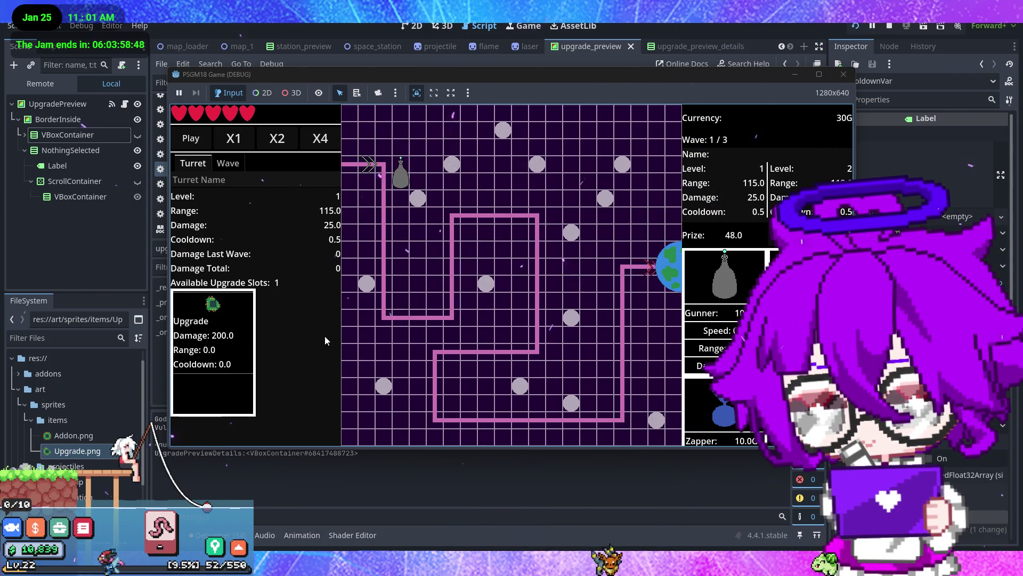
mouse_move(379, 79)
left_mouse_down()
mouse_move(446, 88)
mouse_move(459, 166)
mouse_move(427, 112)
mouse_move(381, 103)
left_mouse_up()
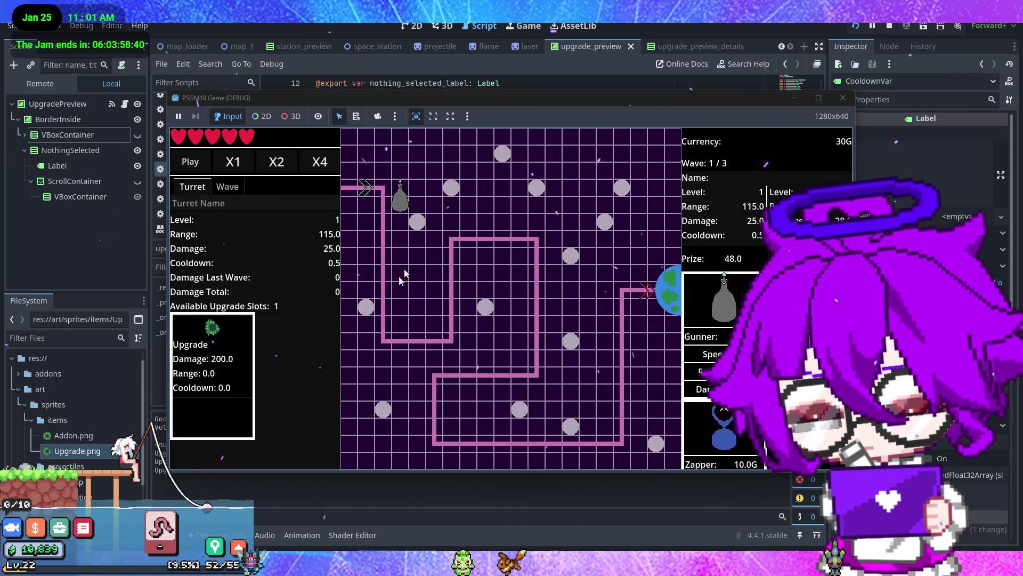
left_click(433, 210)
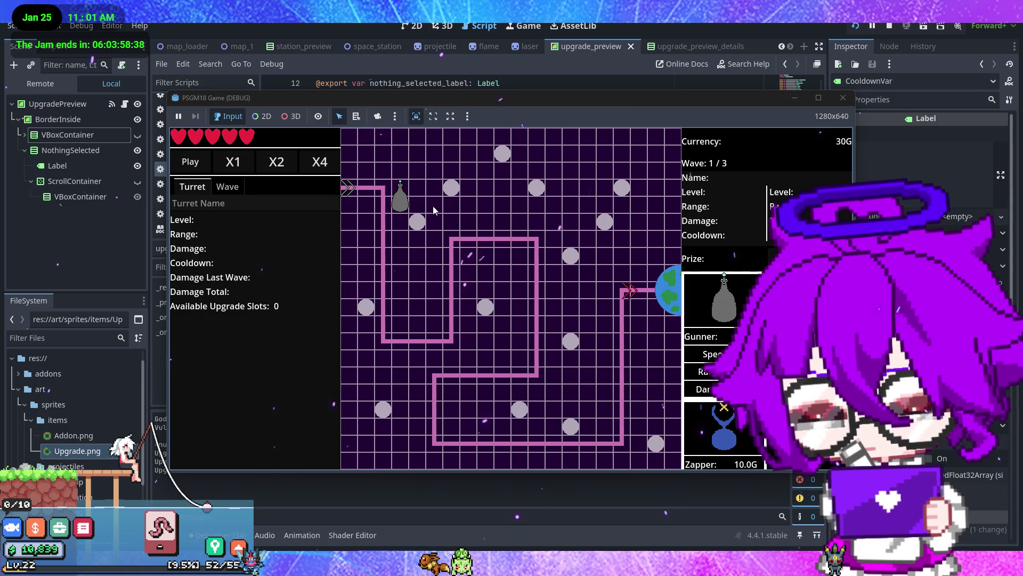
left_click(403, 210)
left_click(225, 363)
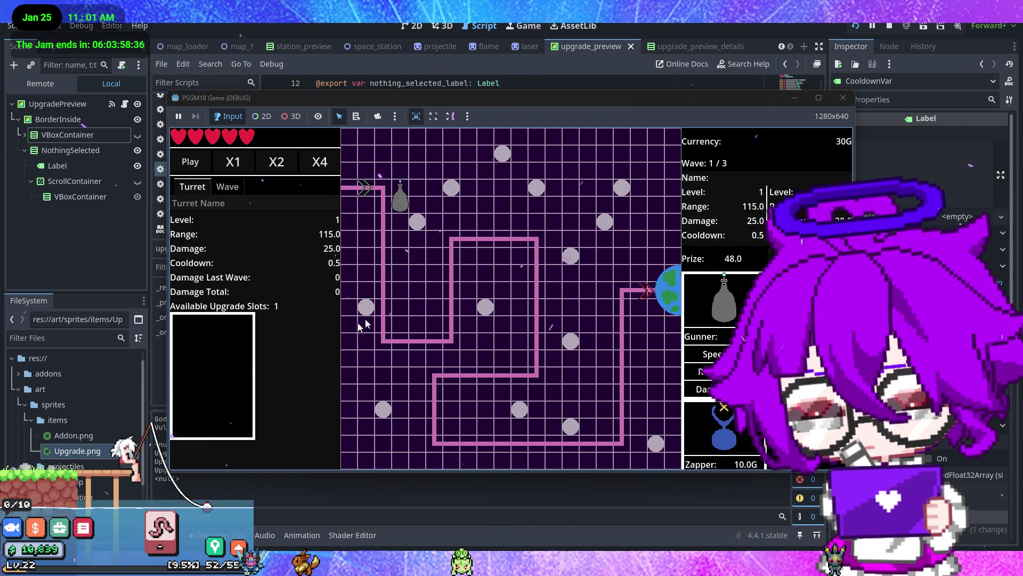
left_click(843, 98)
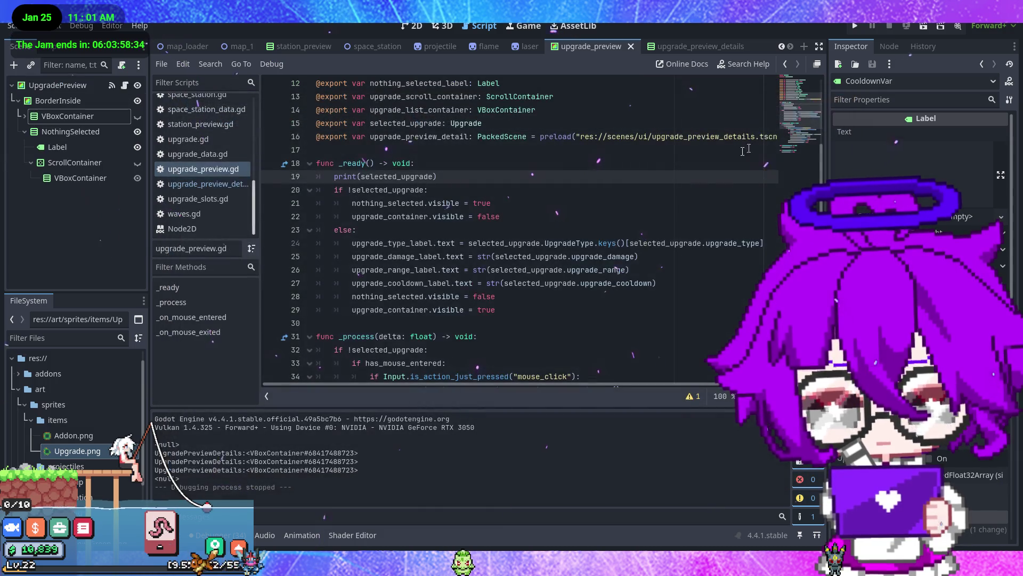
Step: Delete the print(selected_upgrade) line 19 from _ready and save upgrade_preview.gd
scroll(548, 231, "up", 1)
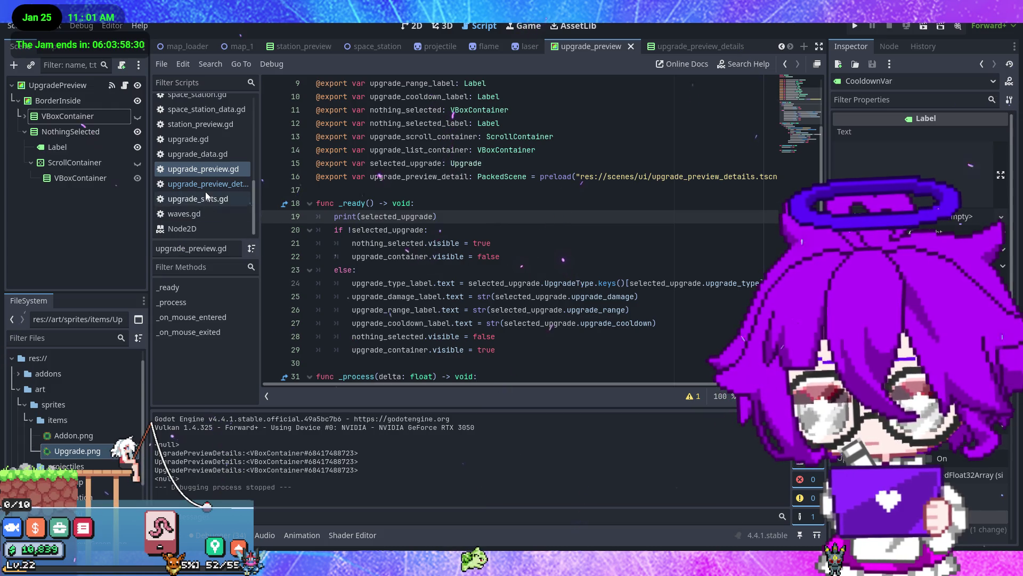
left_click(212, 172)
left_click(453, 218)
left_click_drag(453, 218, 334, 217)
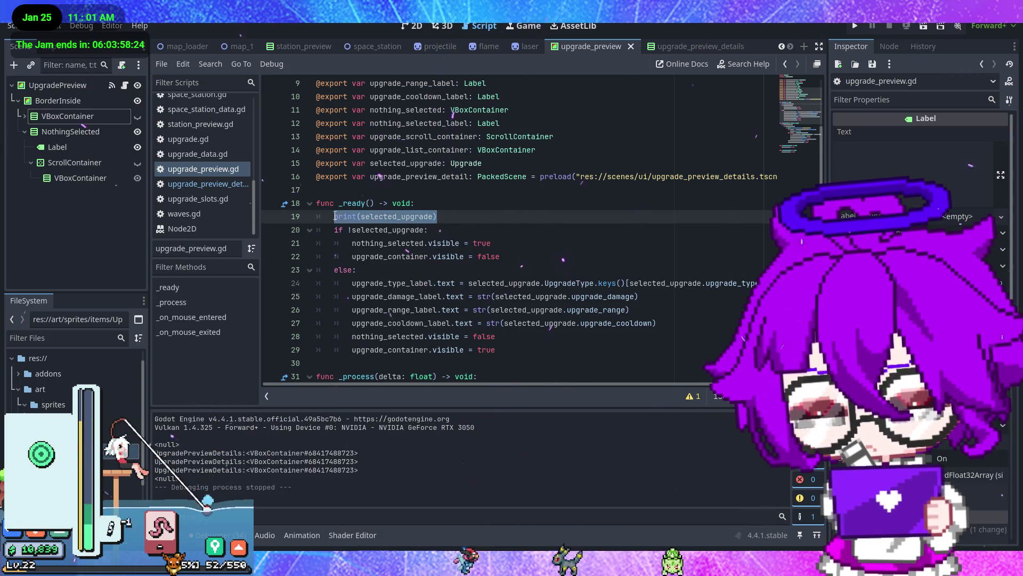
key("BackSpace")
key("BackSpace")
key("BackSpace")
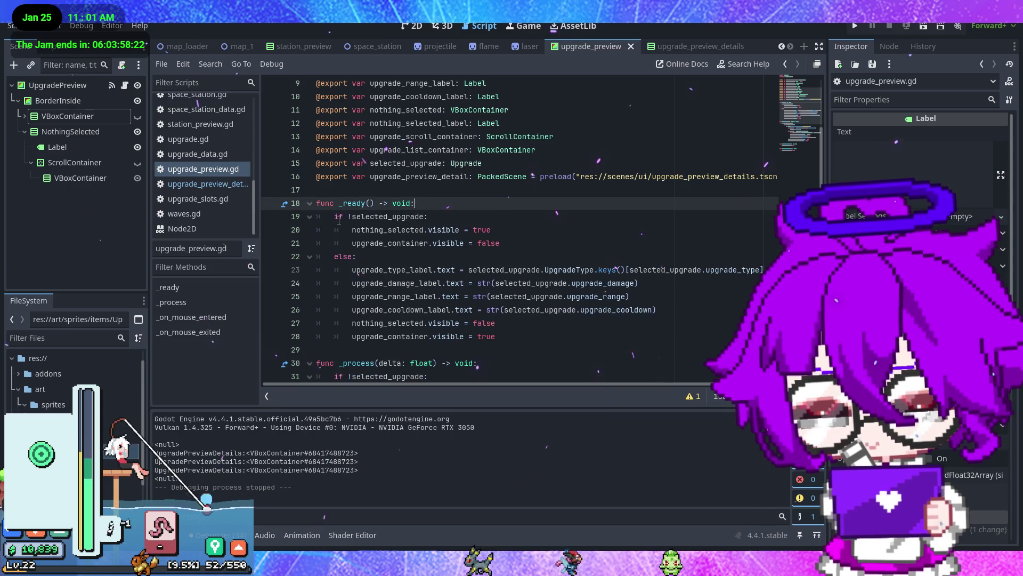
key("ctrl+s")
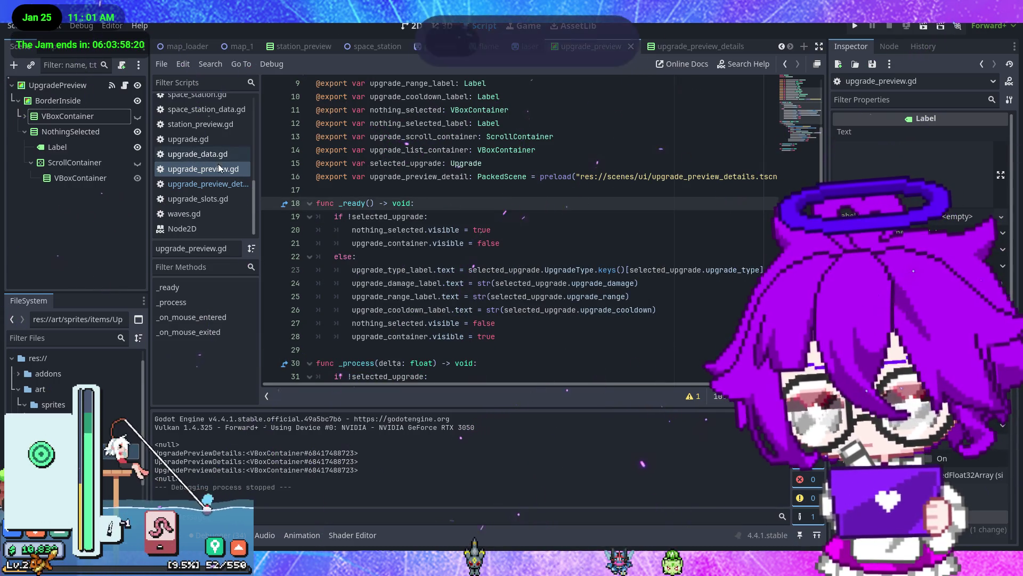
scroll(224, 202, "up", 3)
scroll(219, 197, "up", 2)
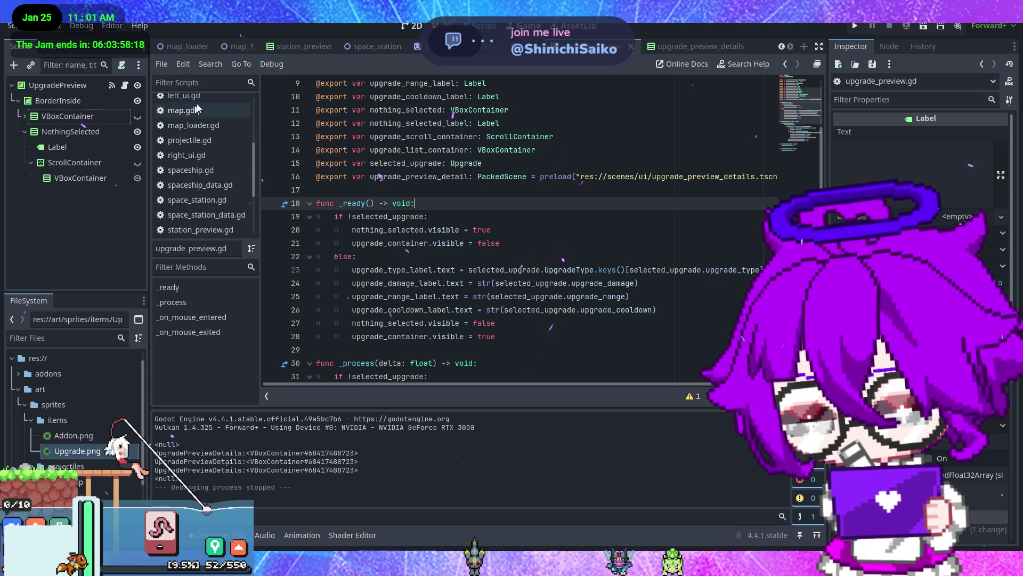
Step: In left_ui.gd, start line 49 as an upgrade_preview.selected_upgrade assignment
left_click(213, 109)
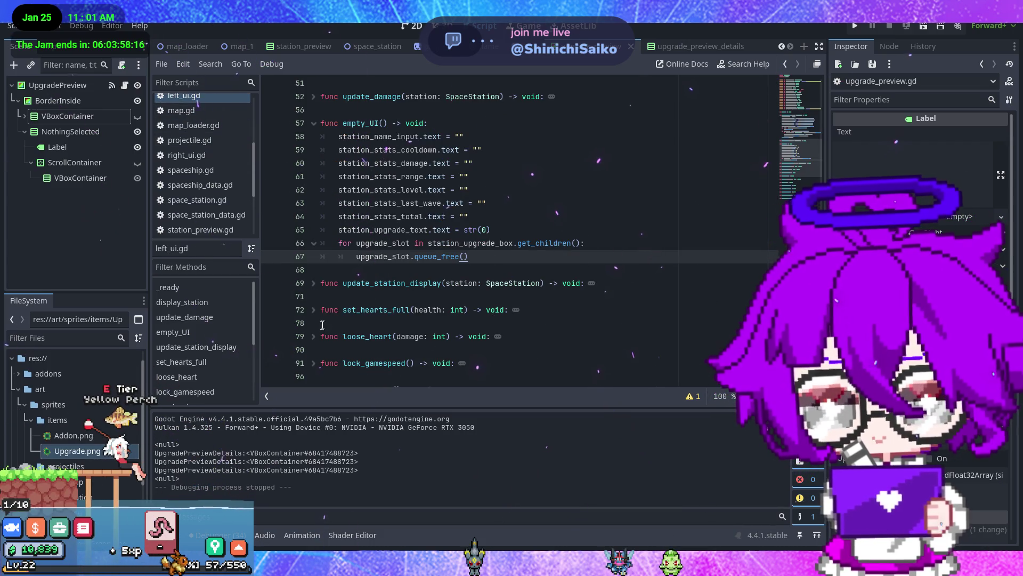
left_click(314, 123)
scroll(319, 160, "up", 3)
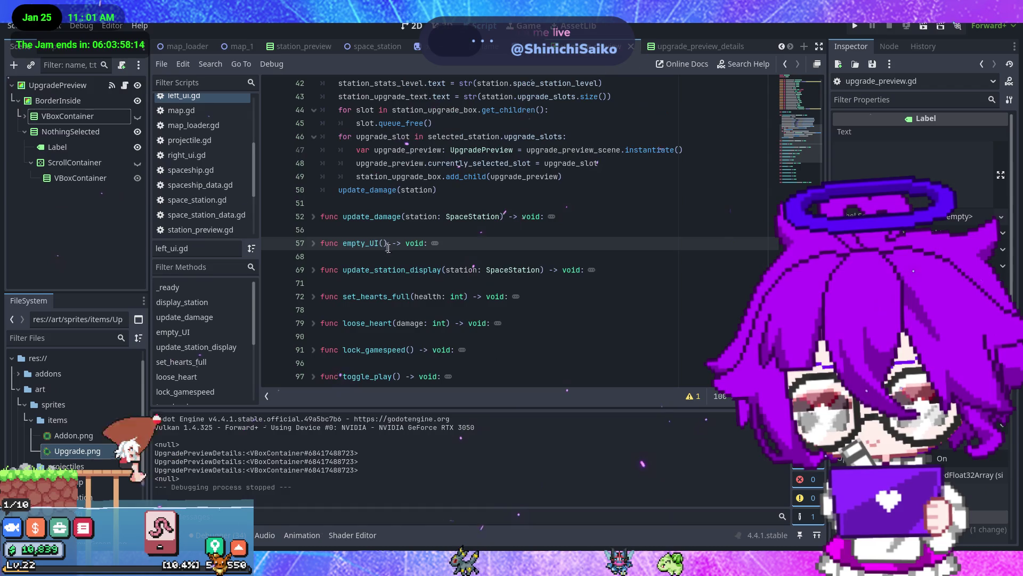
left_click(630, 165)
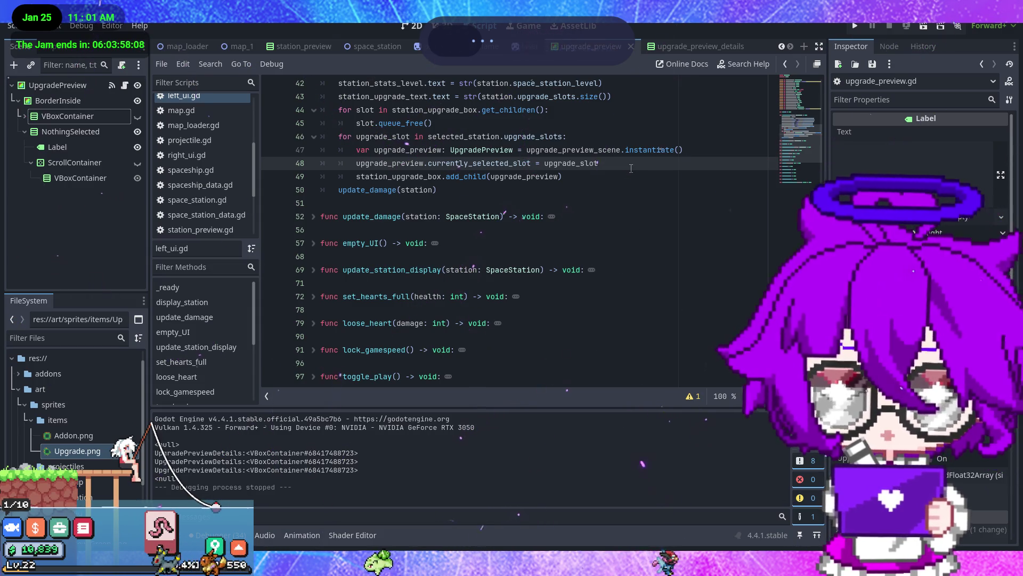
key("Return")
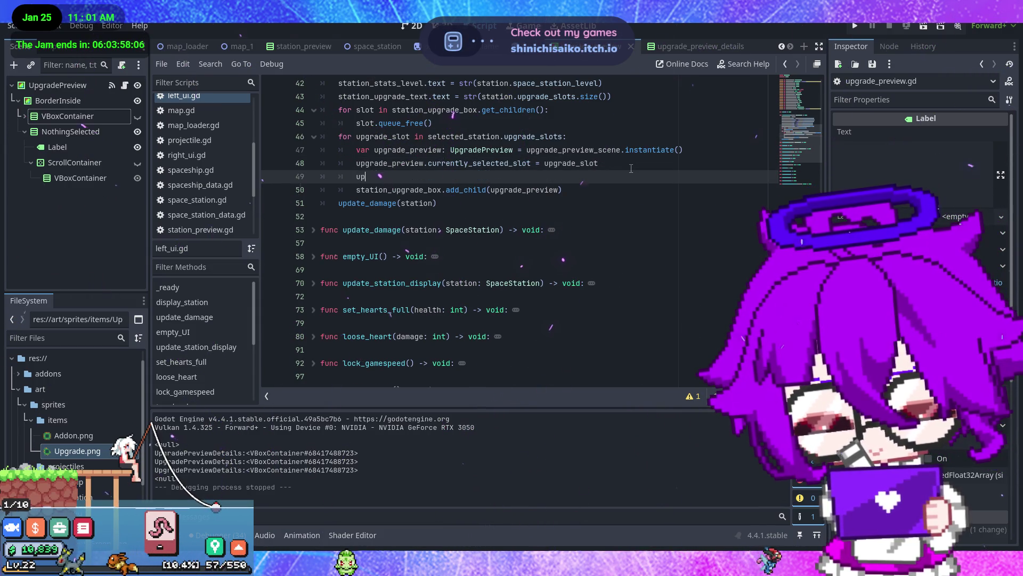
type("upgrade")
key("Return")
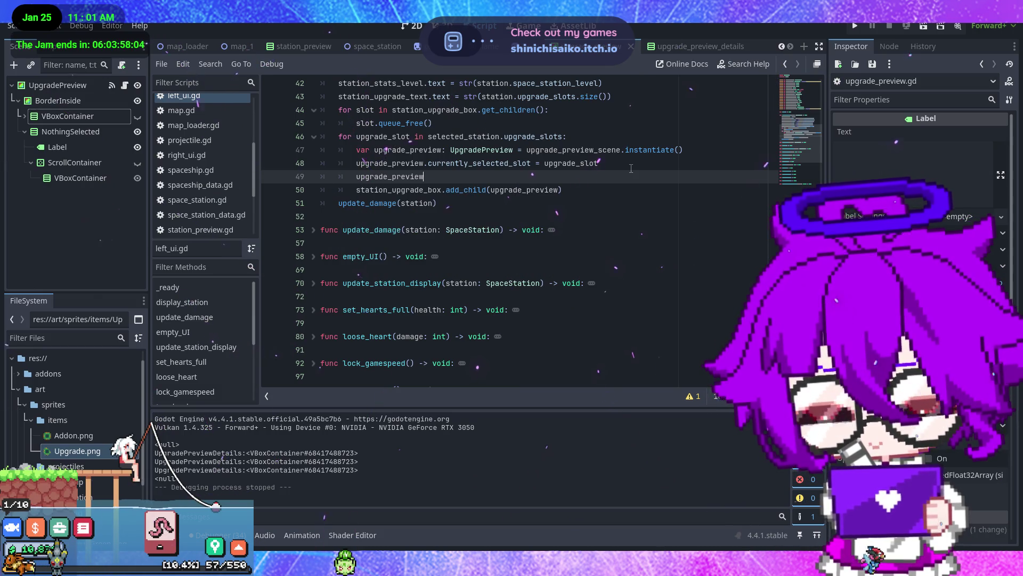
key("Down")
key("Down")
key("Down")
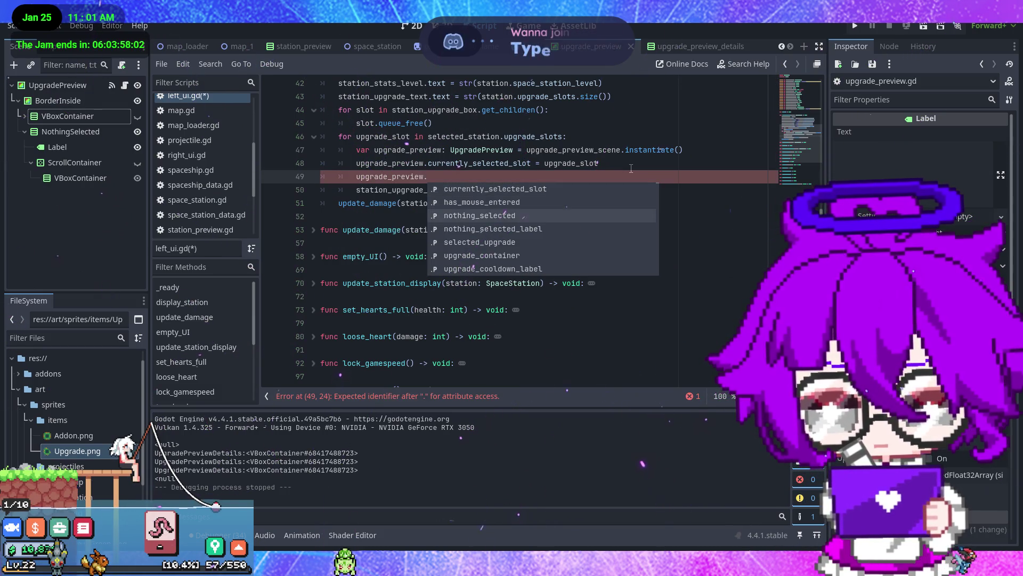
key("Return")
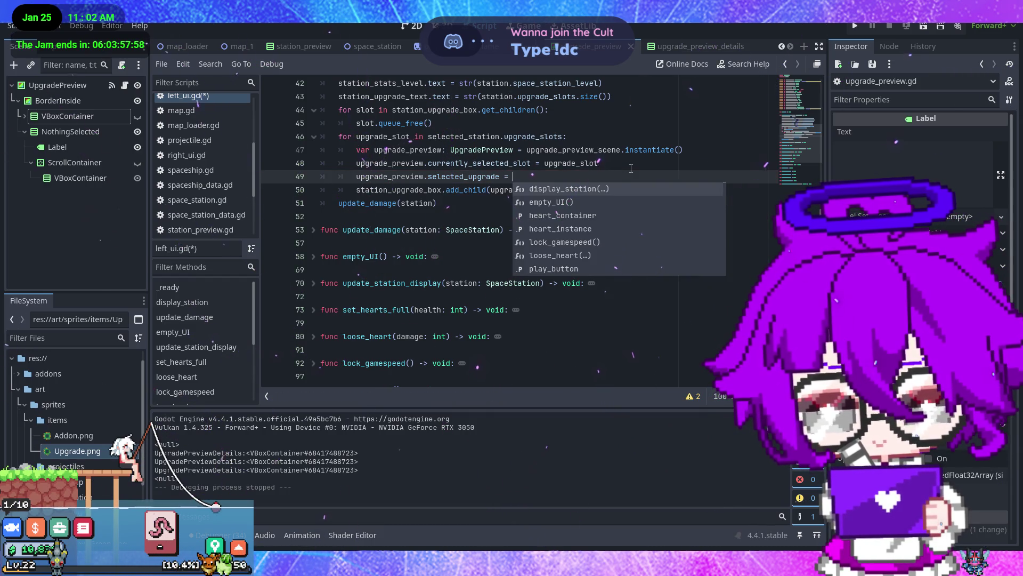
Step: Assign upgrade_preview.currently_selected_slot.slot_upgrade on line 49, save, and run the project
left_click(597, 164)
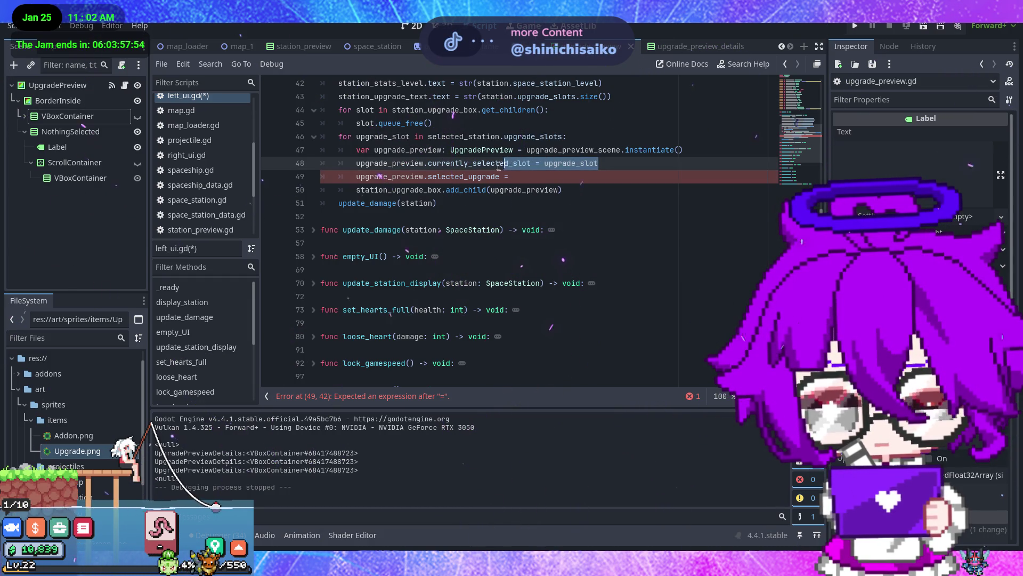
left_click(528, 178)
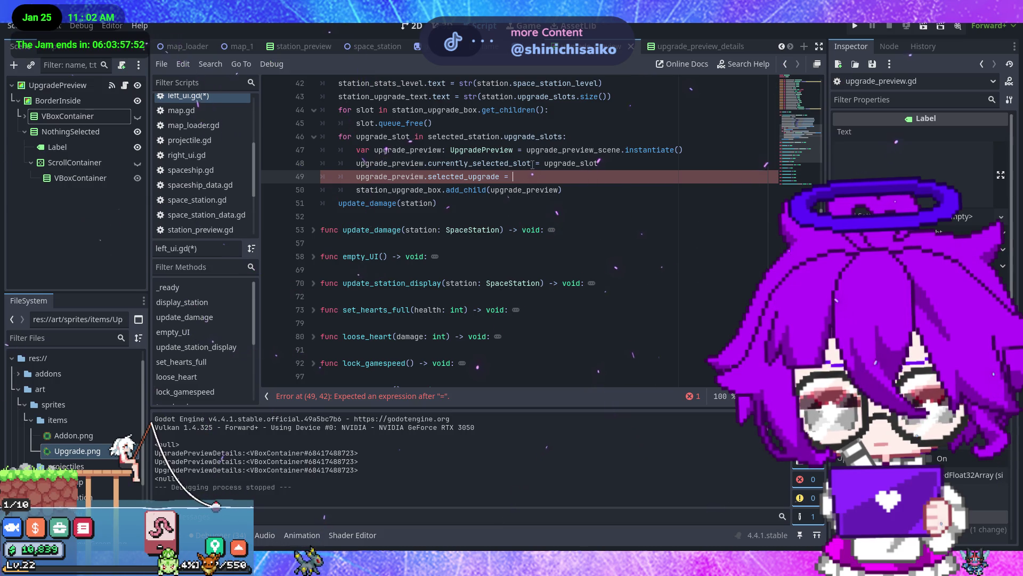
left_click_drag(531, 164, 357, 164)
key("ctrl+c")
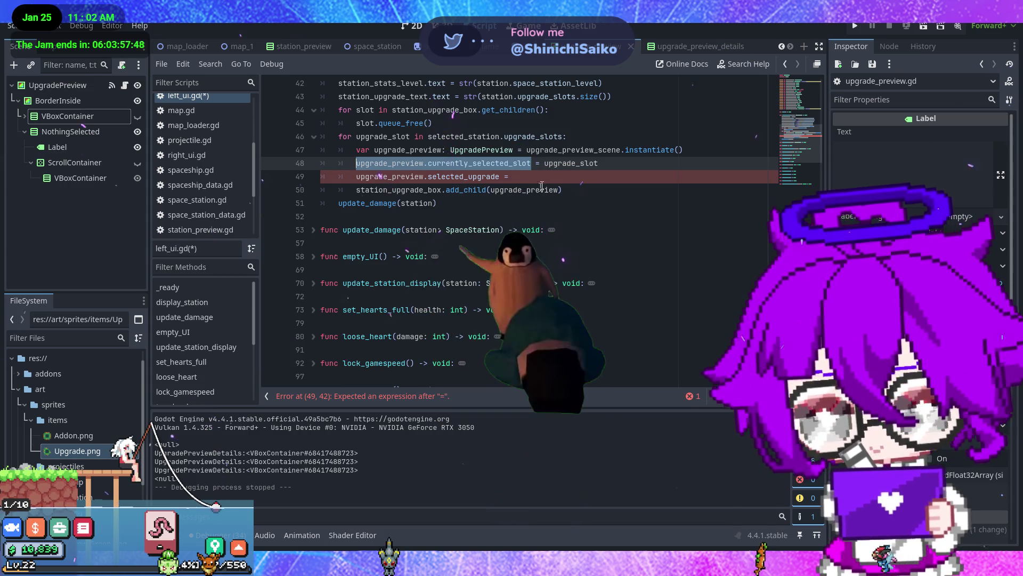
left_click(570, 181)
key("ctrl+v")
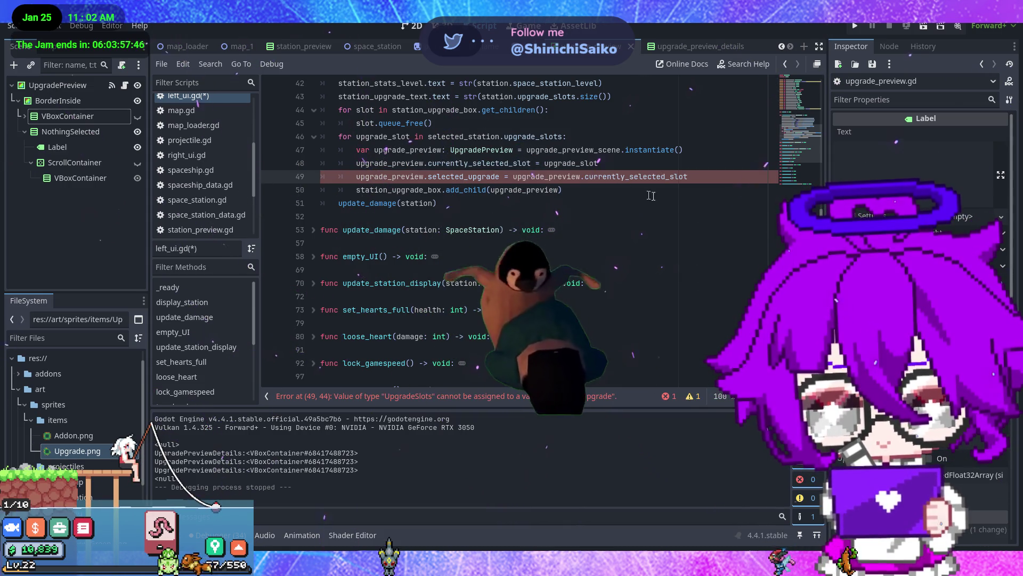
type(".slot_upgrade")
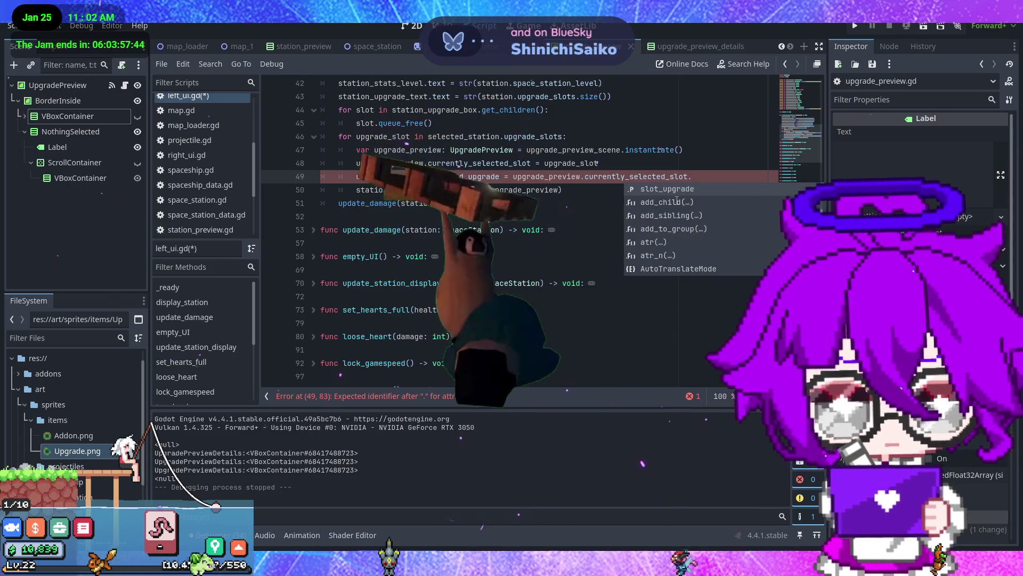
key("ctrl+s")
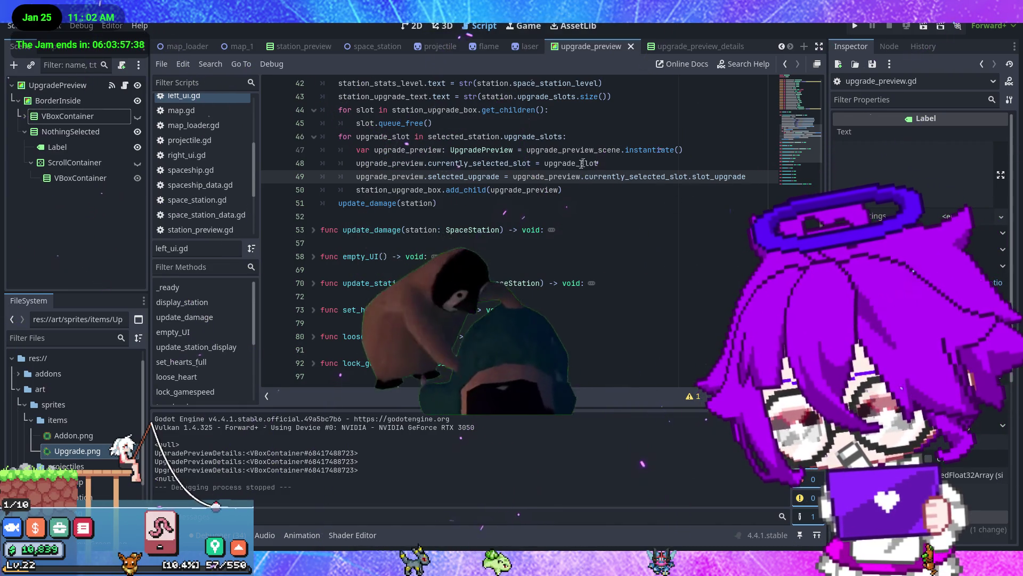
left_click(856, 31)
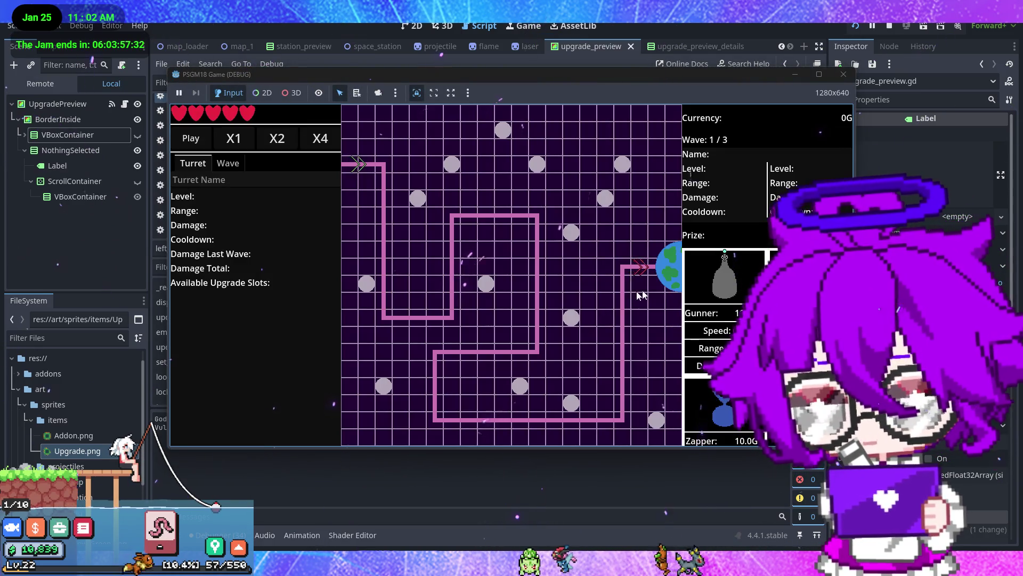
Step: Drop a Gunner turret on the grid and click its upgrade card, hitting the line 23 error
left_click_drag(725, 277, 400, 176)
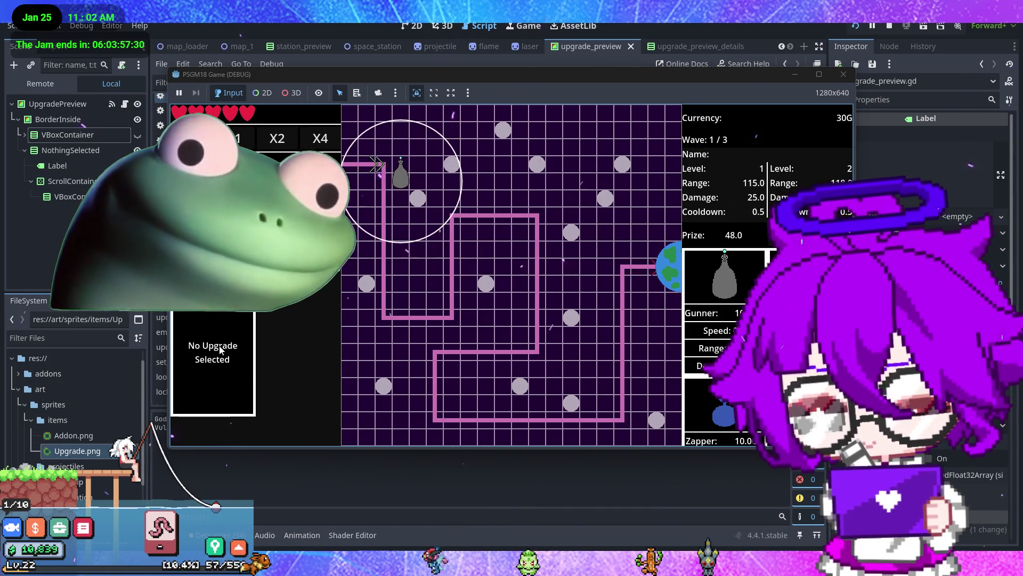
left_click(330, 380)
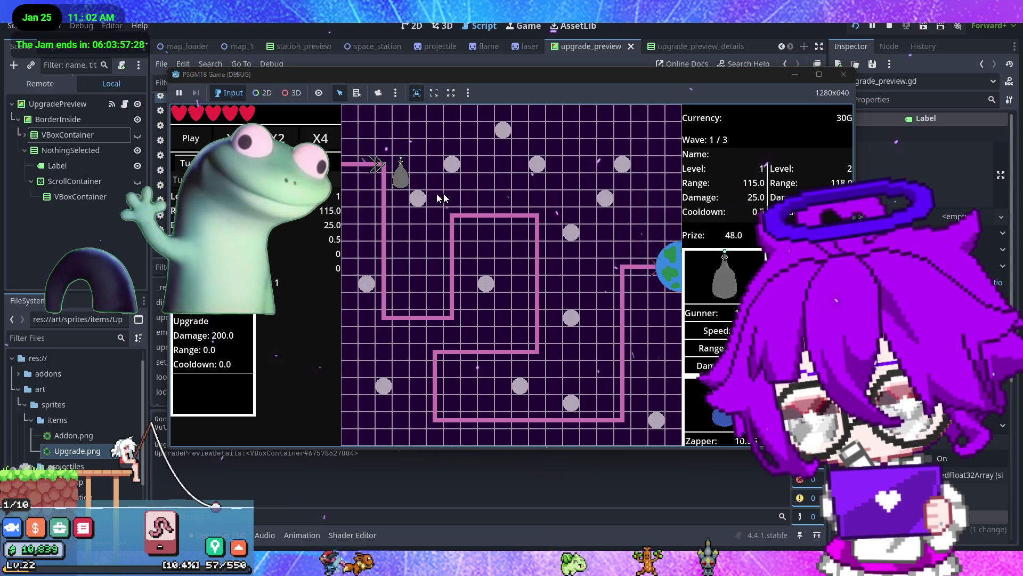
left_click(402, 181)
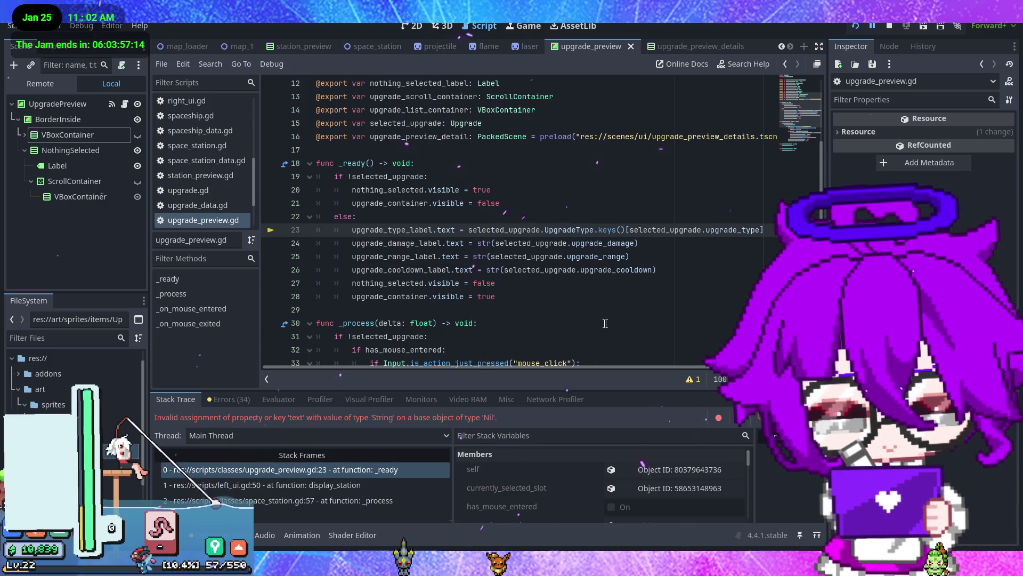
Step: Inspect stack frames and variables, finding upgrade_type_label and upgrade_damage_label null, then stop
left_click(390, 484)
left_click(385, 497)
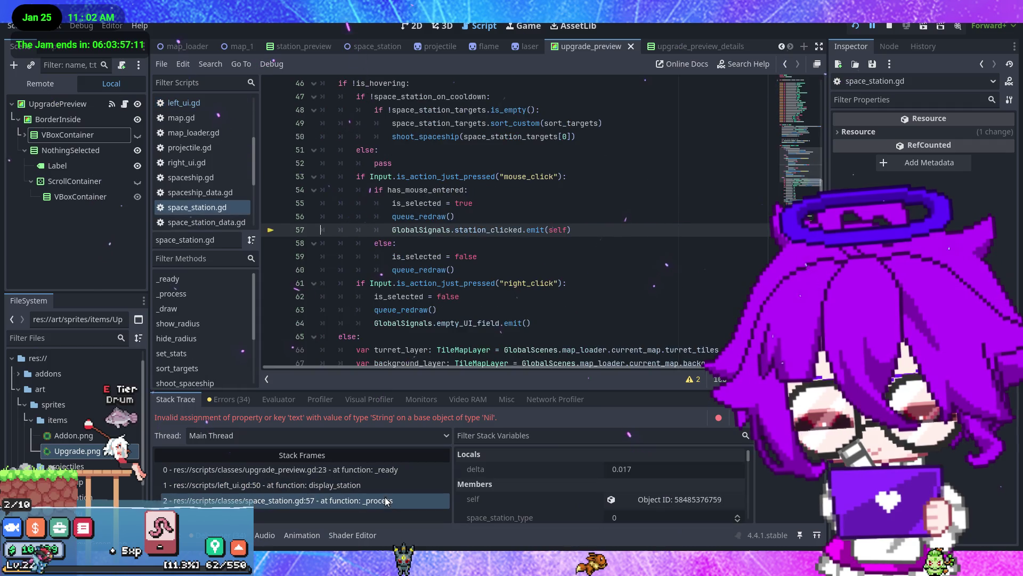
left_click(364, 469)
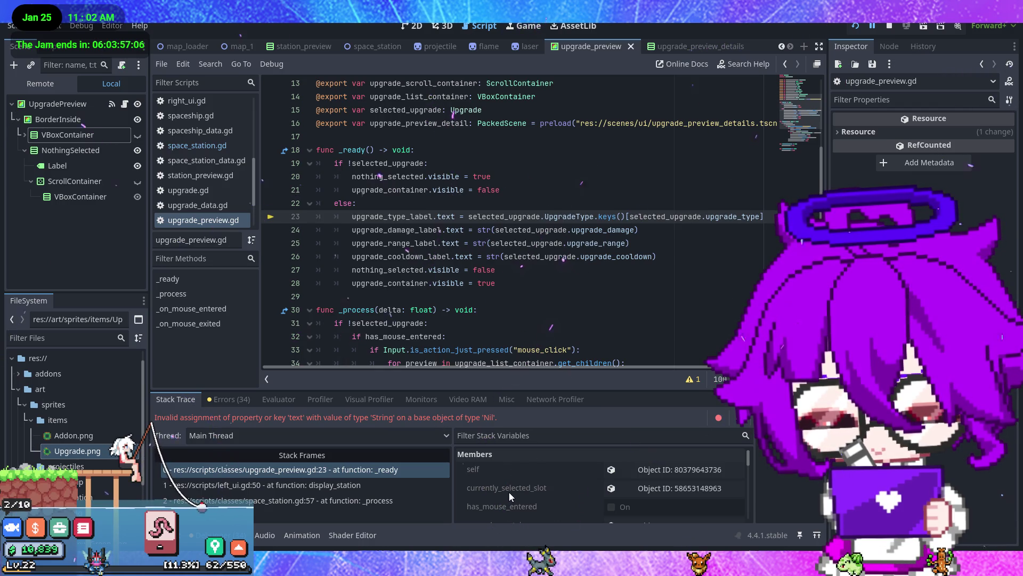
scroll(509, 491, "down", 2)
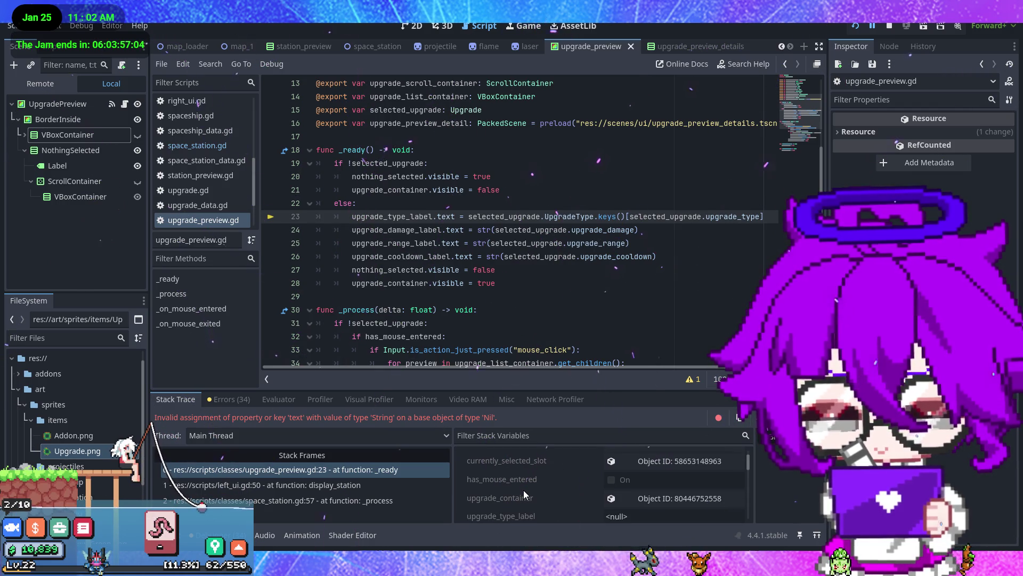
scroll(554, 483, "down", 3)
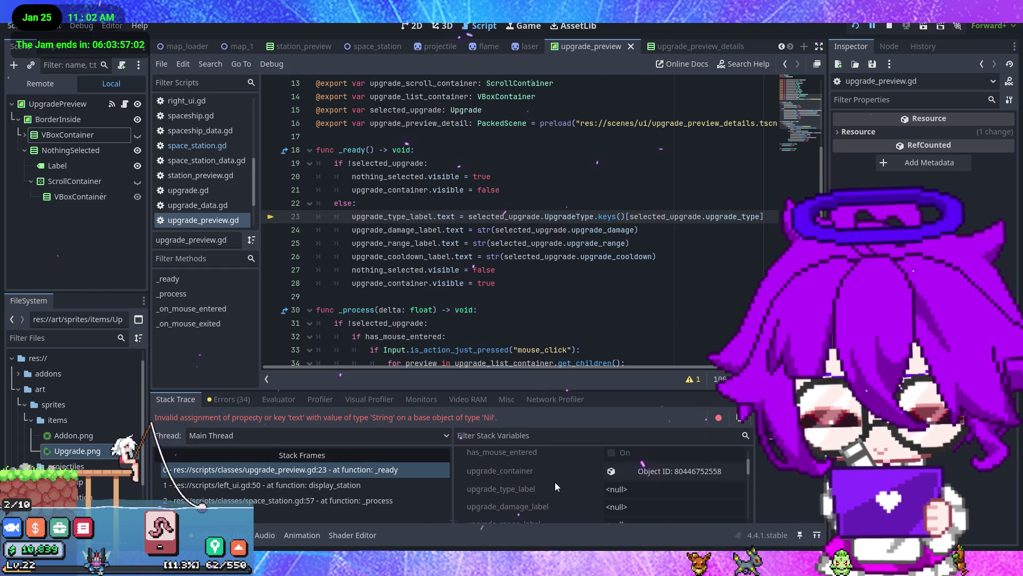
left_click(890, 26)
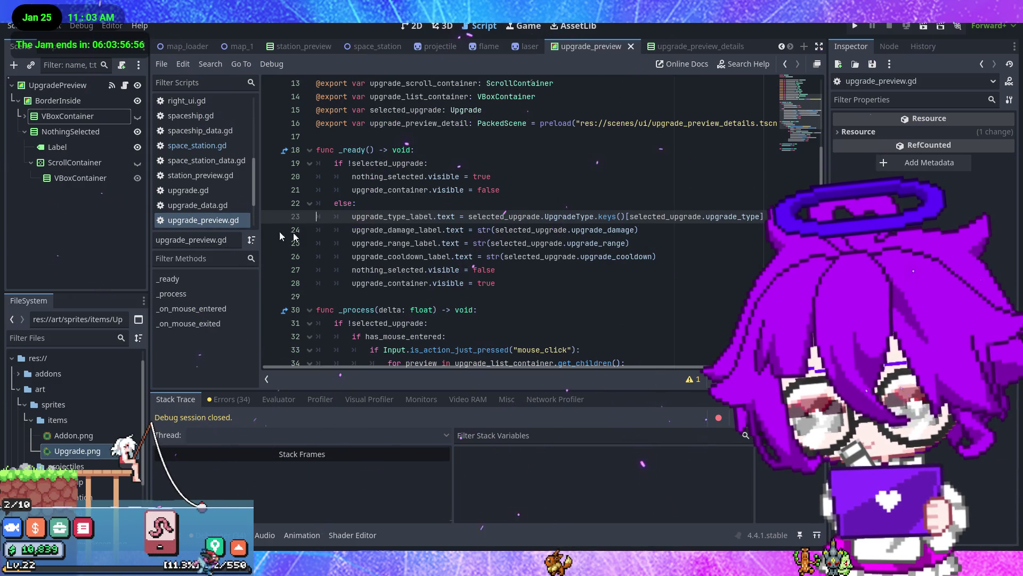
Step: Select the UpgradePreview node and expand its details VBoxContainer in the Scene dock
left_click(197, 205)
left_click(203, 220)
mouse_move(686, 53)
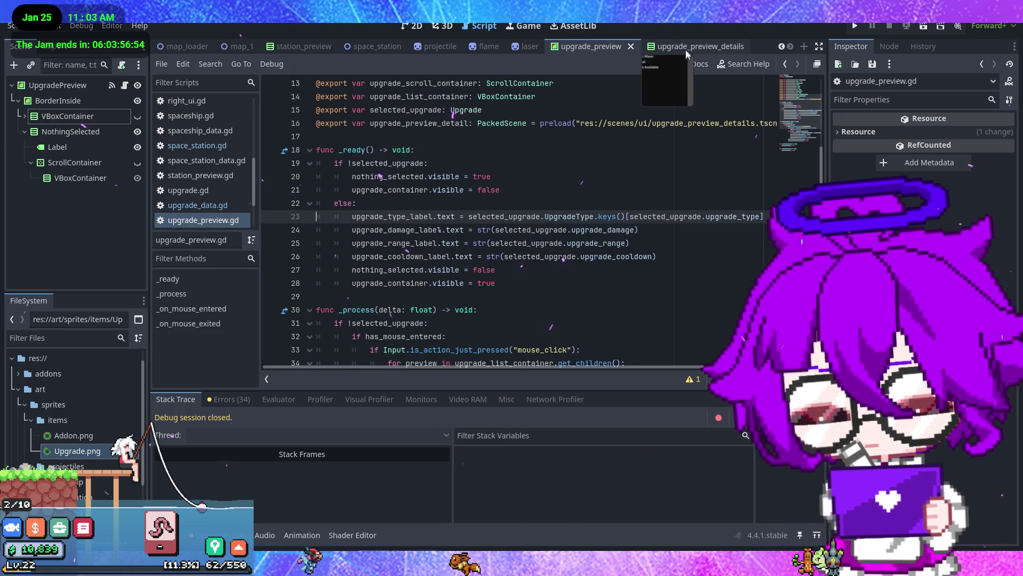
left_click(67, 84)
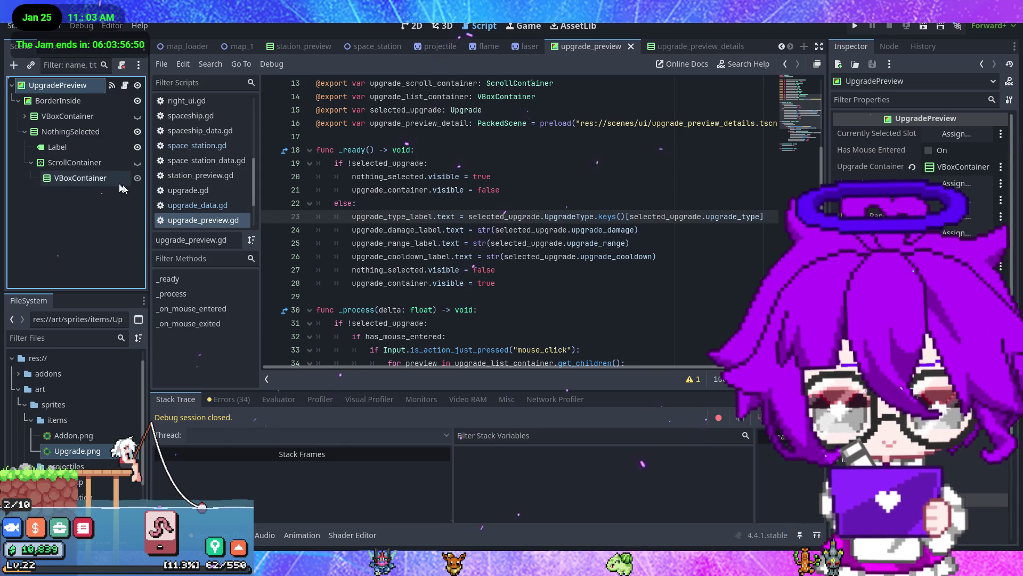
left_click(25, 116)
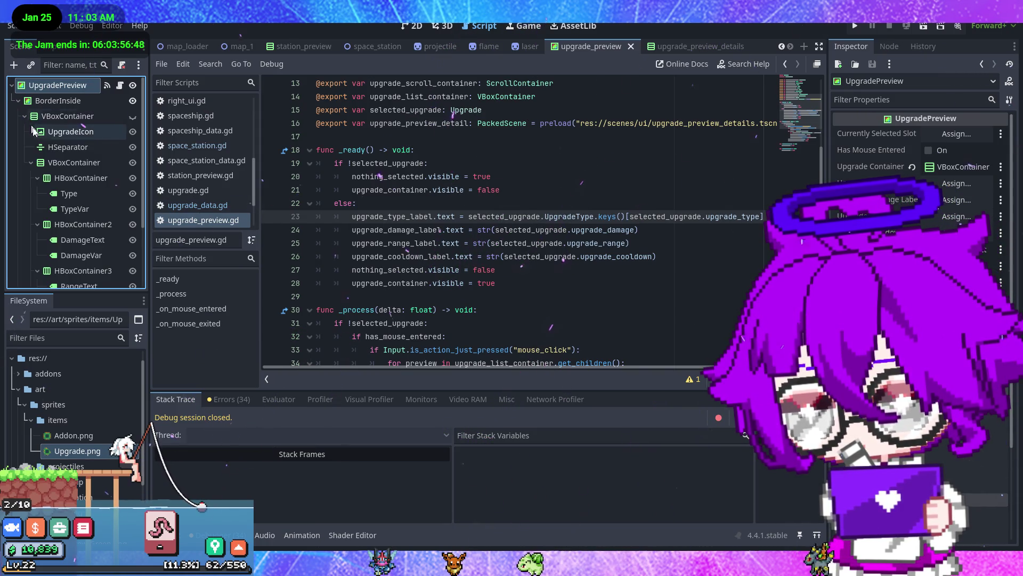
Step: Assign TypeVar, DamageVar, RangeVar and CooldownVar to UpgradePreview's label slots and save
scroll(86, 199, "down", 1)
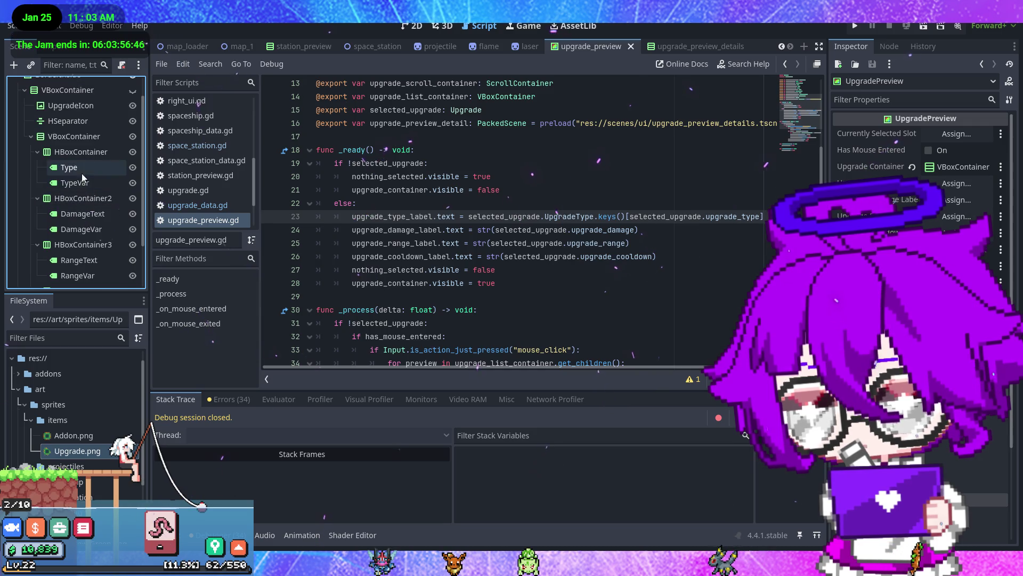
left_click_drag(75, 184, 957, 183)
mouse_move(89, 230)
left_mouse_down()
mouse_move(320, 192)
mouse_move(957, 200)
left_mouse_up()
scroll(108, 259, "down", 1)
mouse_move(78, 249)
left_mouse_down()
mouse_move(480, 211)
mouse_move(957, 217)
left_mouse_up()
scroll(85, 261, "down", 1)
mouse_move(85, 261)
left_mouse_down()
mouse_move(533, 229)
mouse_move(964, 226)
left_mouse_up()
key("ctrl+s")
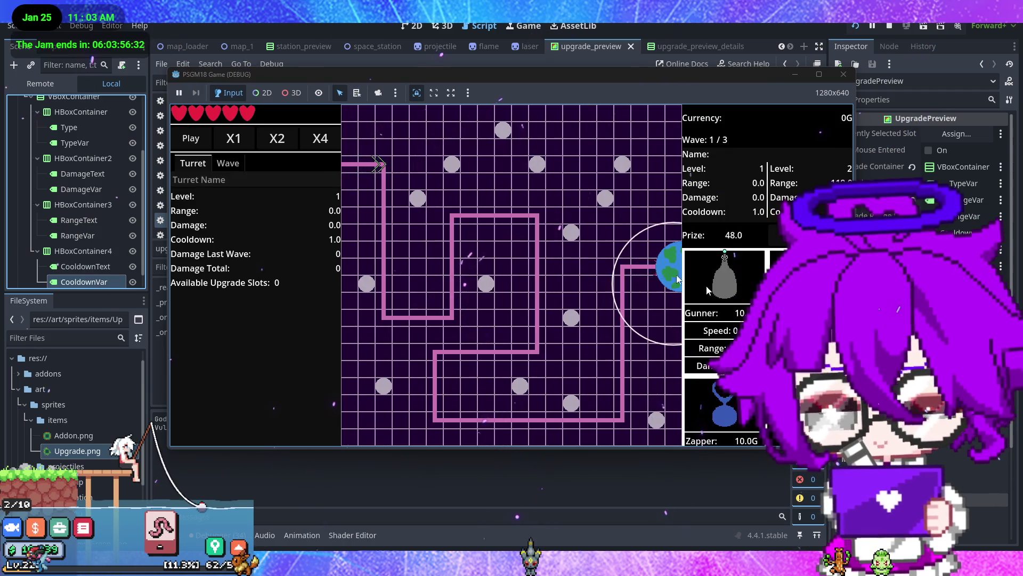
Step: Reselect the top-left turret to check its card shows Type Upgrade and Damage 200.0
left_click(401, 181)
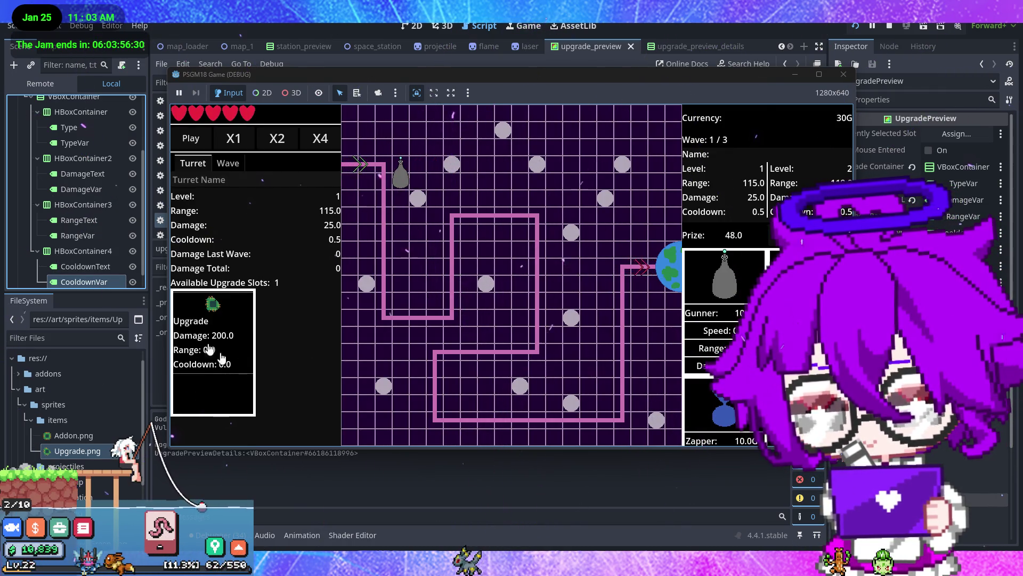
left_click(431, 197)
left_click(400, 196)
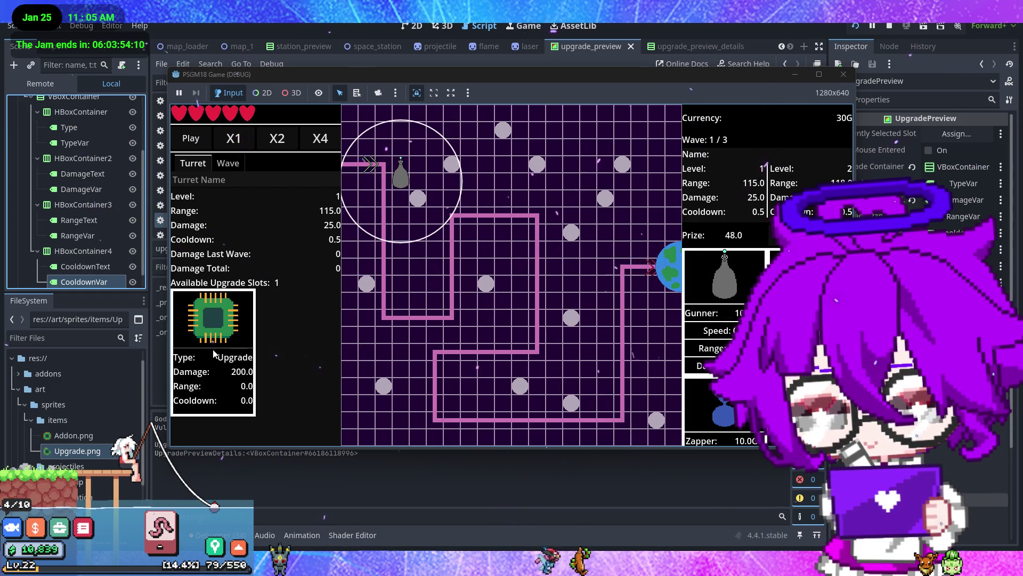
left_click(416, 187)
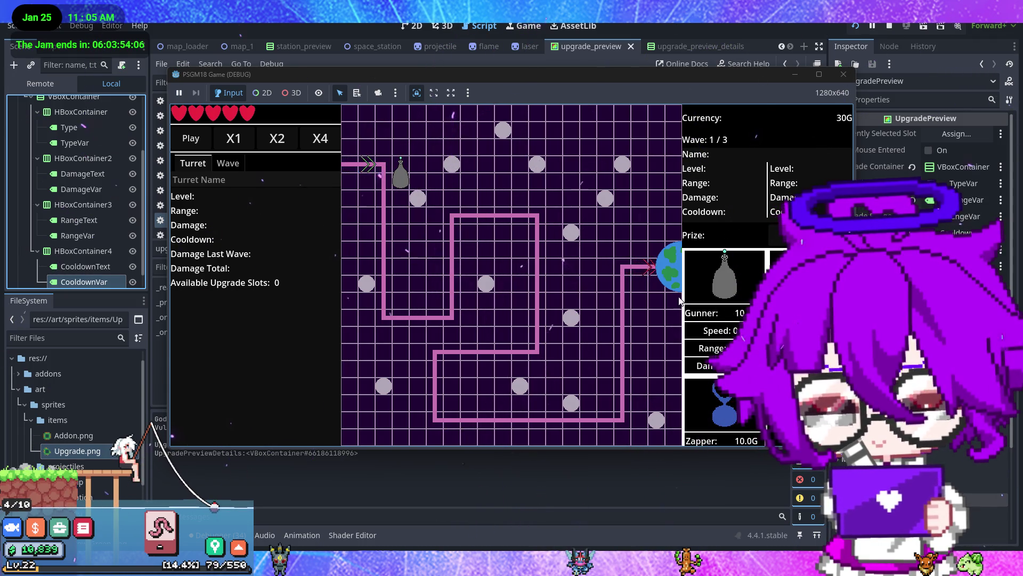
Step: Place a second turret and put the upgrade onto its card
left_click(485, 176)
left_click(487, 184)
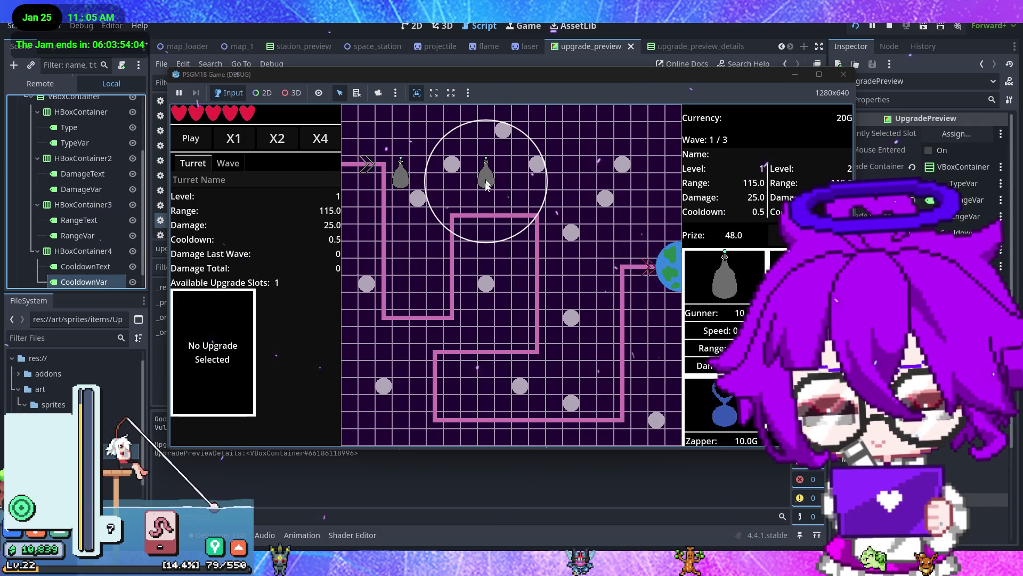
left_click(231, 352)
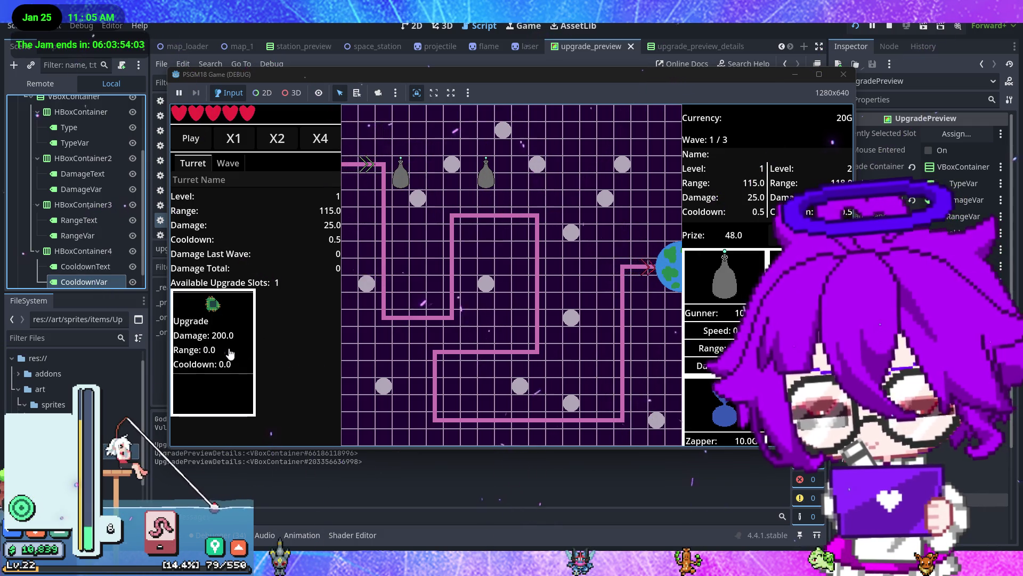
left_click(486, 190)
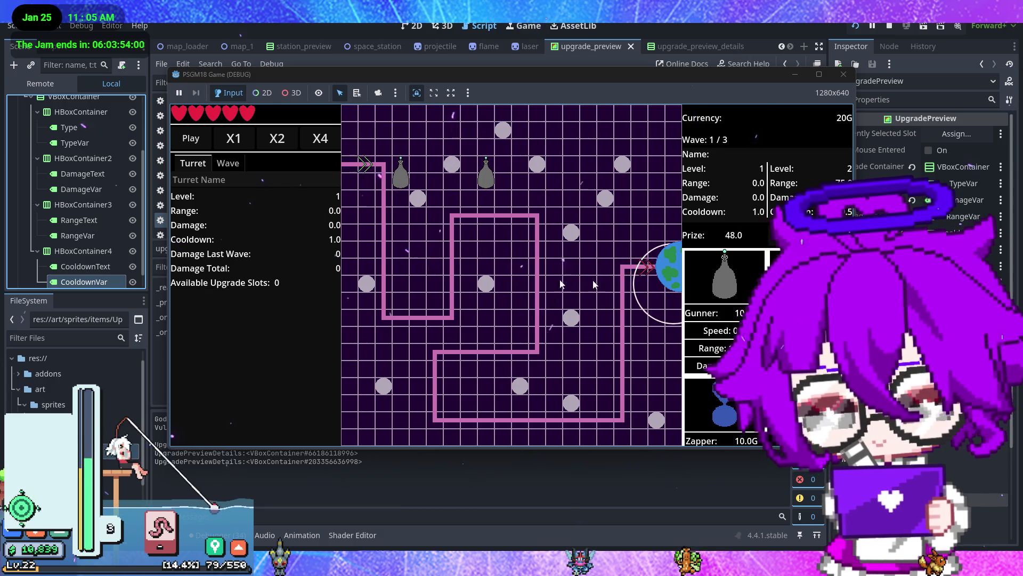
Step: Place a flame turret, check its upgrade card, then stop the game
left_click(419, 251)
left_click(415, 262)
left_click(230, 352)
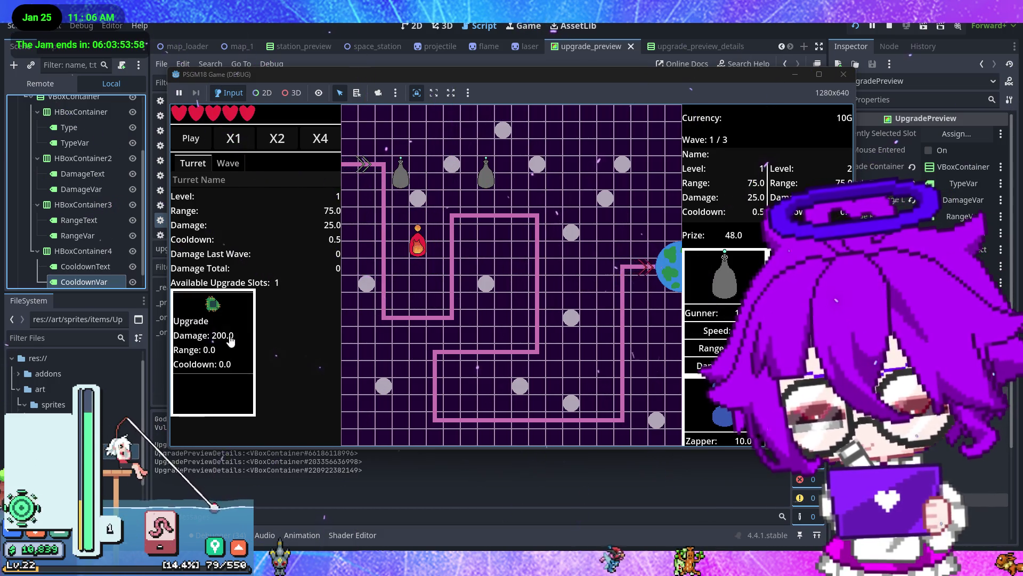
left_click(477, 283)
left_click(418, 245)
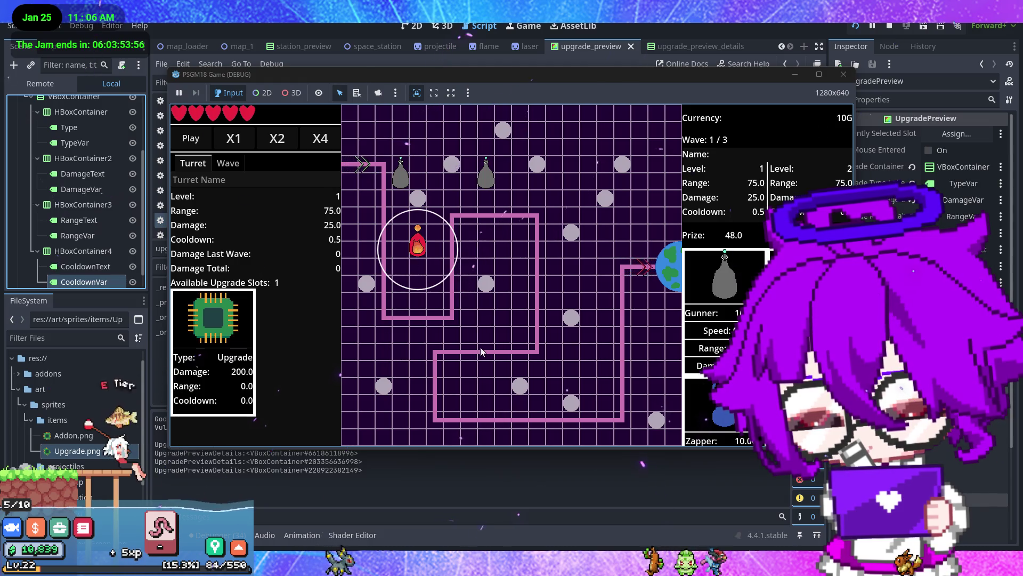
left_click(843, 74)
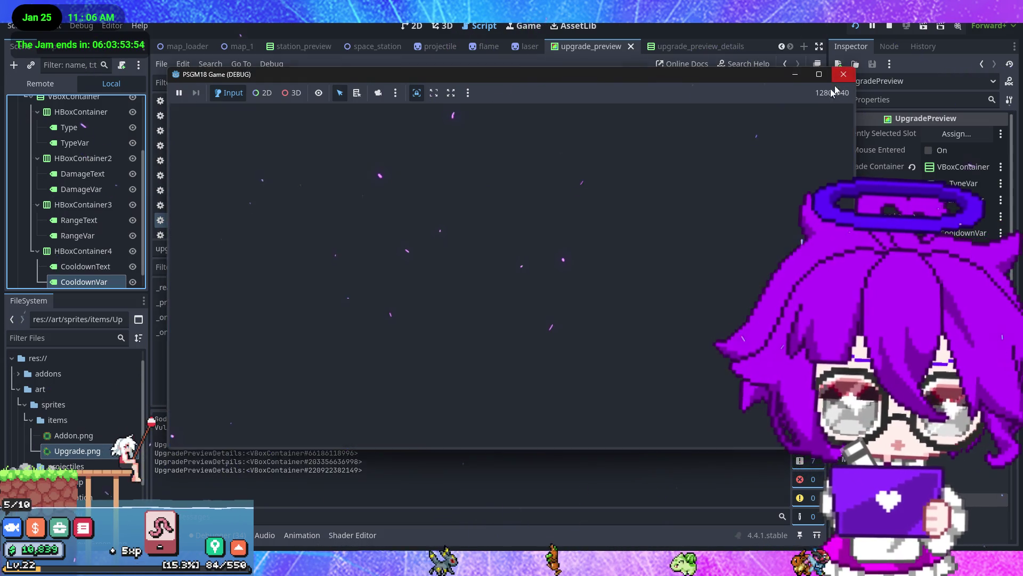
Step: Review line 34 of upgrade_preview_details.gd, then switch to global_signals.gd
mouse_move(558, 251)
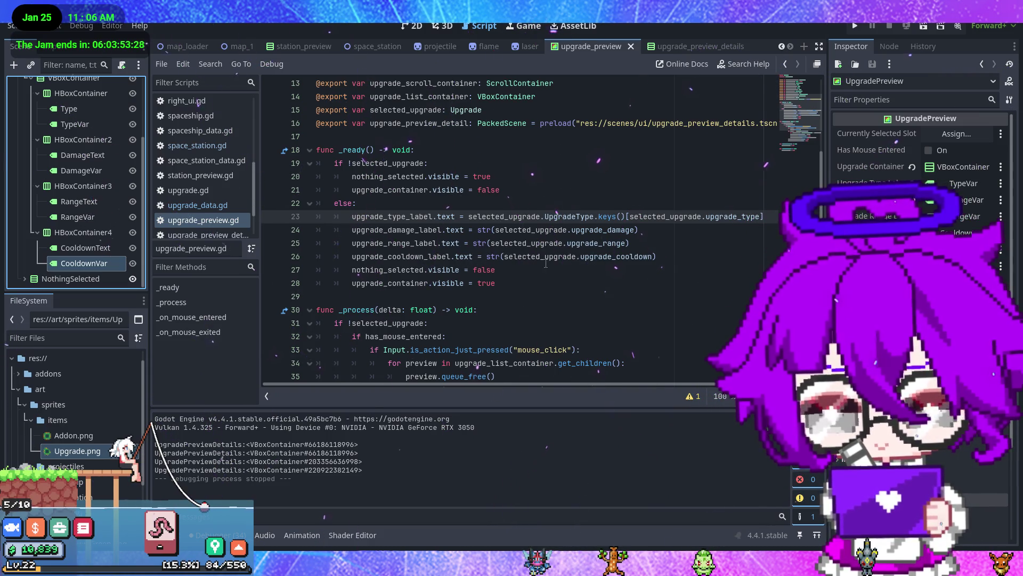
scroll(569, 264, "down", 1)
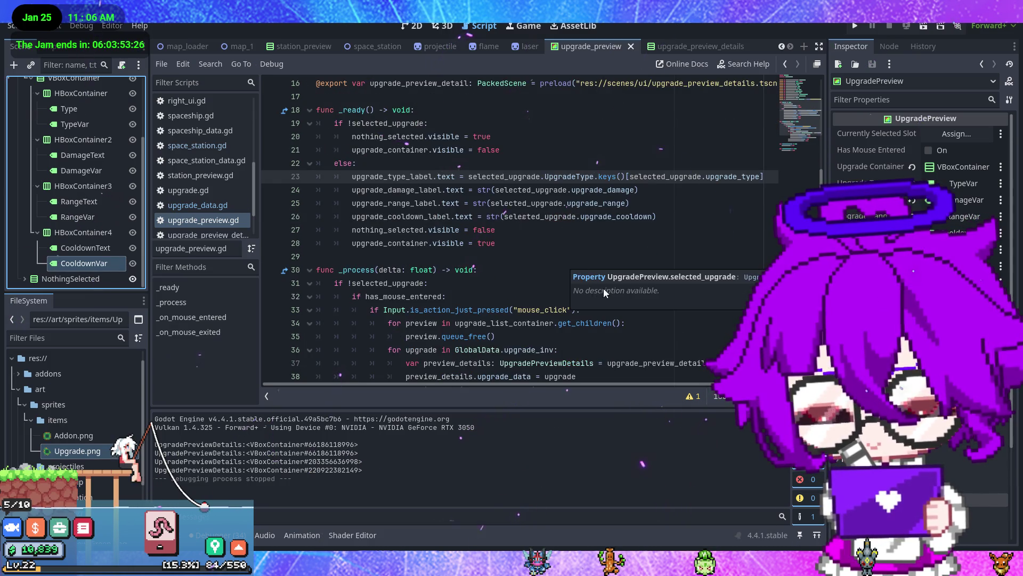
left_click(211, 234)
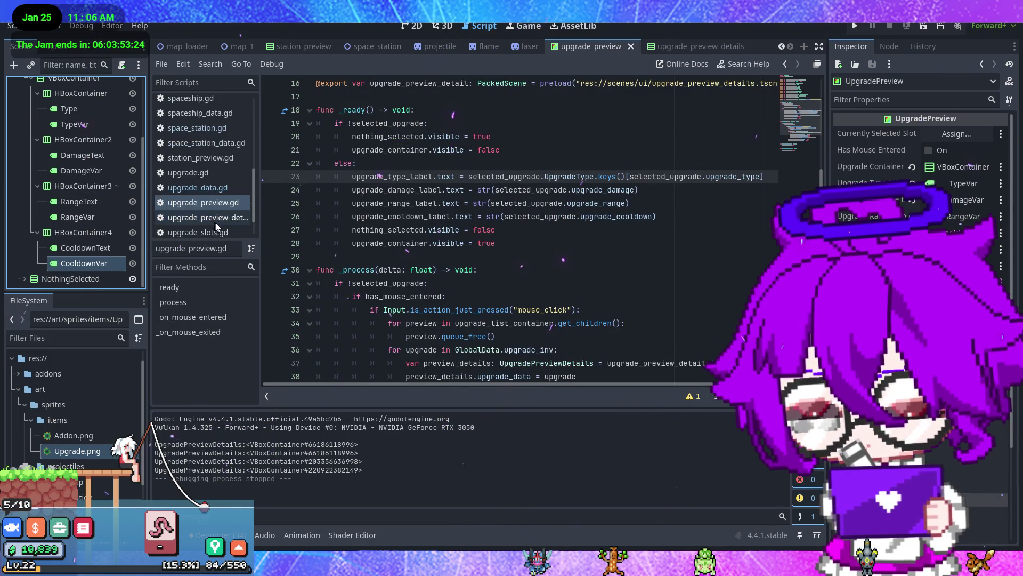
left_click(608, 323)
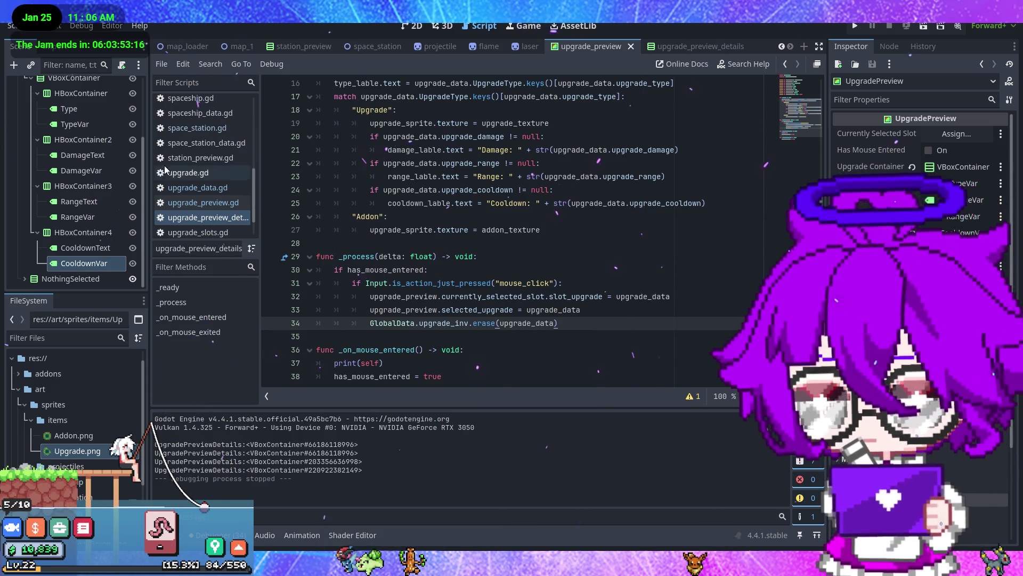
scroll(206, 164, "up", 2)
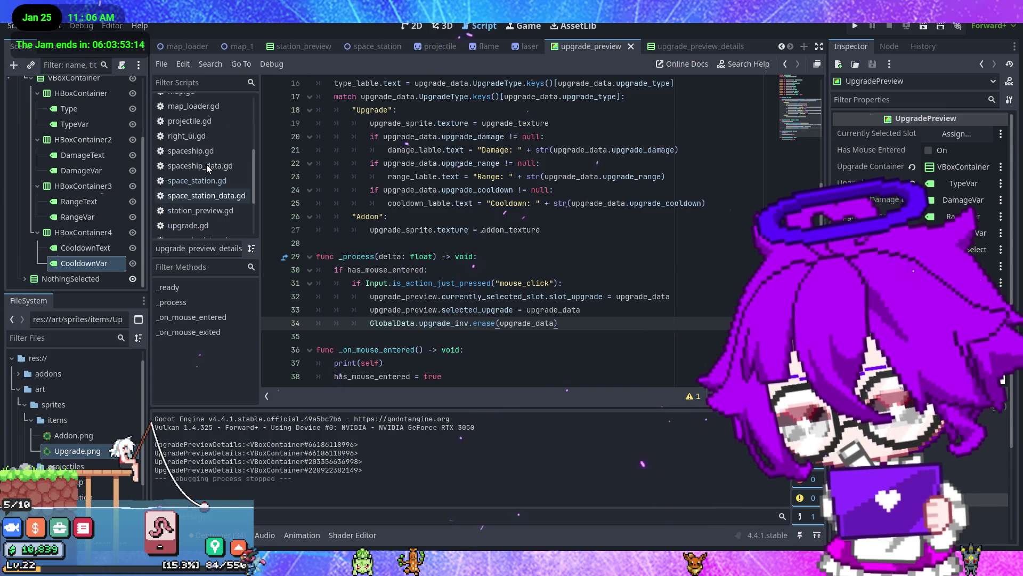
scroll(224, 175, "up", 5)
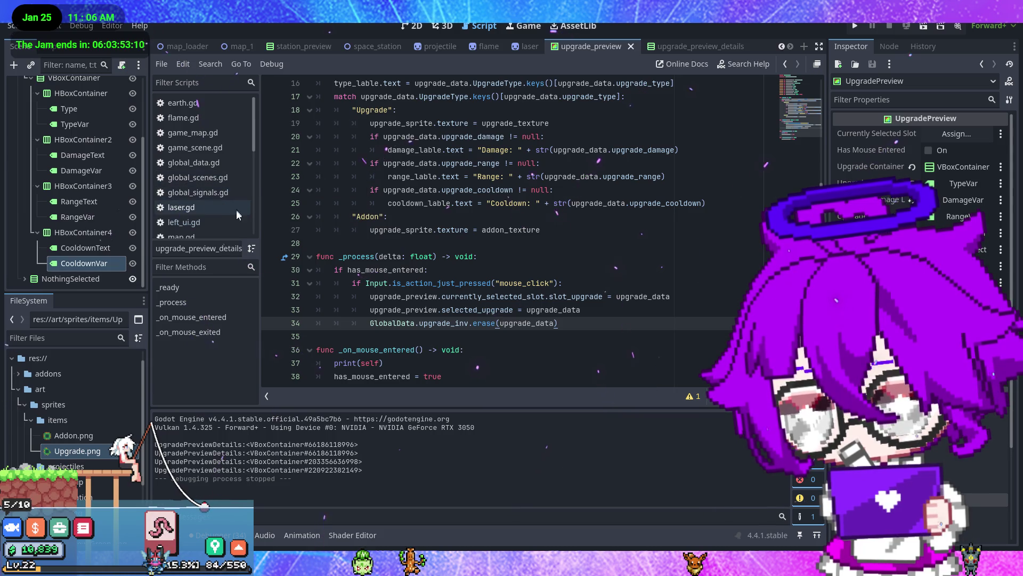
left_click(224, 193)
Step: Declare signal upgrade_selected on line 17 of global_signals.gd and save
left_click(407, 299)
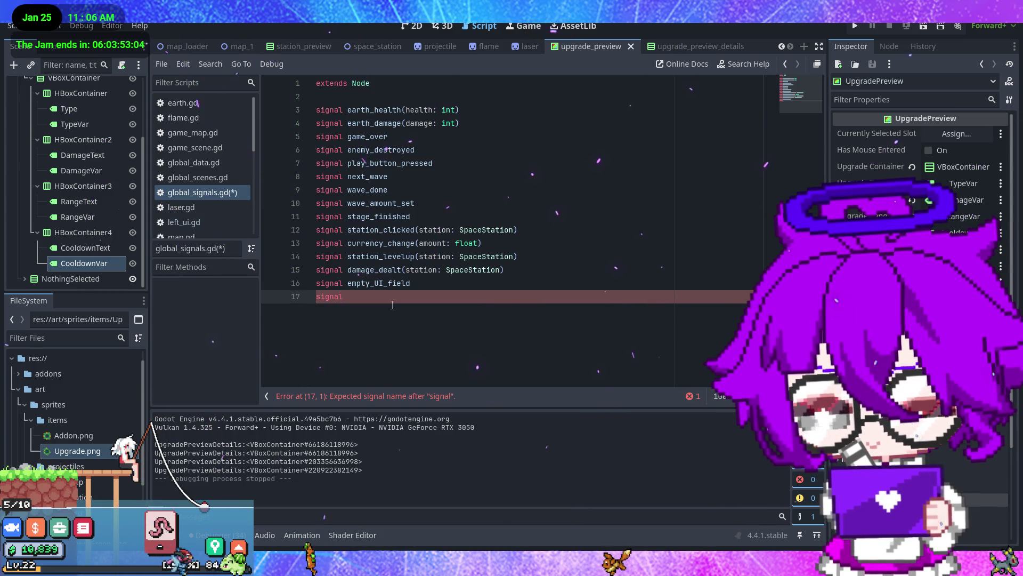
type("upgra")
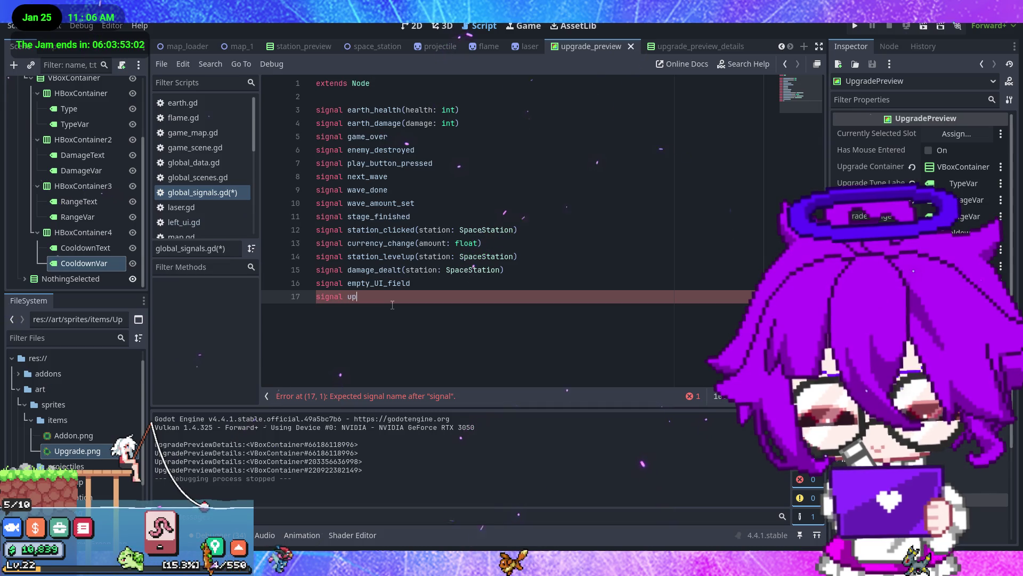
type("de_selected")
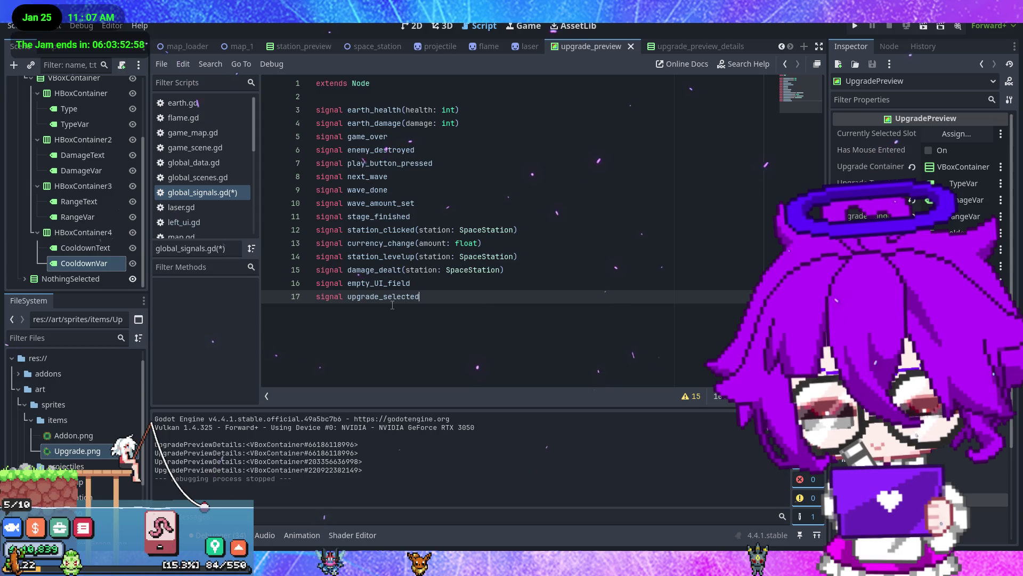
key("ctrl+s")
scroll(230, 208, "down", 5)
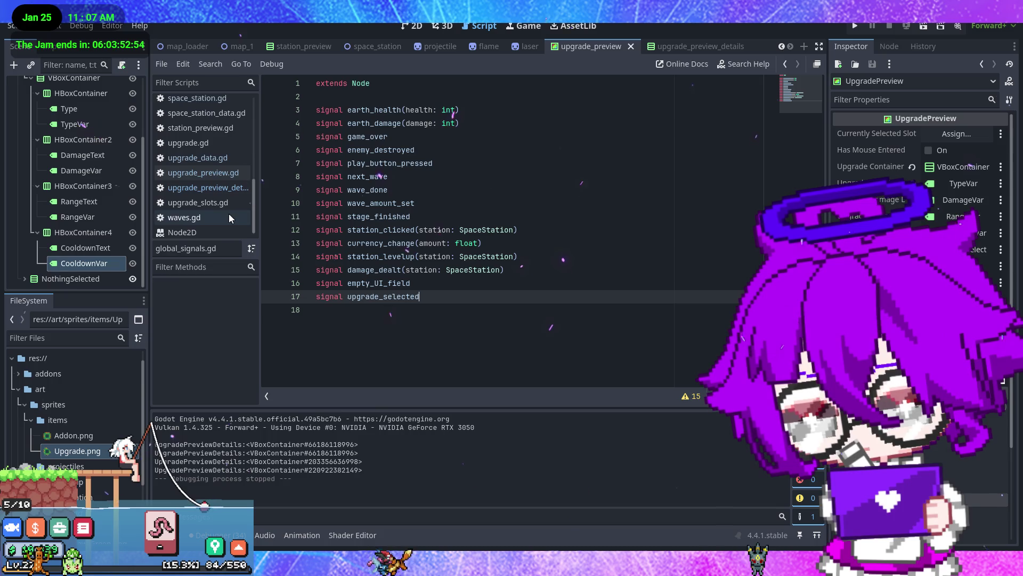
Step: Add 'GlobalSignals.upgrade_selected.emit()' on line 35 of upgrade_preview_details.gd, then return to upgrade_preview.gd
left_click(221, 183)
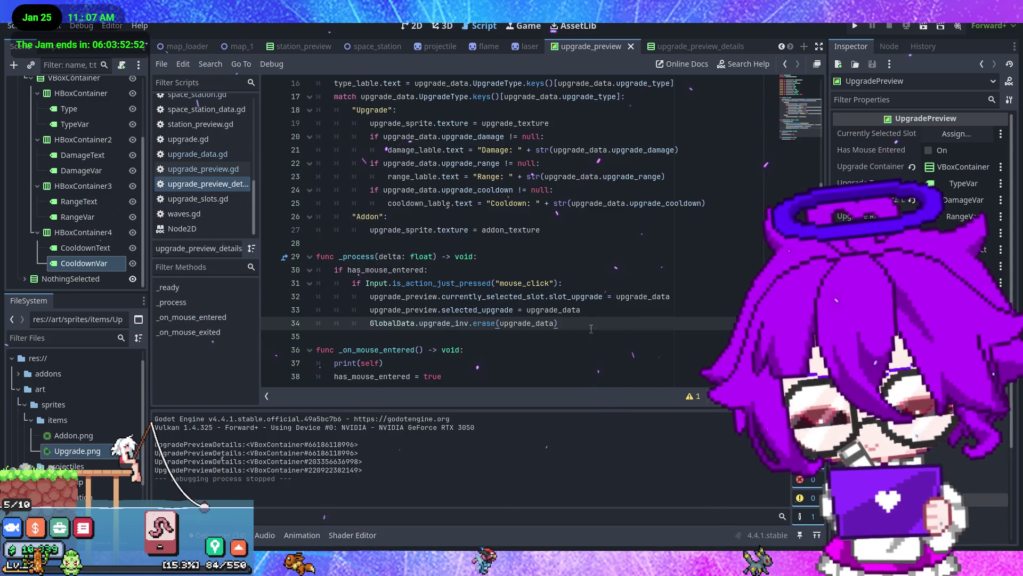
type("ob")
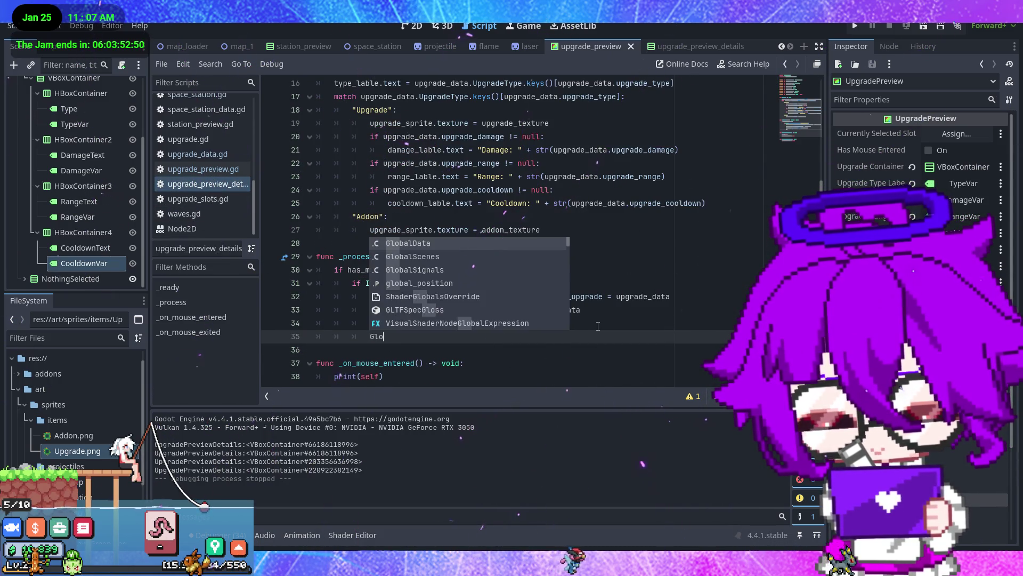
key("Down")
key("Down")
key("Return")
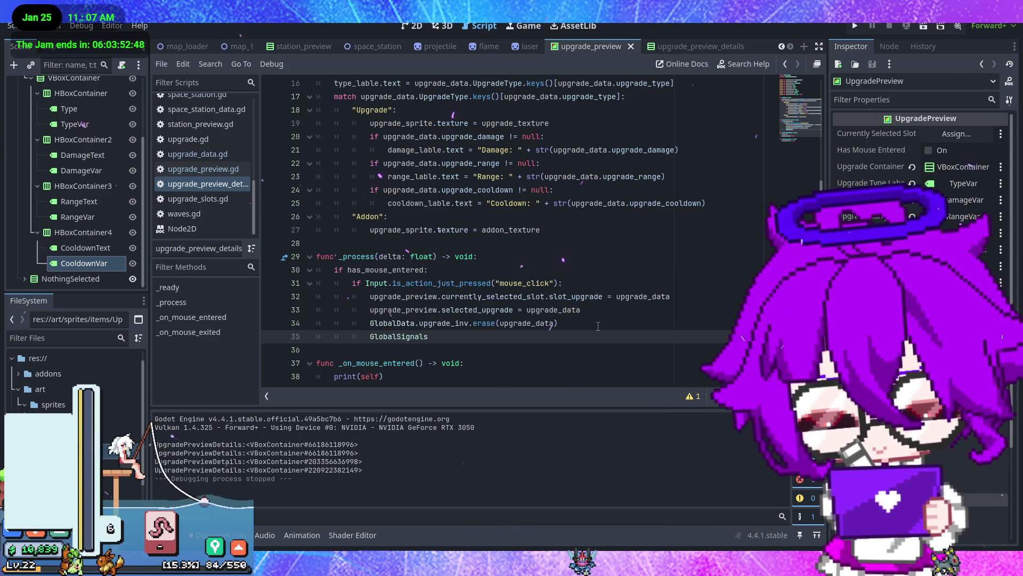
type("emni")
key("BackSpace")
key("BackSpace")
key("BackSpace")
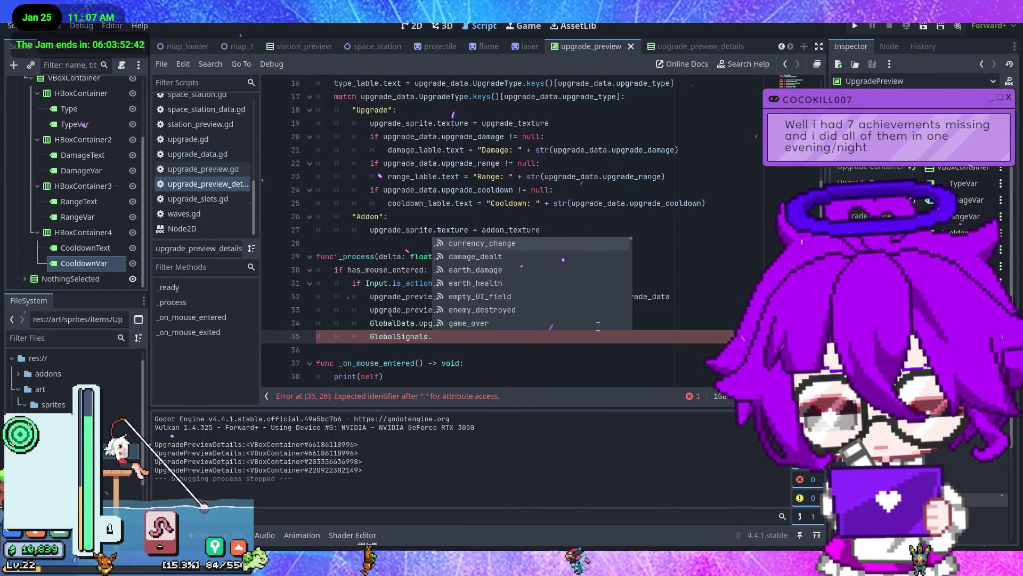
type("u")
key("Return")
type(".emit")
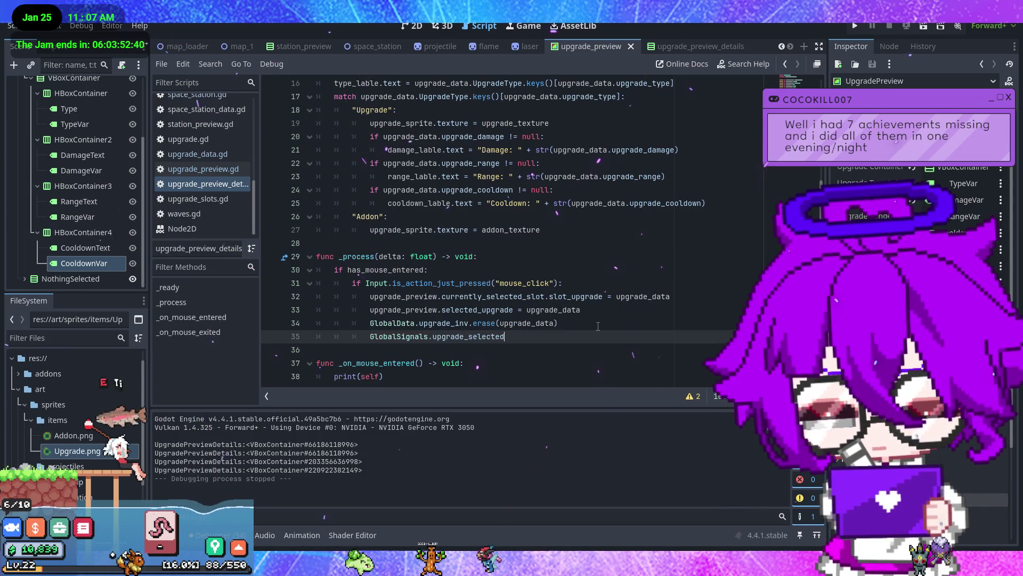
type("(")
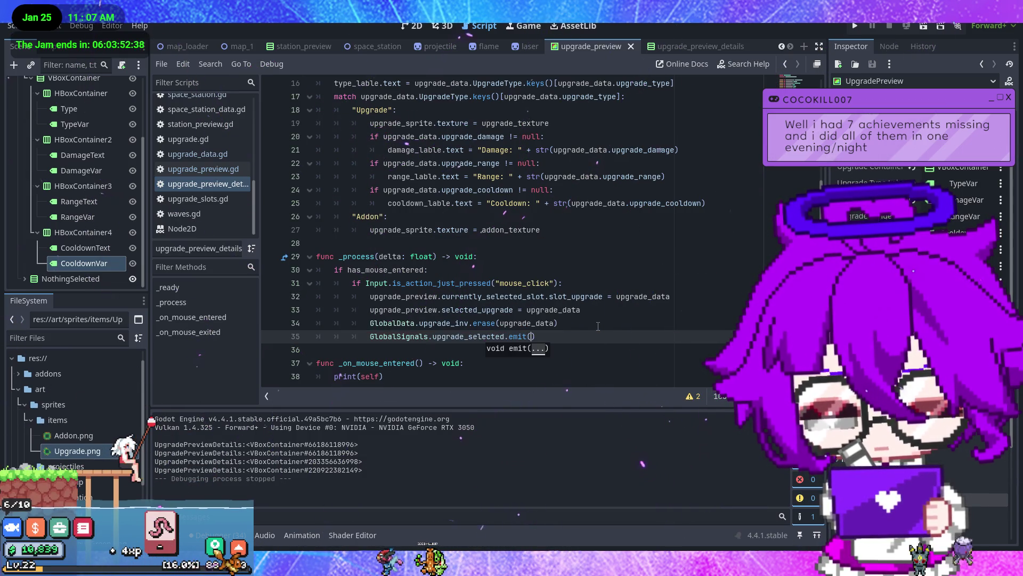
left_click(212, 166)
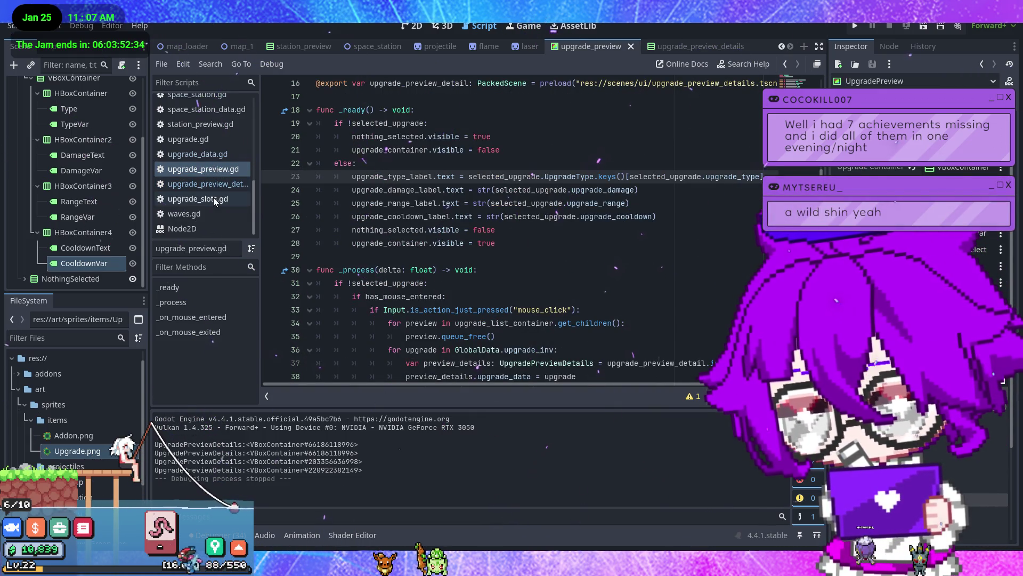
scroll(109, 114, "up", 3)
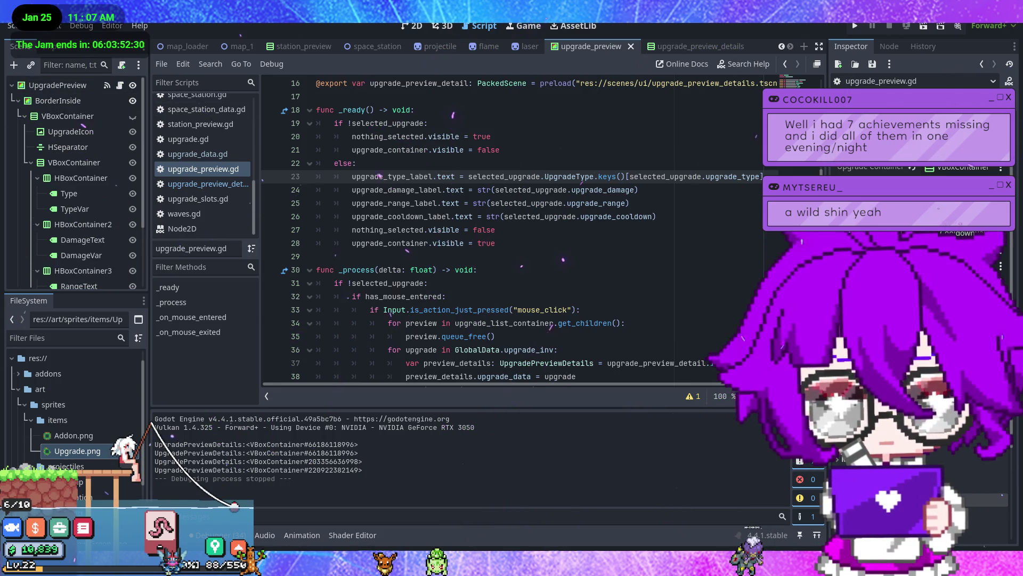
Step: View UpgradePreview in 2D with nothing selected, then switch to the left_ui scene
left_click(415, 26)
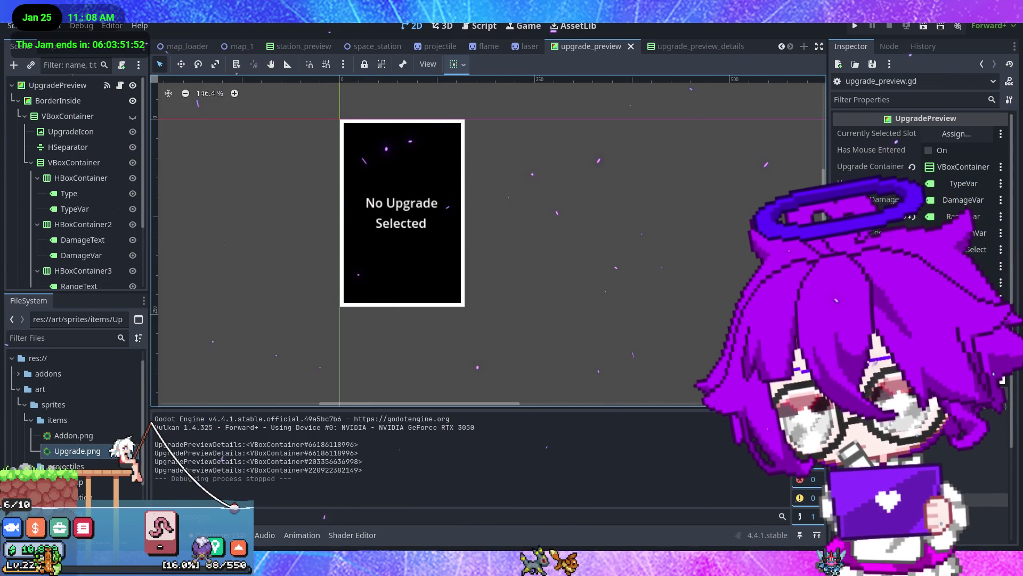
left_click(568, 253)
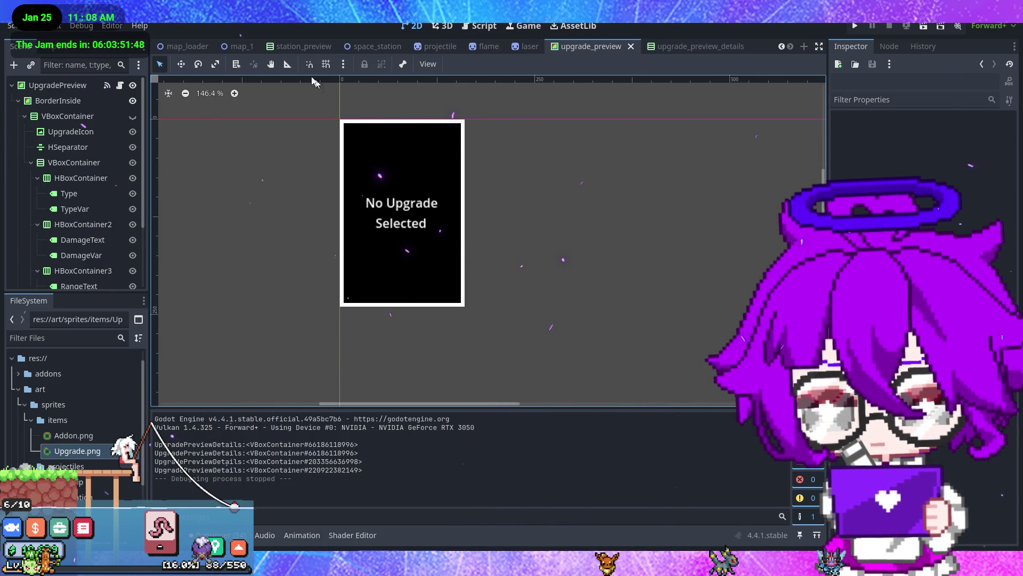
left_click(781, 46)
left_click(782, 46)
left_click(782, 46)
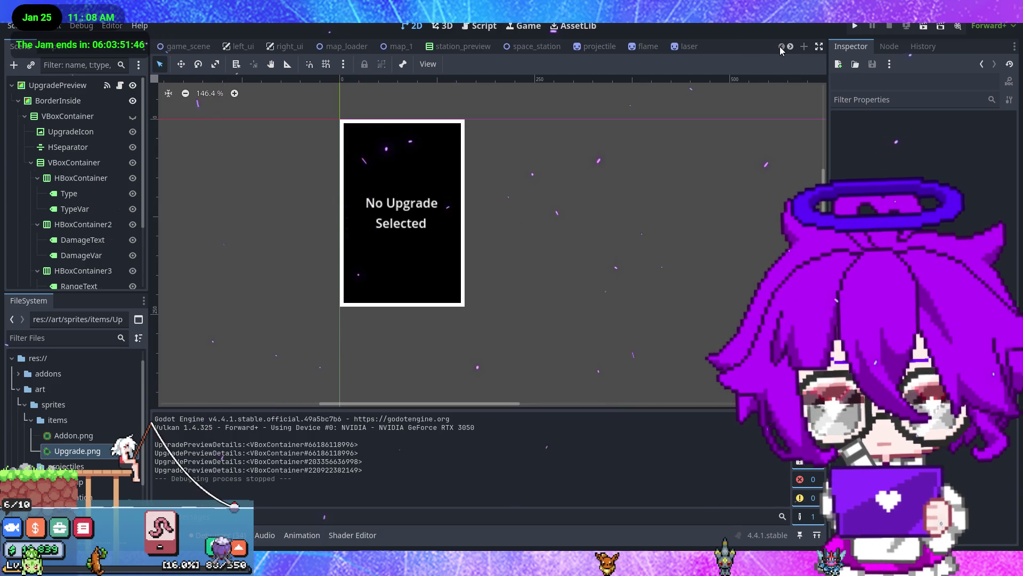
left_click(245, 47)
Step: In the LeftUi script, add a new 'reset_upgrade_ui() -> void:' function header
scroll(93, 118, "up", 5)
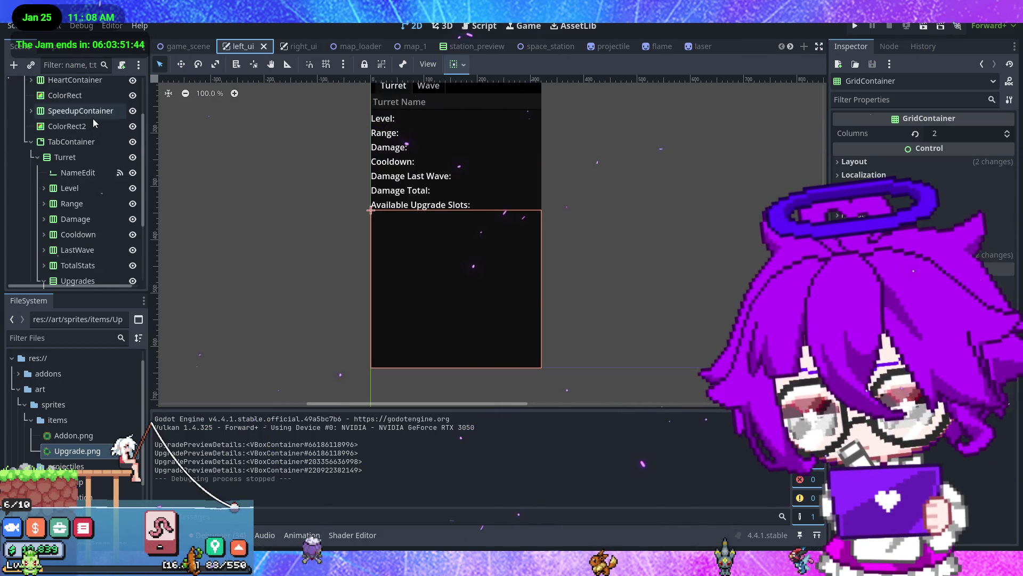
left_click(119, 85)
left_click(97, 88)
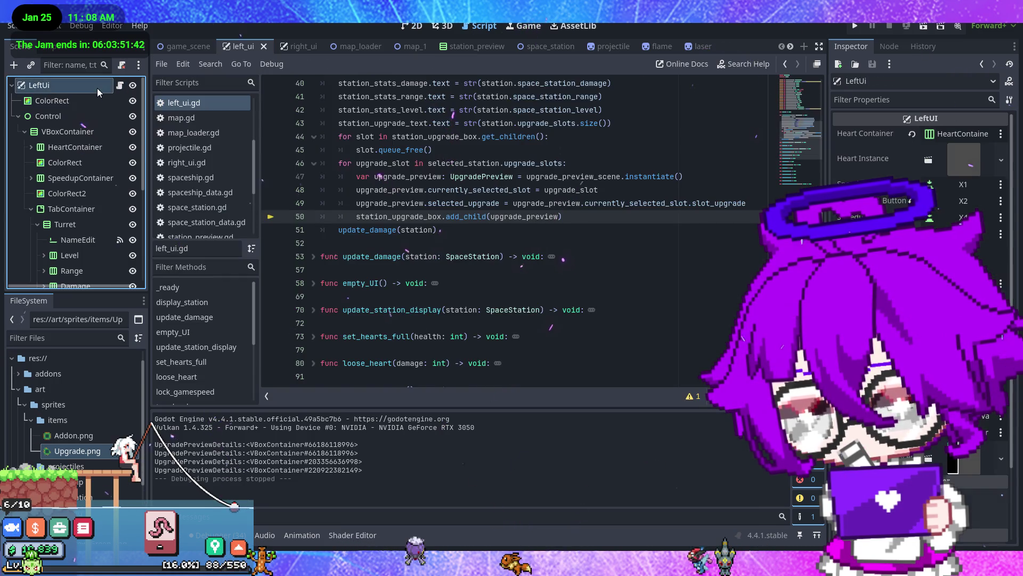
left_click(482, 227)
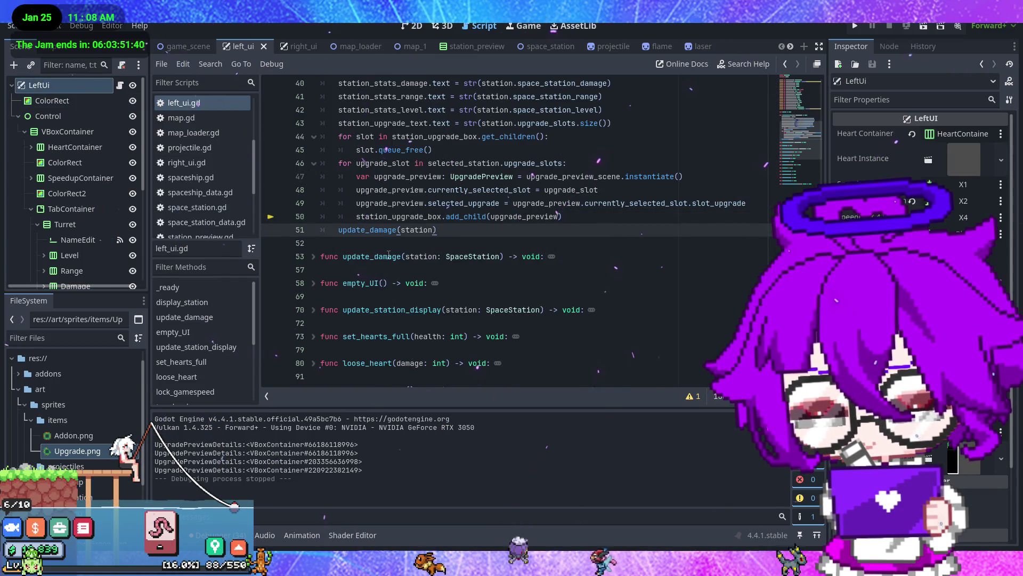
scroll(384, 240, "down", 2)
left_click(380, 224)
key("Return")
key("Return")
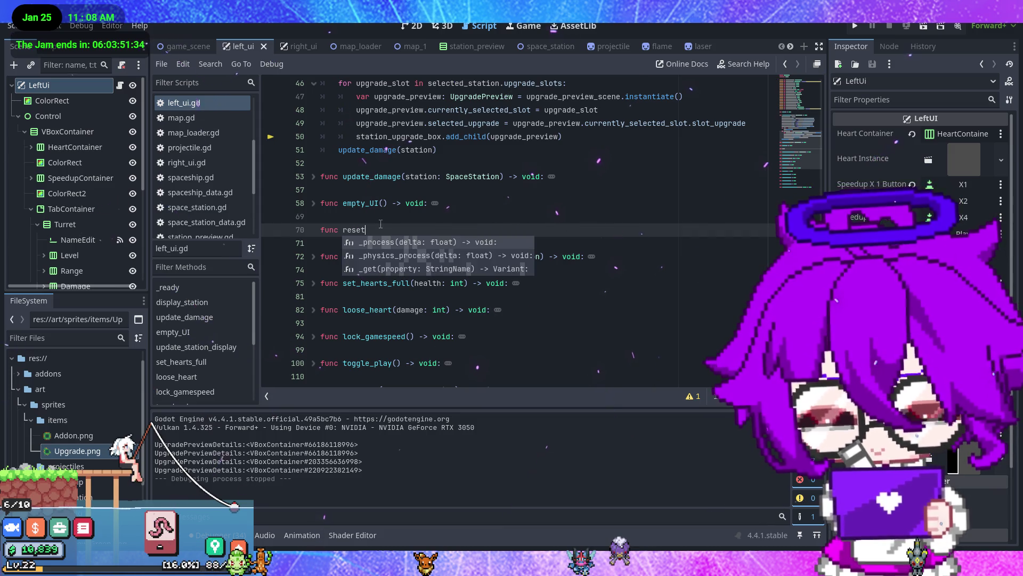
type("_upgra")
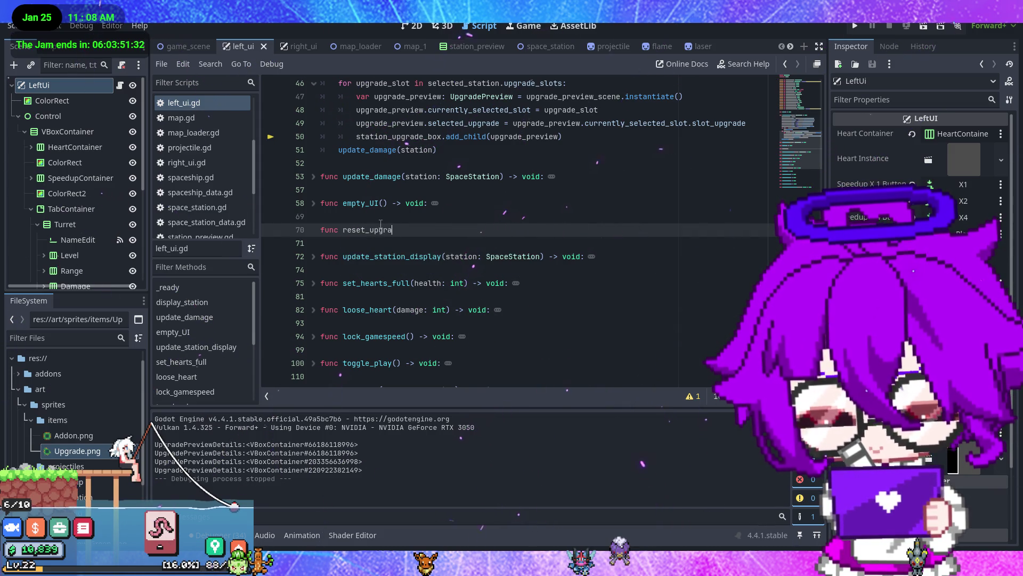
type("ui() -> ")
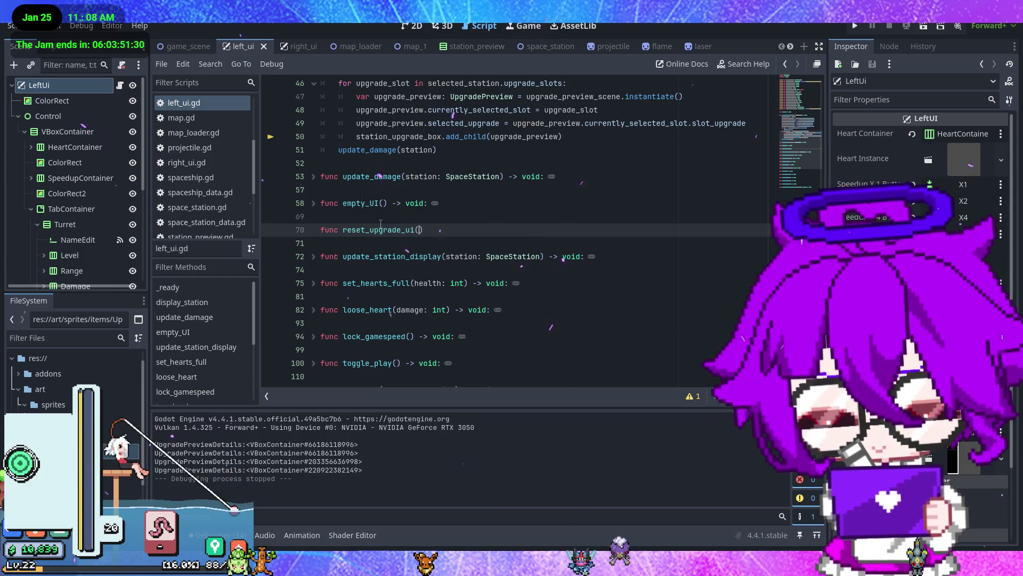
type("void:")
key("Return")
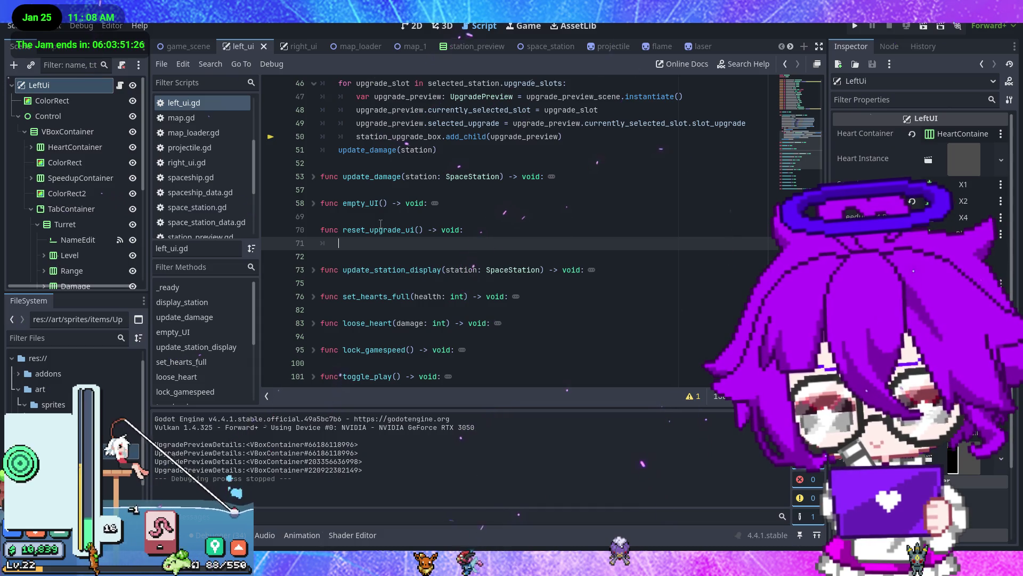
Step: Copy display_station's upgrade-preview loops into reset_upgrade_ui's body and save left_ui.gd
scroll(381, 223, "up", 1)
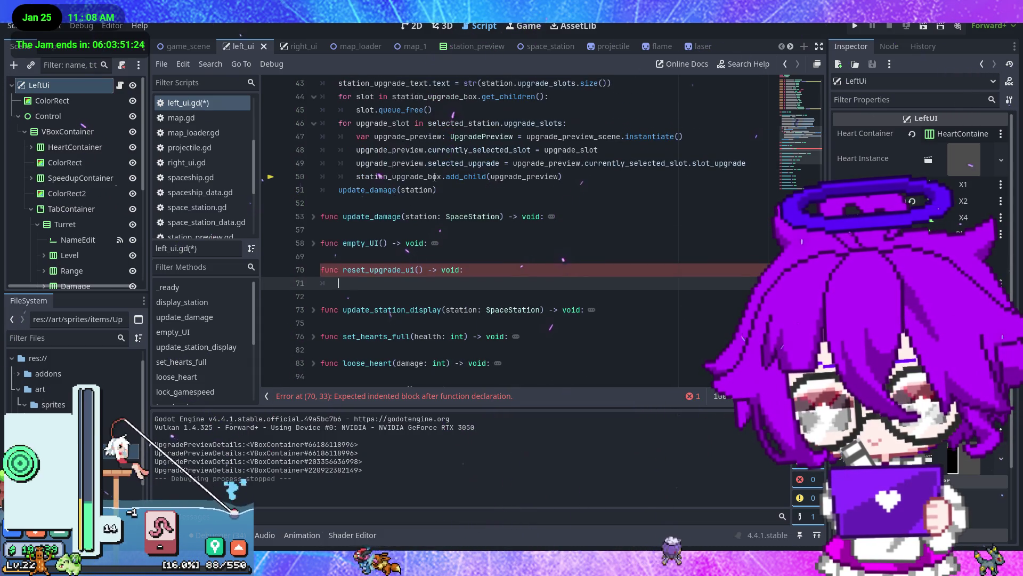
mouse_move(339, 96)
left_mouse_down()
mouse_move(575, 195)
mouse_move(599, 183)
left_mouse_up()
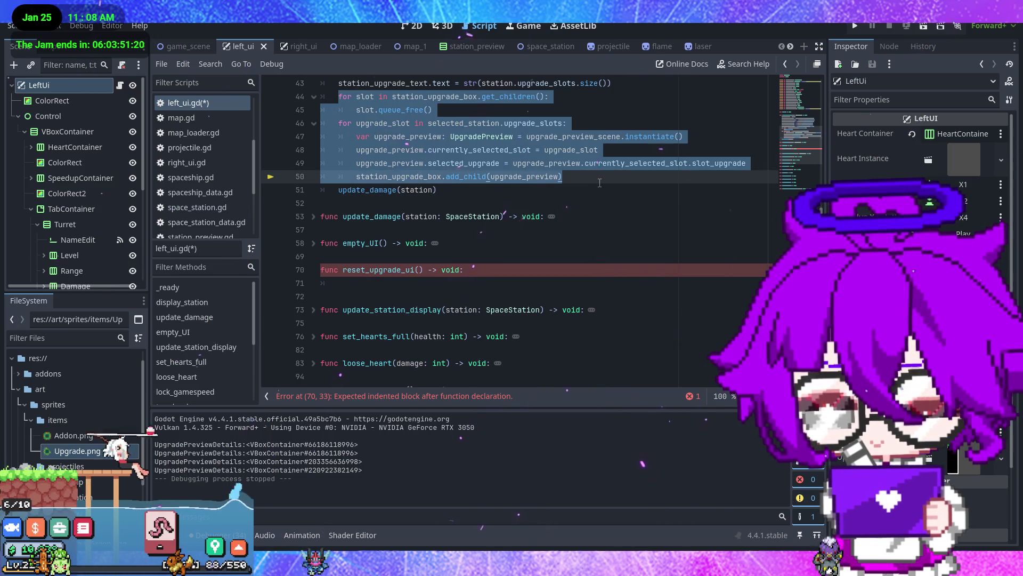
key("ctrl+c")
left_click(391, 281)
key("ctrl+v")
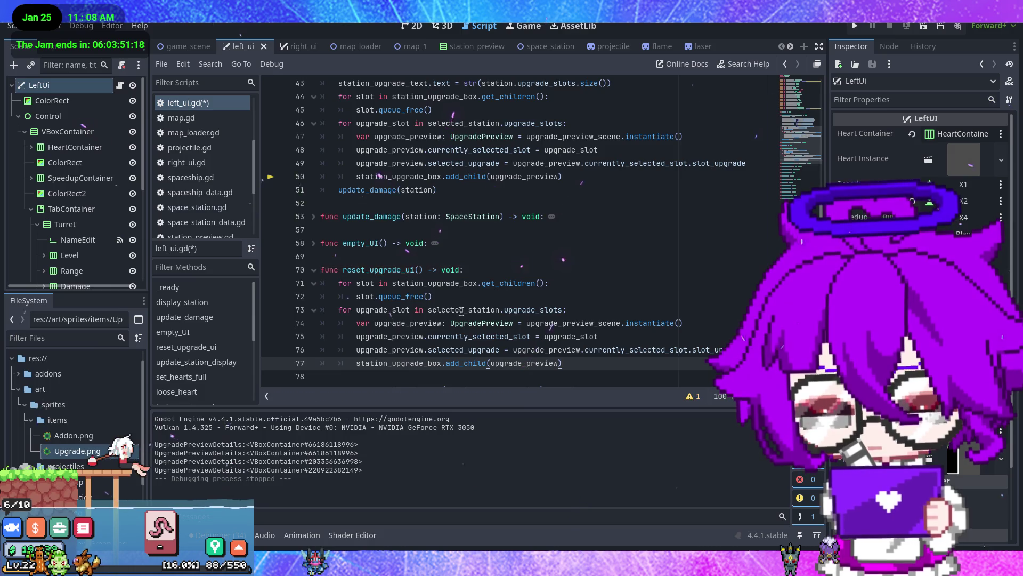
scroll(561, 315, "down", 1)
key("ctrl+s")
scroll(468, 278, "up", 9)
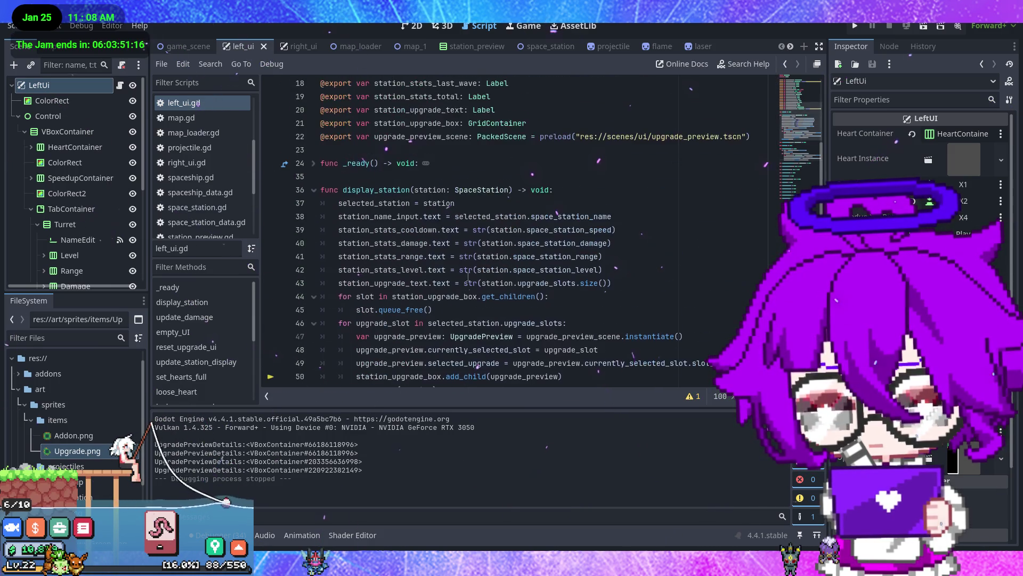
Step: Add 'GlobalSignals.upgrade_selected.connect(reset_upgrade_ui)' to _ready on line 35 and save
left_click(314, 163)
left_click(571, 301)
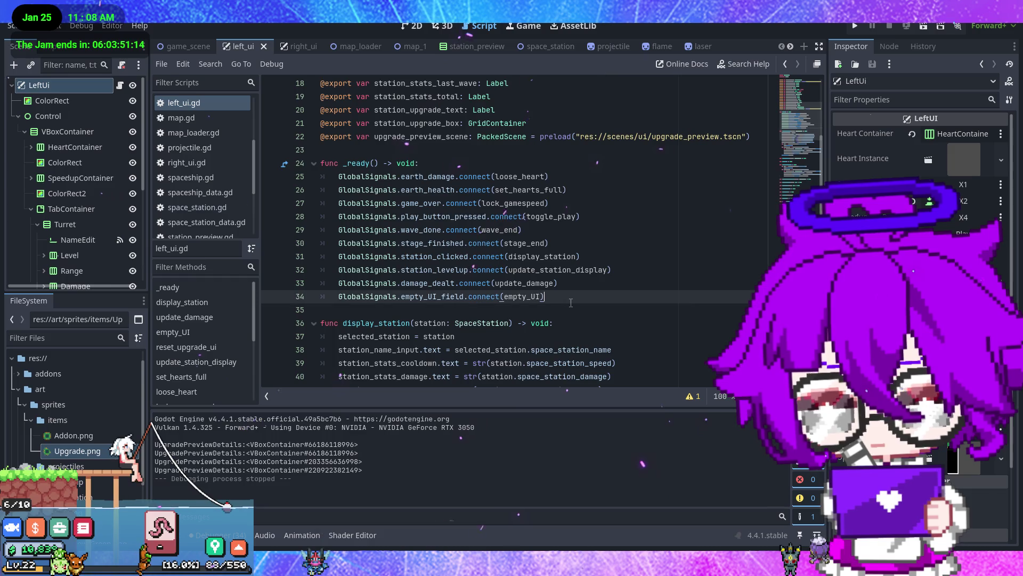
key("Return")
type("lo")
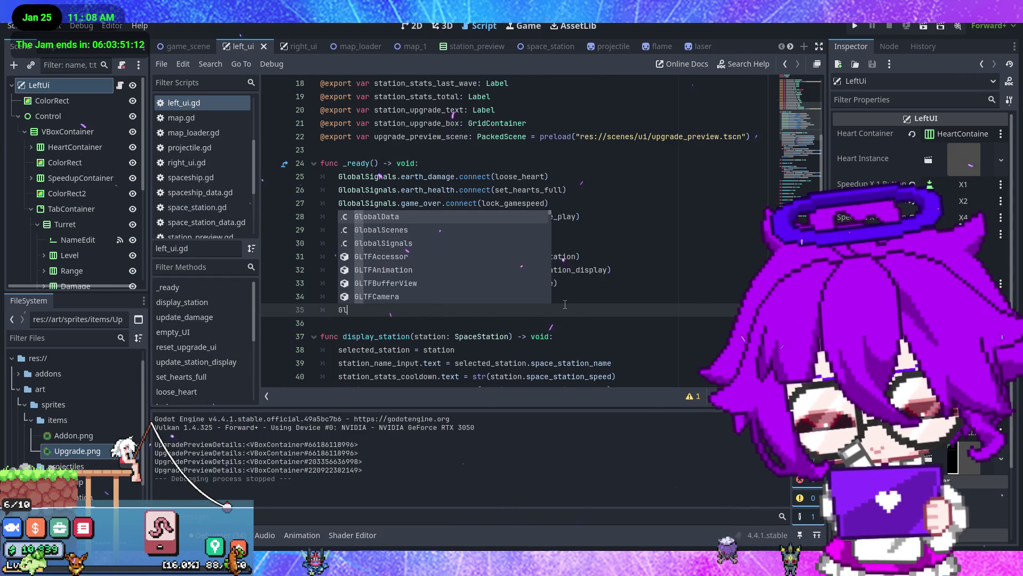
key("Down")
key("Down")
key("Return")
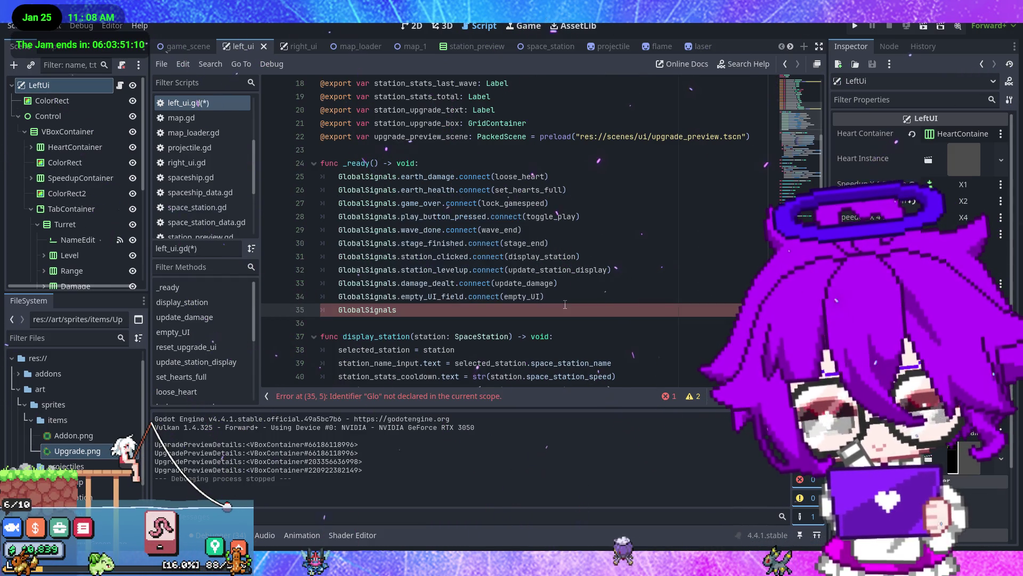
type(".")
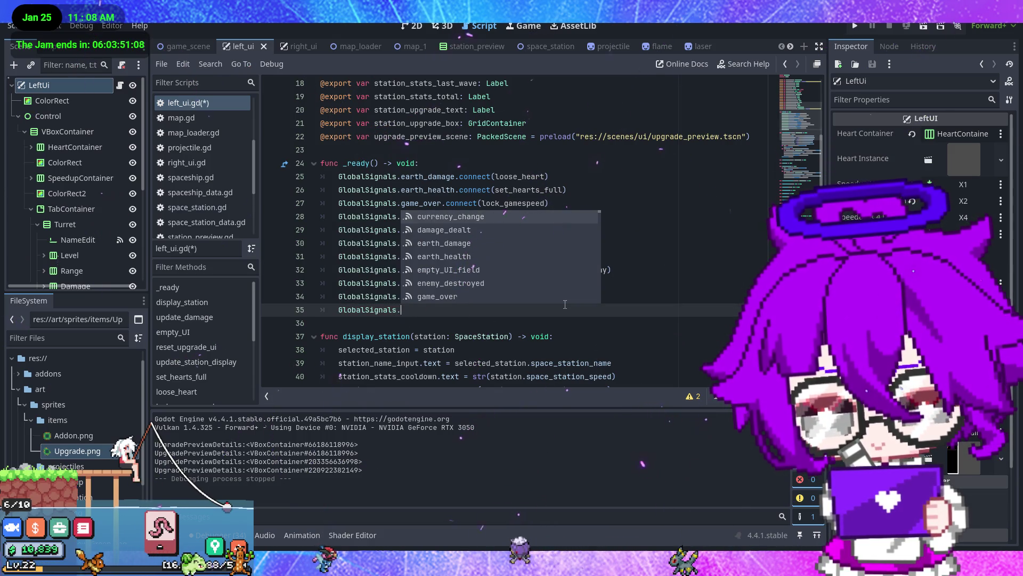
key("Up")
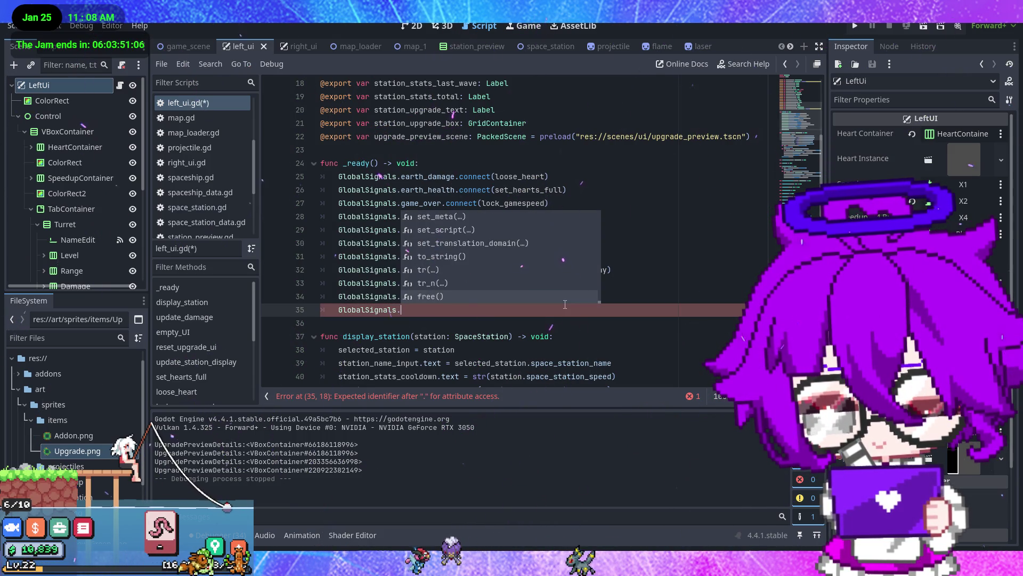
type("up")
key("Return")
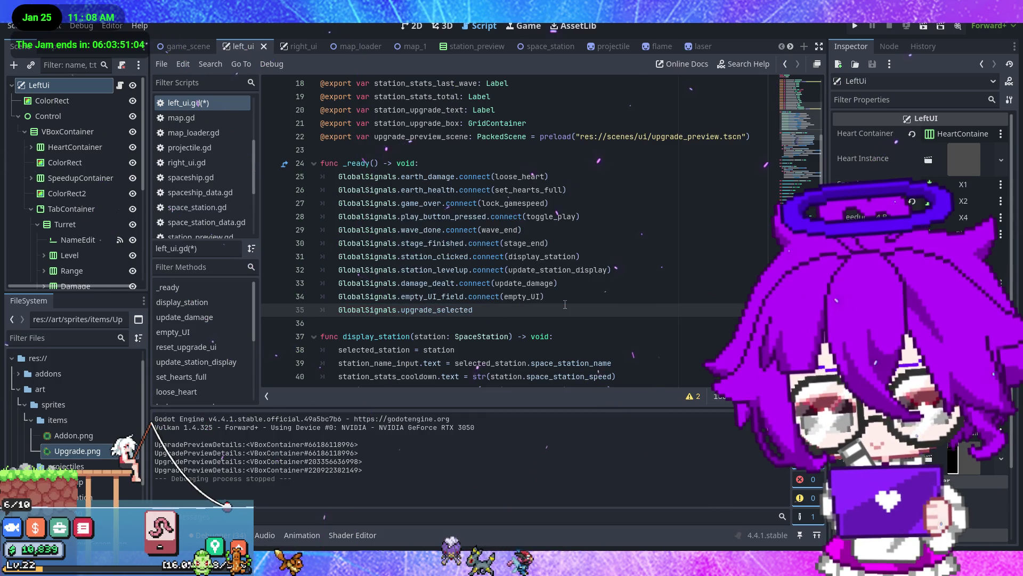
type(".con")
key("Return")
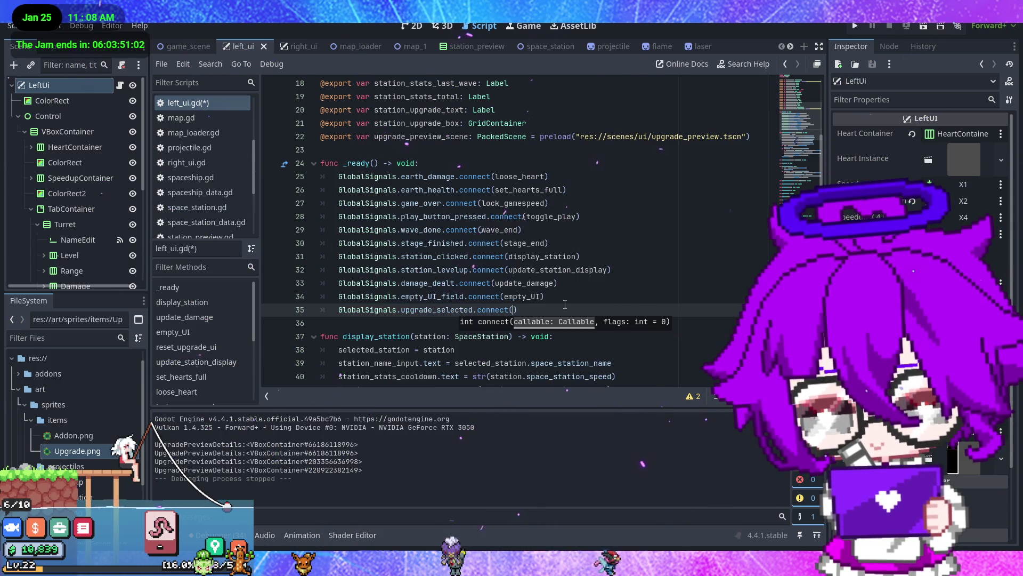
key("Return")
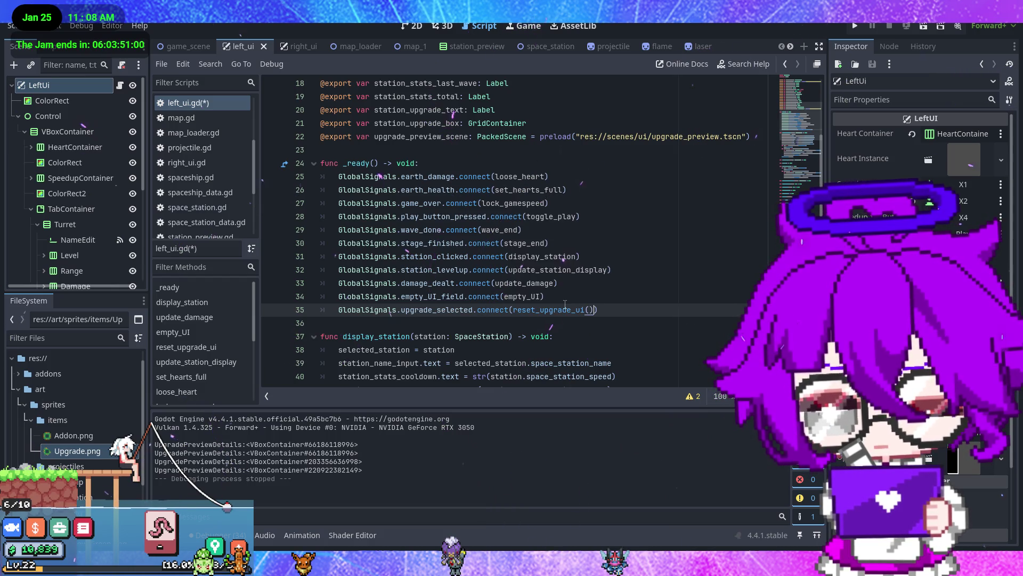
key("ctrl+s")
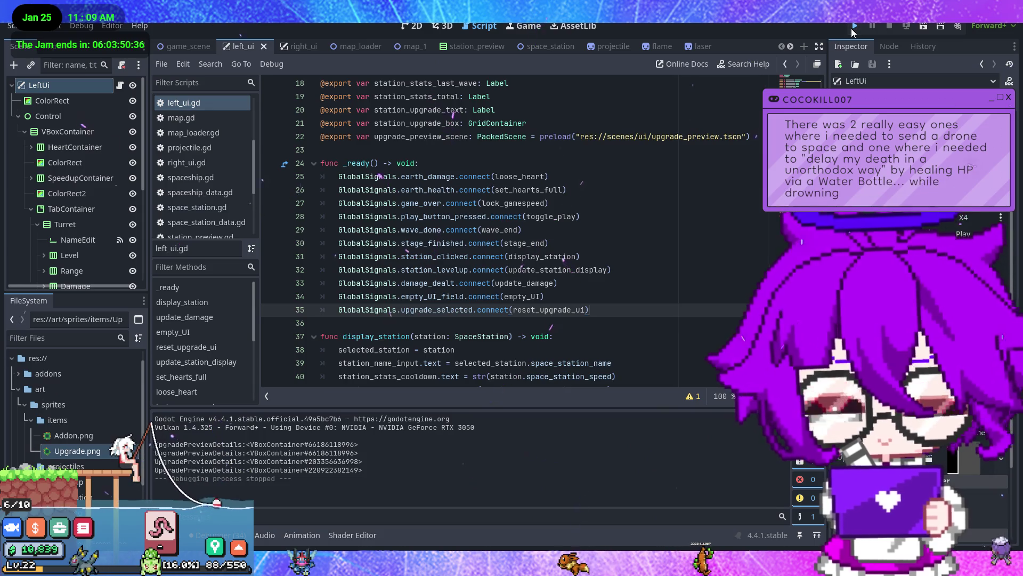
Step: Run the game, place two gunner turrets and a flame turret, and assign chip upgrades
left_click(853, 29)
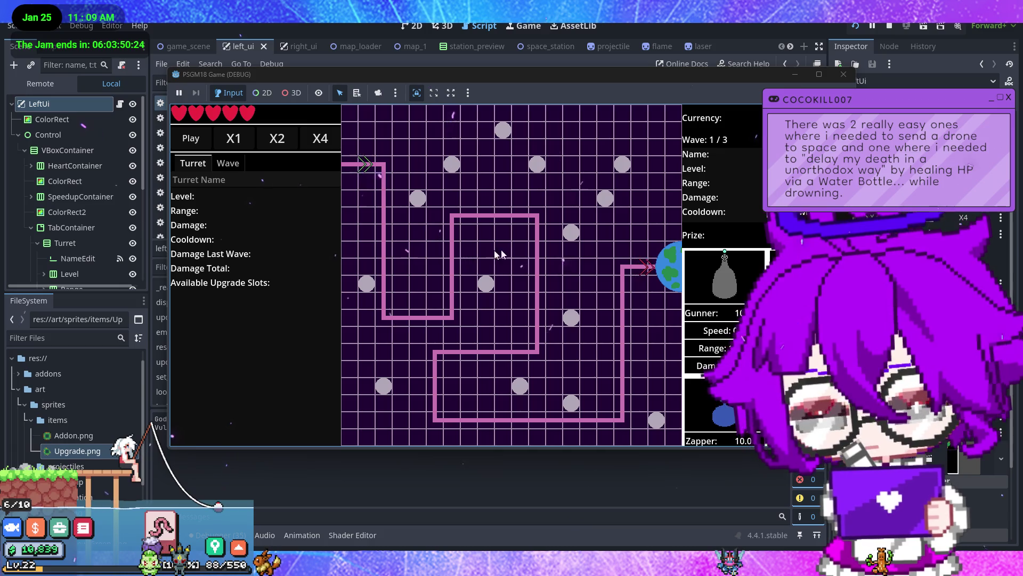
mouse_move(728, 296)
left_mouse_down()
mouse_move(436, 240)
mouse_move(402, 211)
mouse_move(401, 184)
left_mouse_up()
left_click(238, 340)
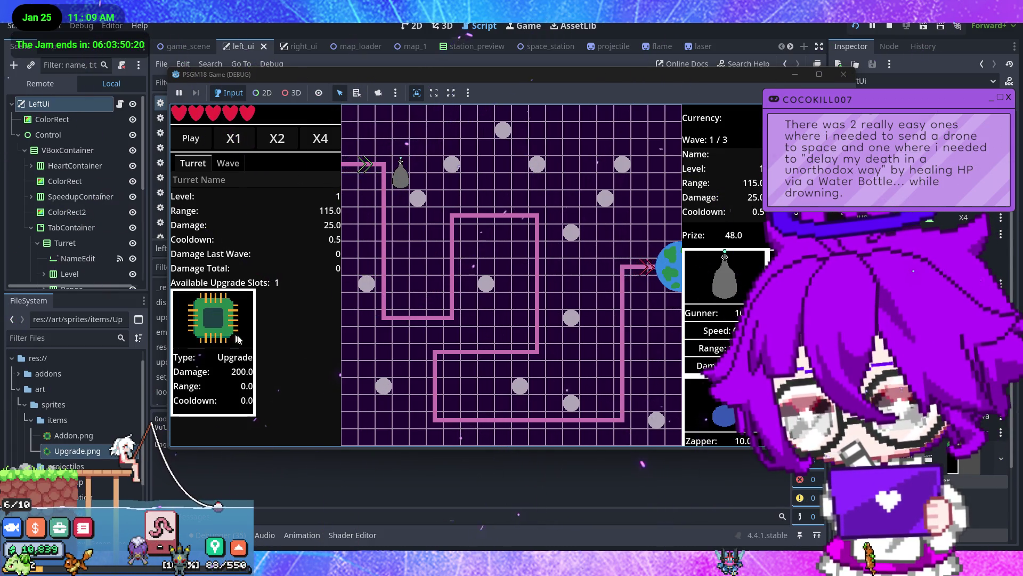
left_click(409, 357)
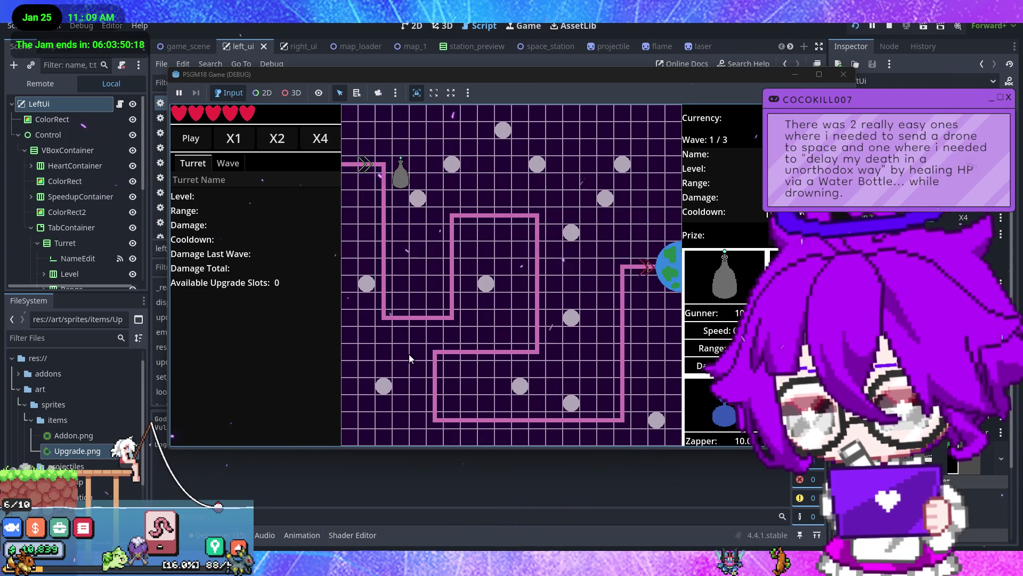
left_click(401, 176)
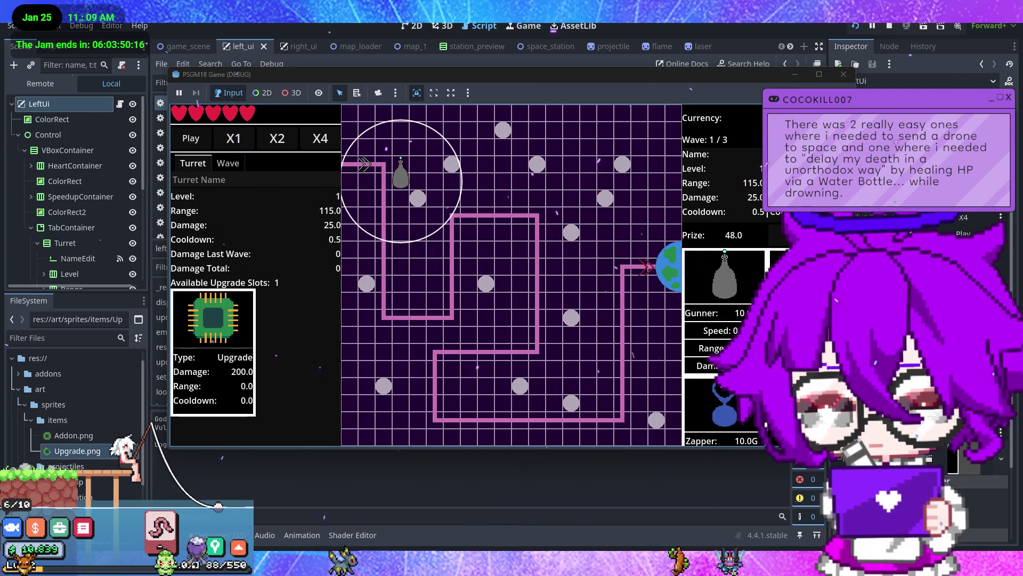
left_click(784, 277)
left_click(469, 176)
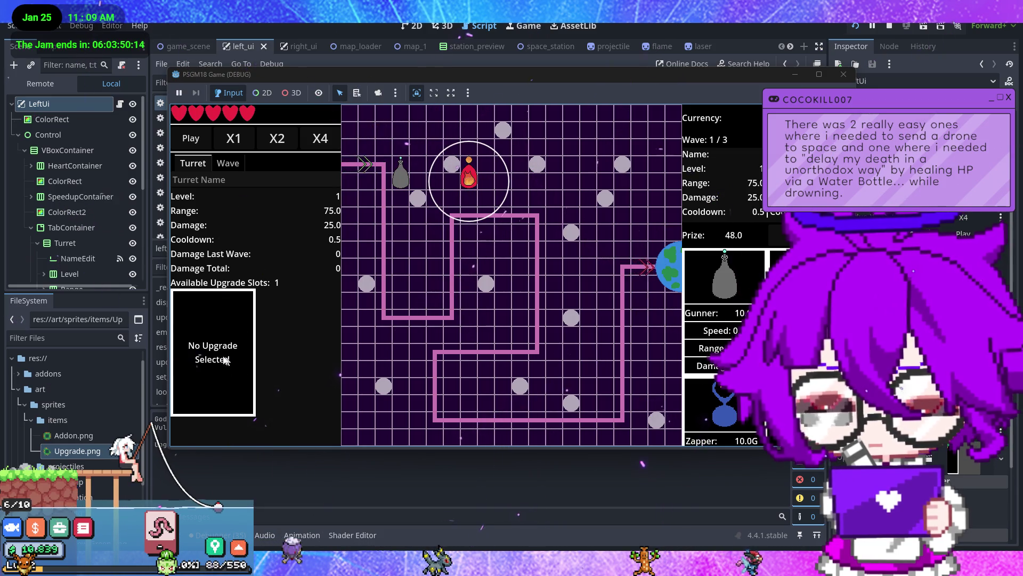
left_click(225, 361)
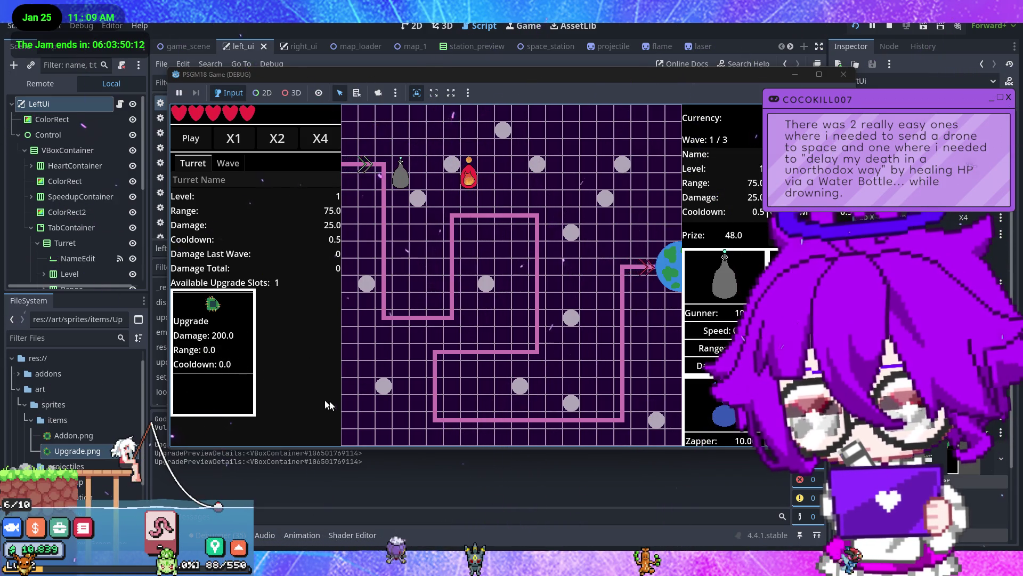
left_click(209, 352)
left_click(693, 275)
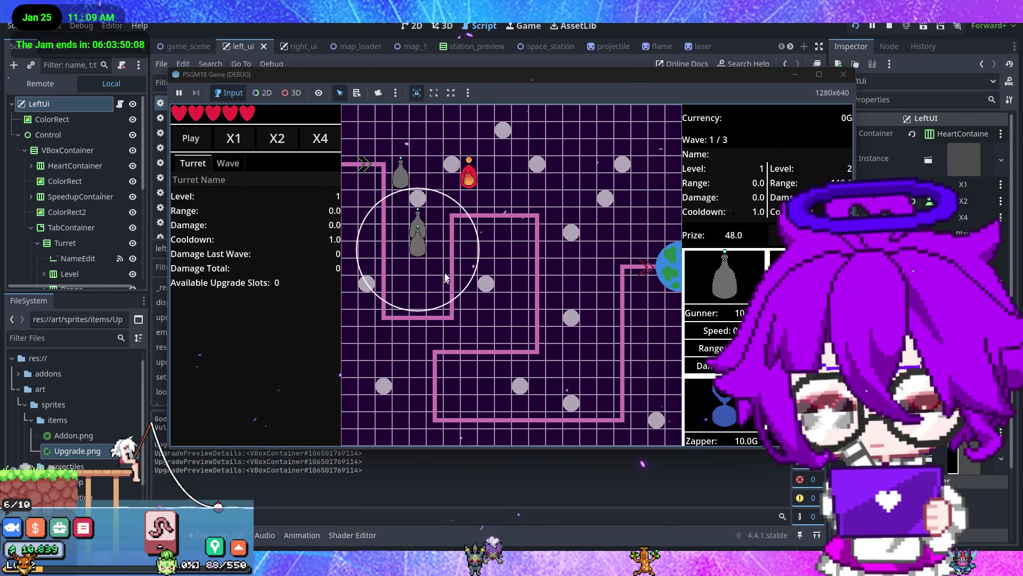
left_click(417, 258)
left_click(222, 346)
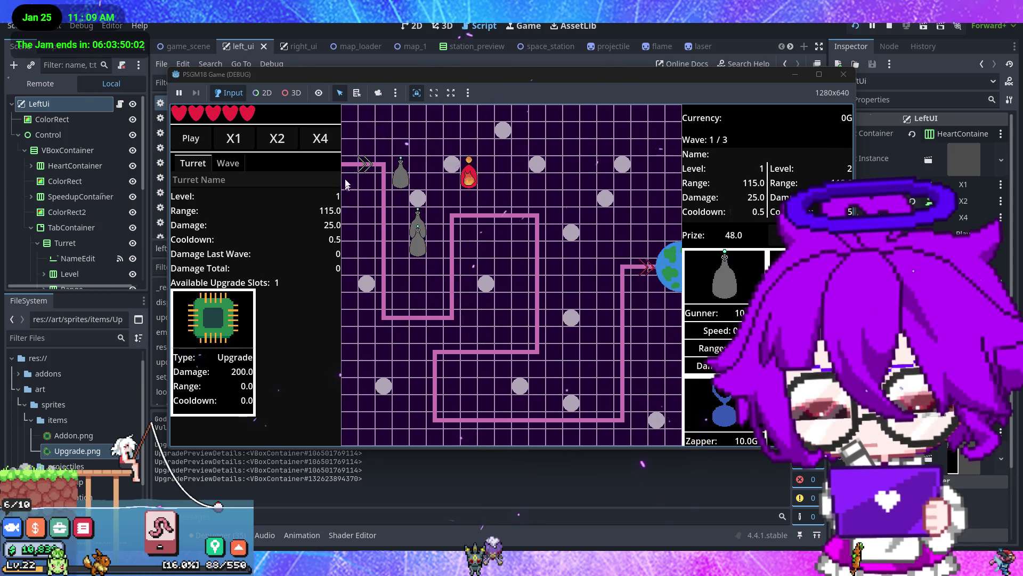
Step: Start the wave, upgrade the top-left gunner to level 2 with a second chip, then inspect the lower turret
left_click(198, 144)
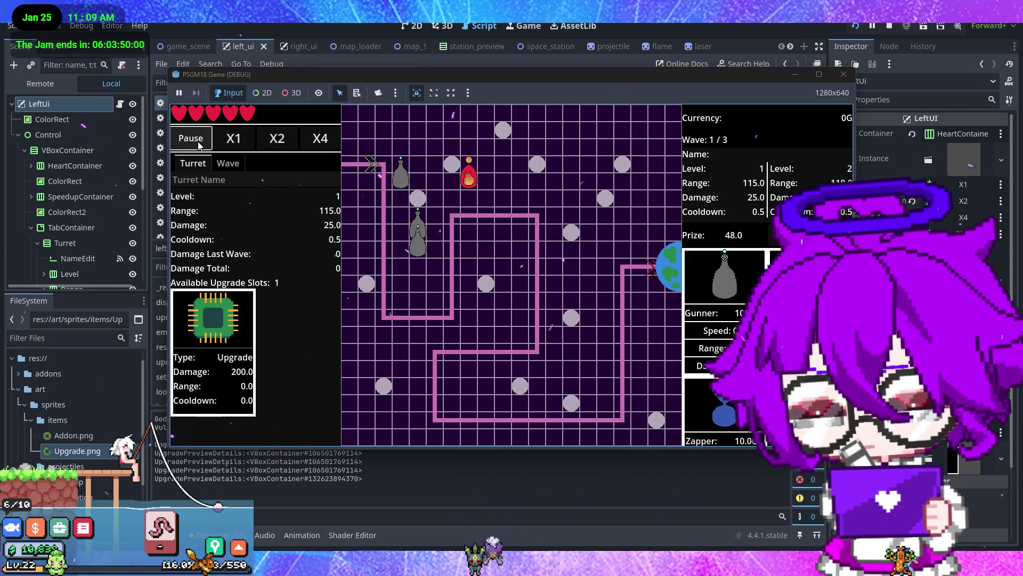
left_click(490, 259)
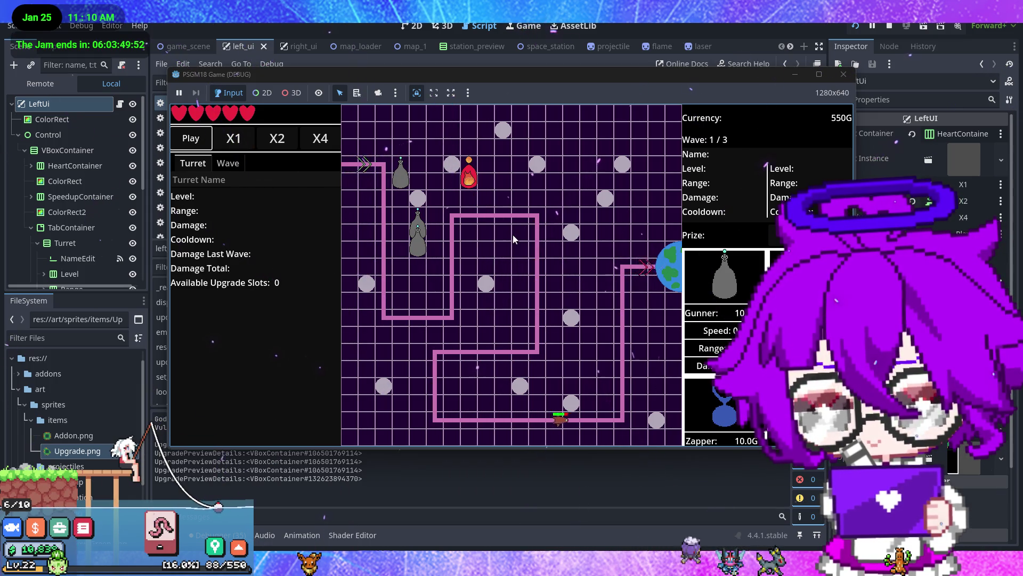
left_click(403, 181)
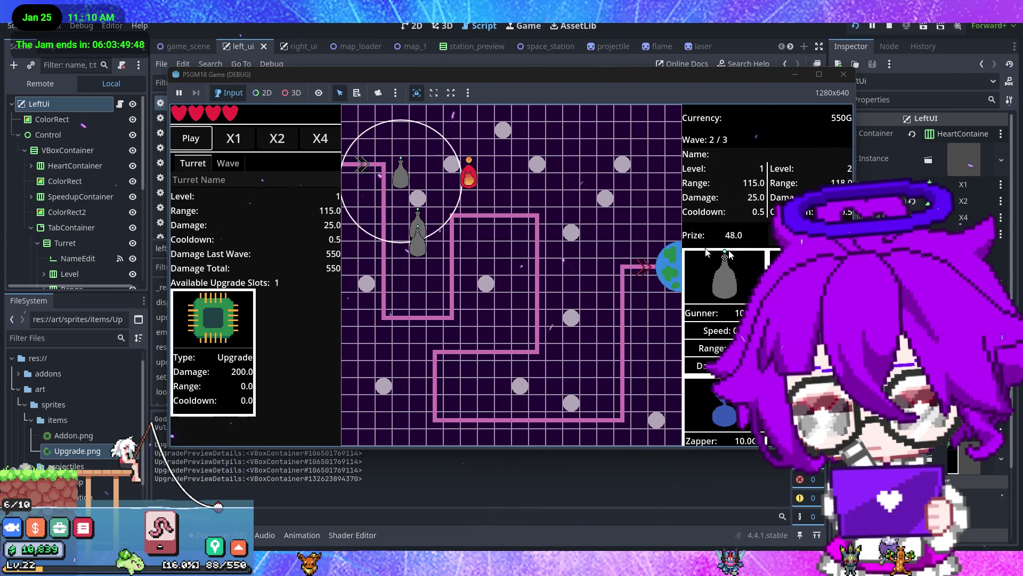
left_click(775, 235)
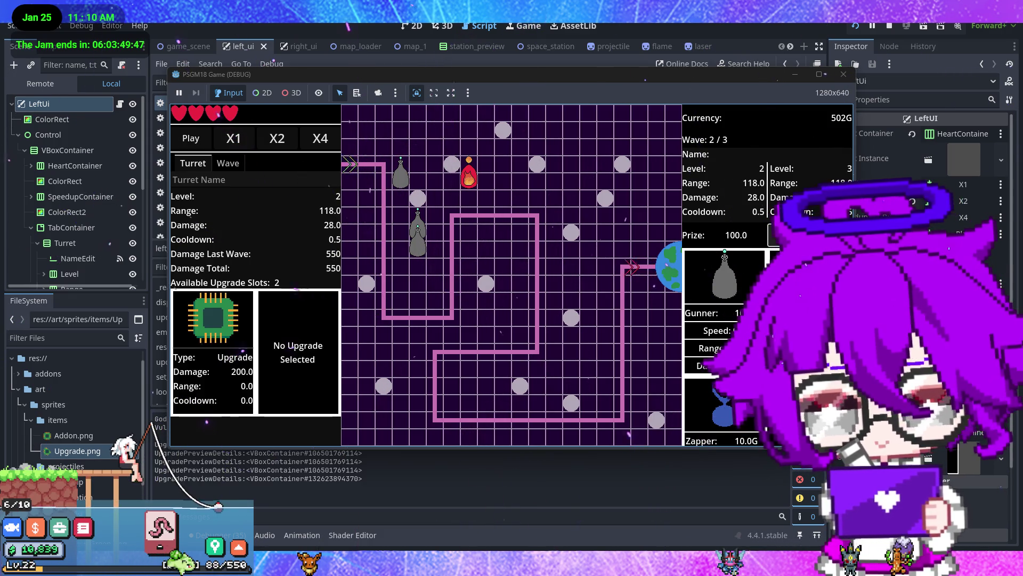
left_click(298, 353)
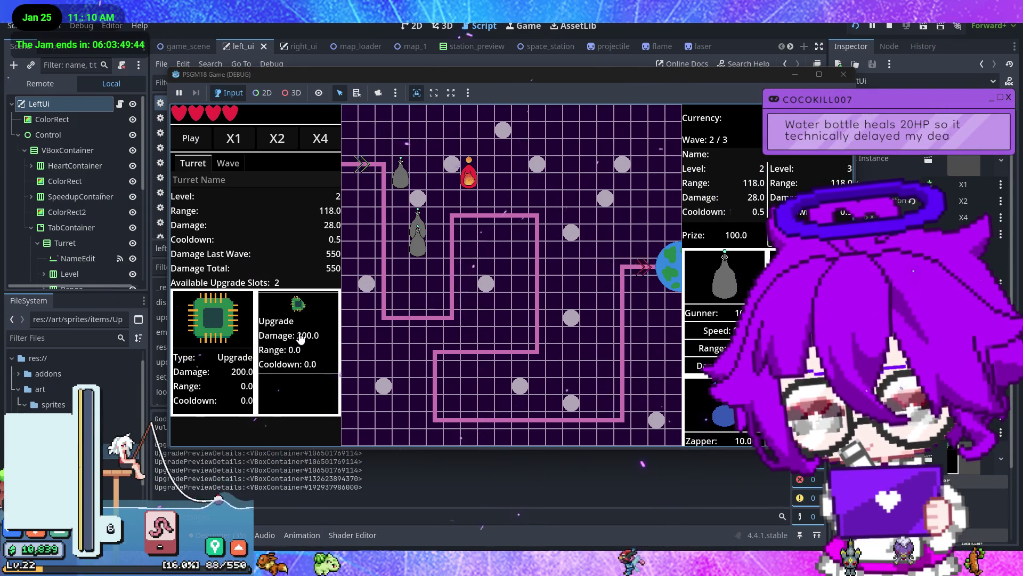
left_click(463, 316)
left_click(418, 235)
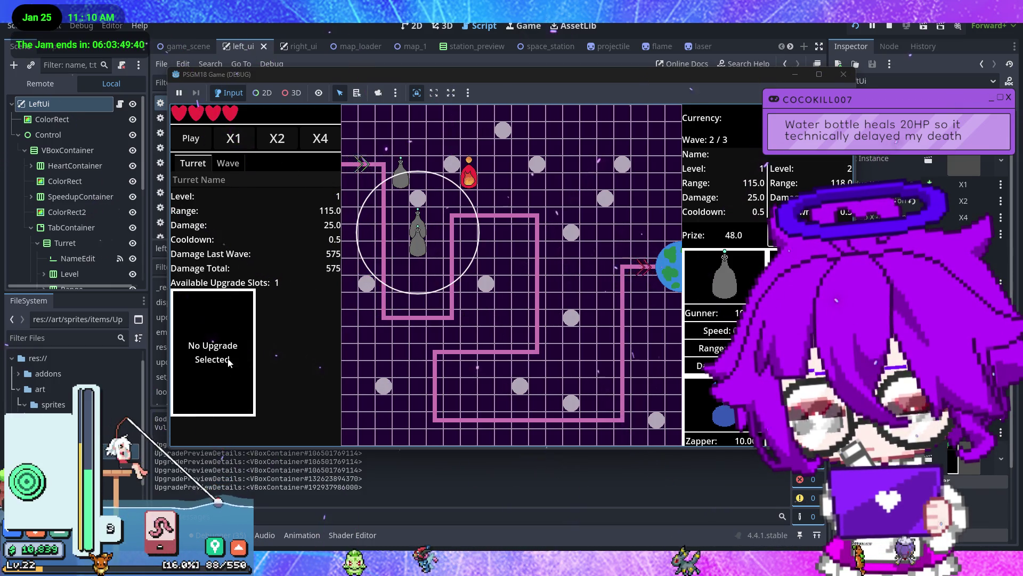
left_click(423, 288)
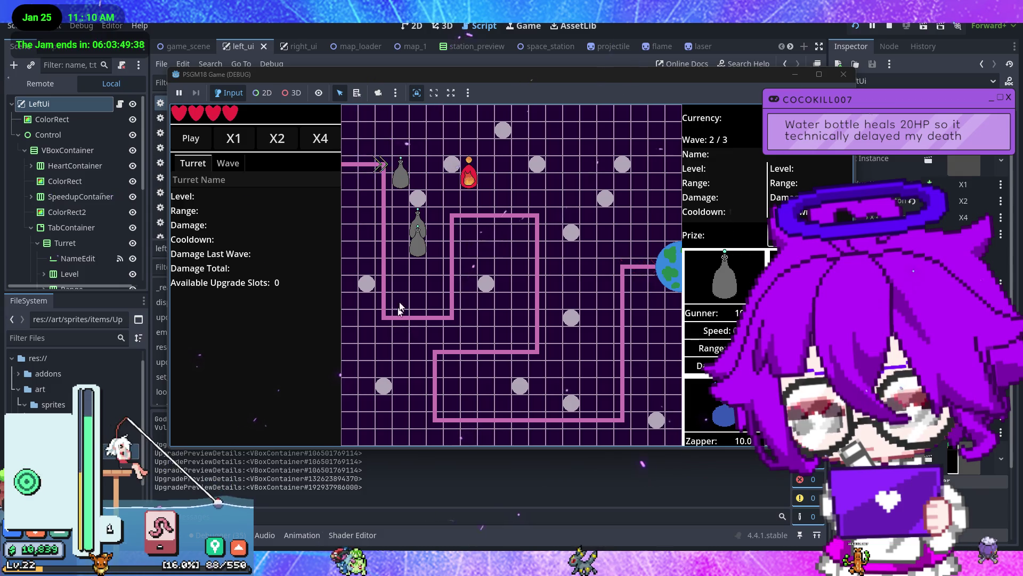
left_click(419, 235)
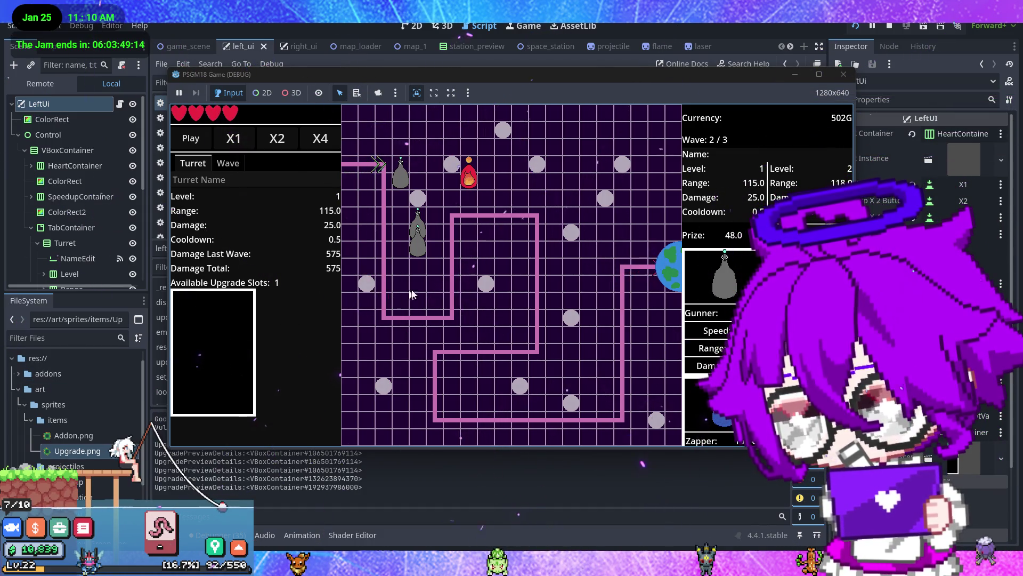
left_click(566, 268)
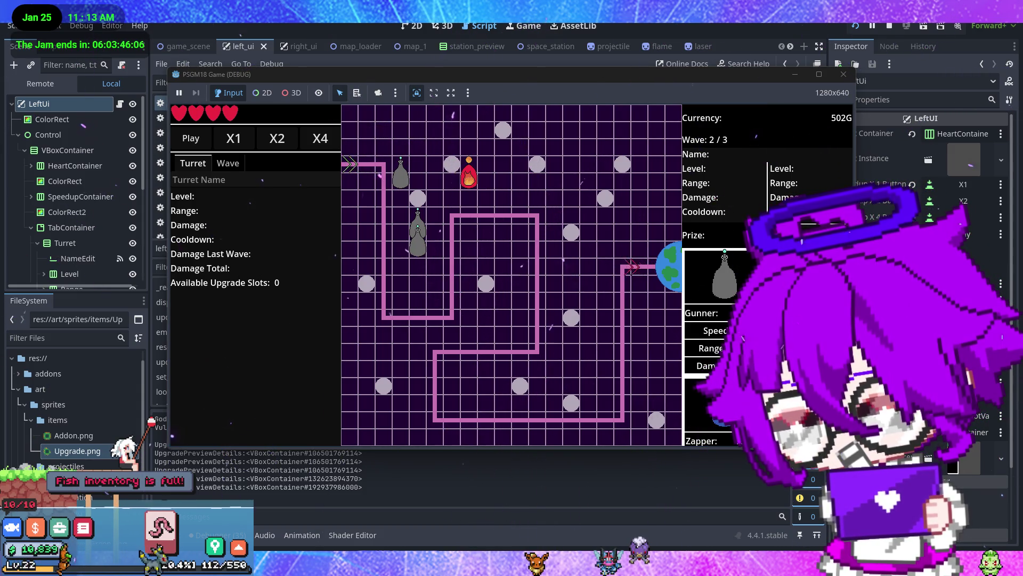
left_click(11, 528)
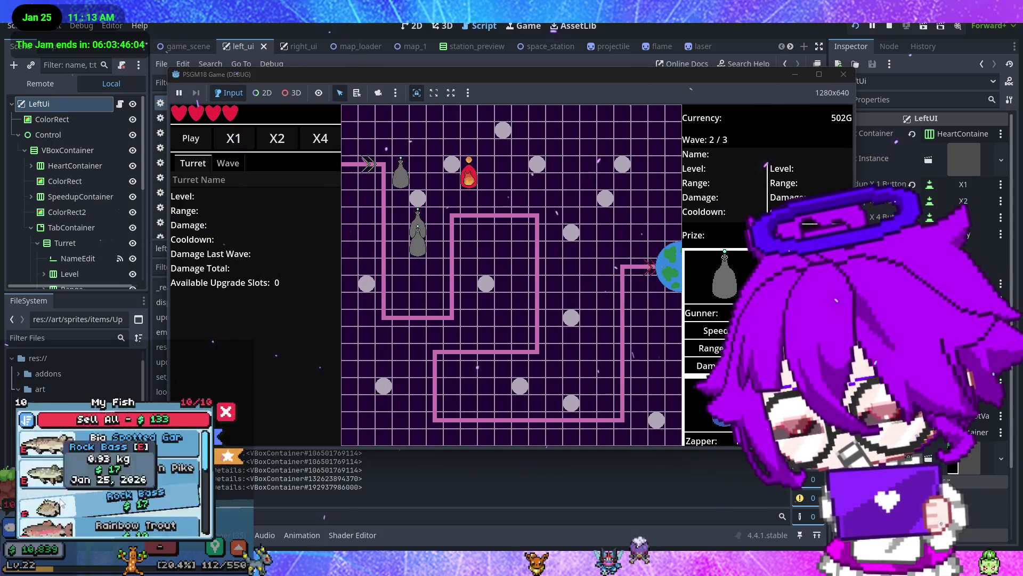
left_click(157, 419)
left_click(226, 411)
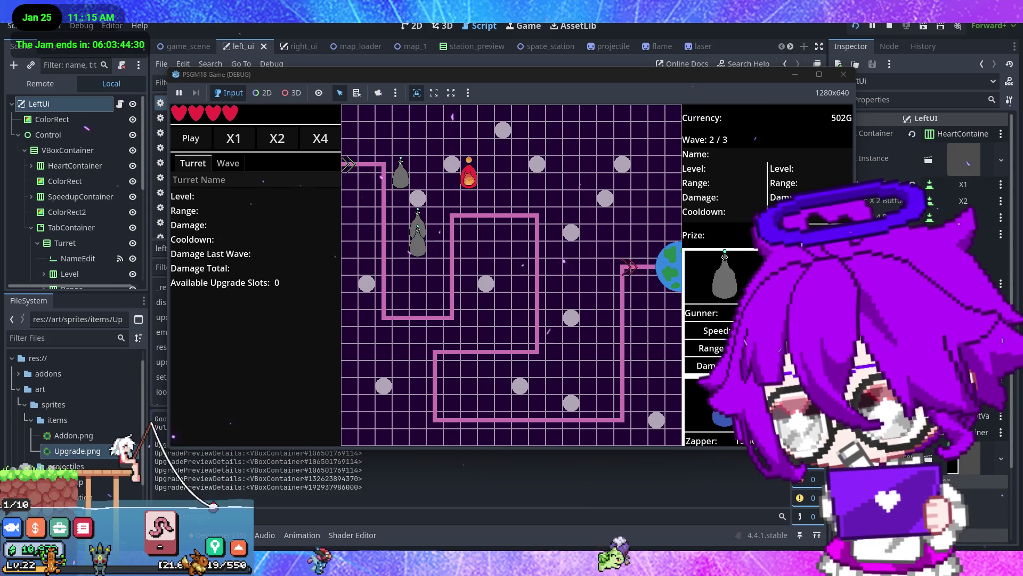
Step: Select and deselect the level 1 turret to check the No Upgrade Selected box, then stop the run
left_click(420, 229)
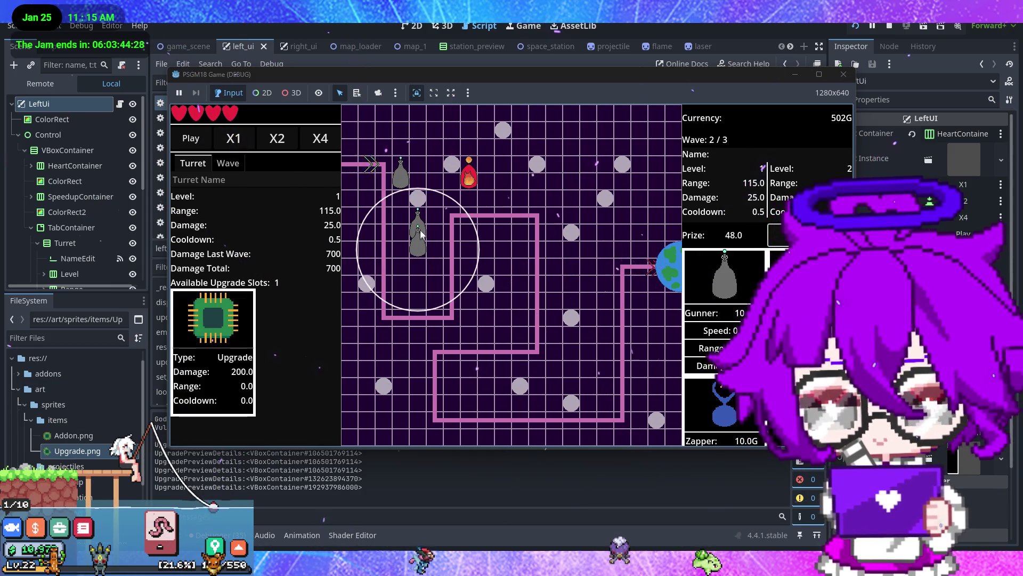
left_click(420, 229)
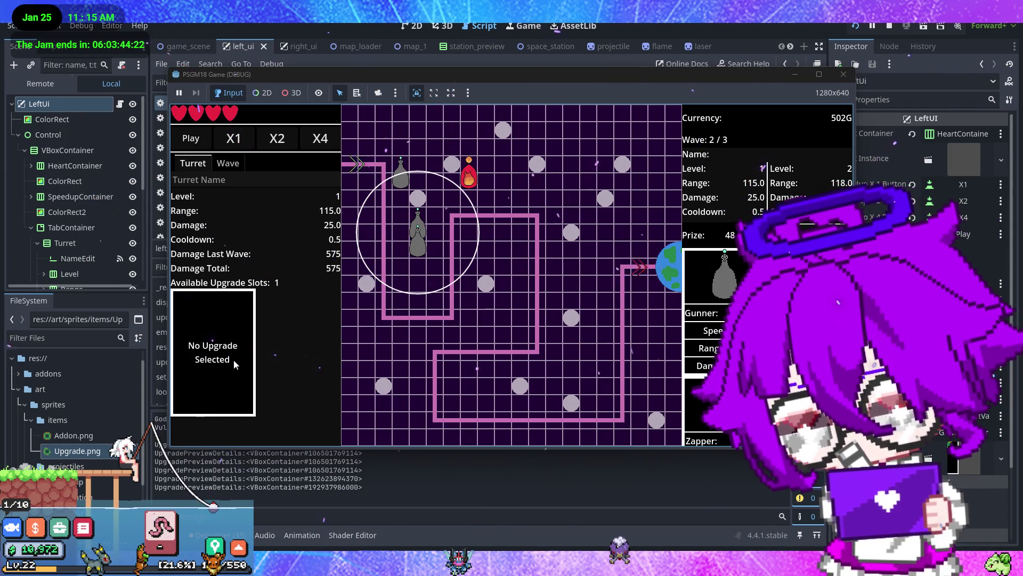
left_click(231, 344)
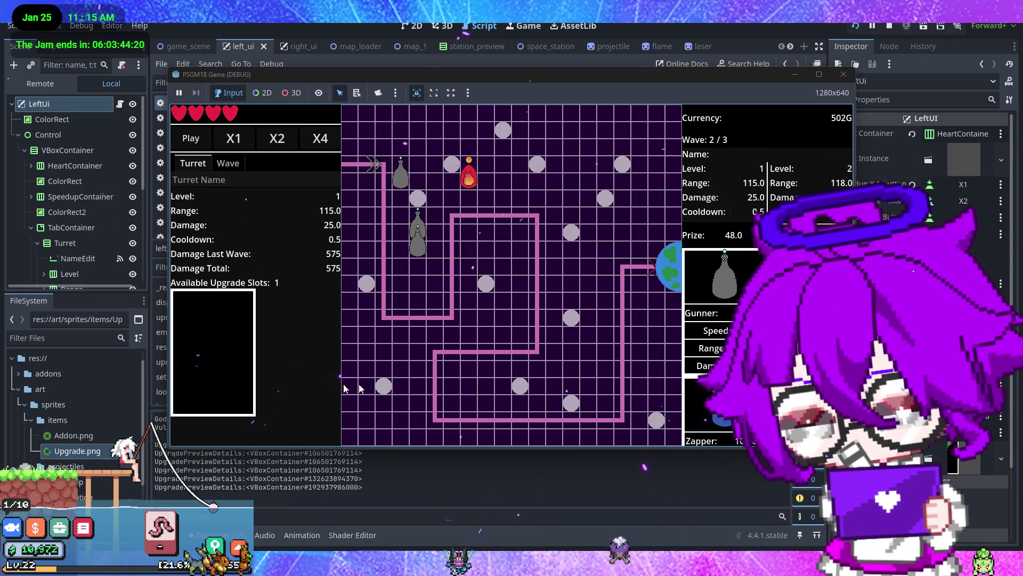
left_click(418, 240)
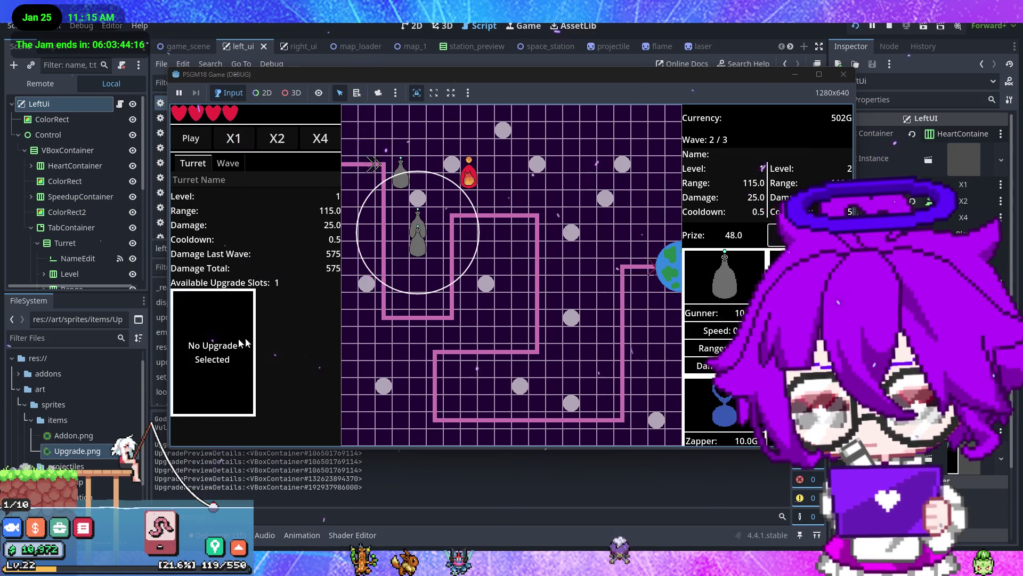
left_click(370, 358)
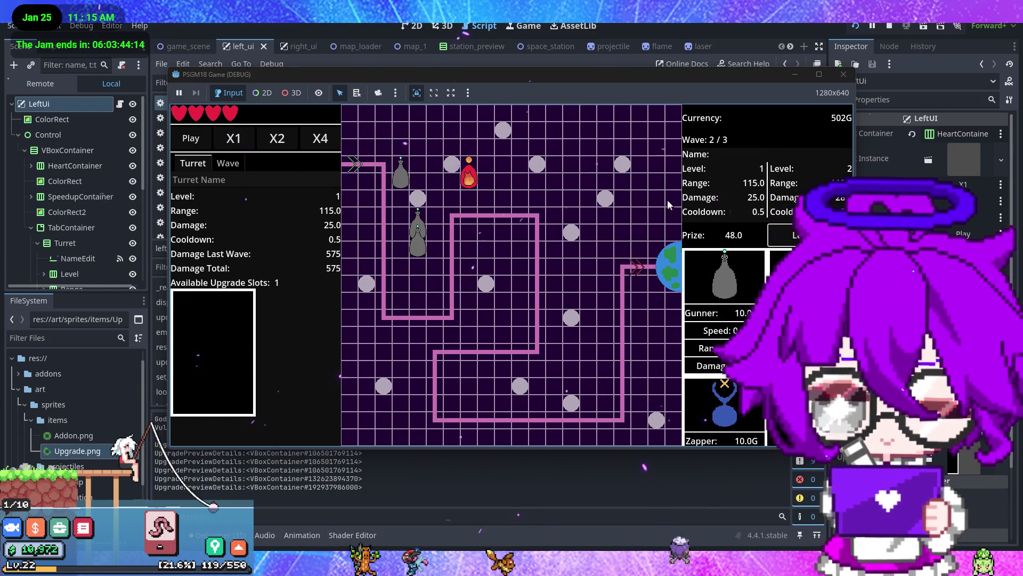
left_click(843, 74)
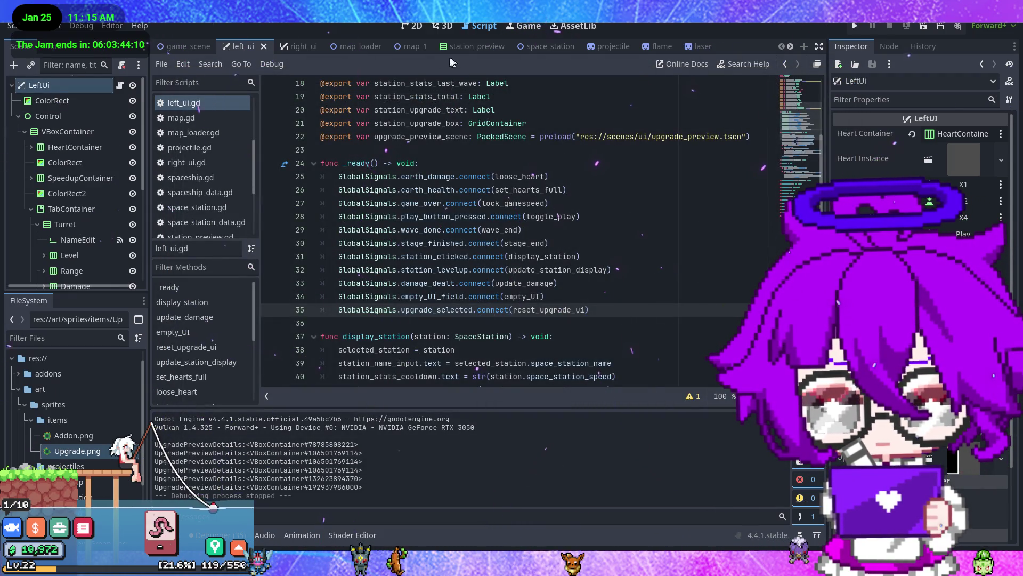
Step: Close the laser, projectile, flame and game_scene scene tabs
middle_click(701, 46)
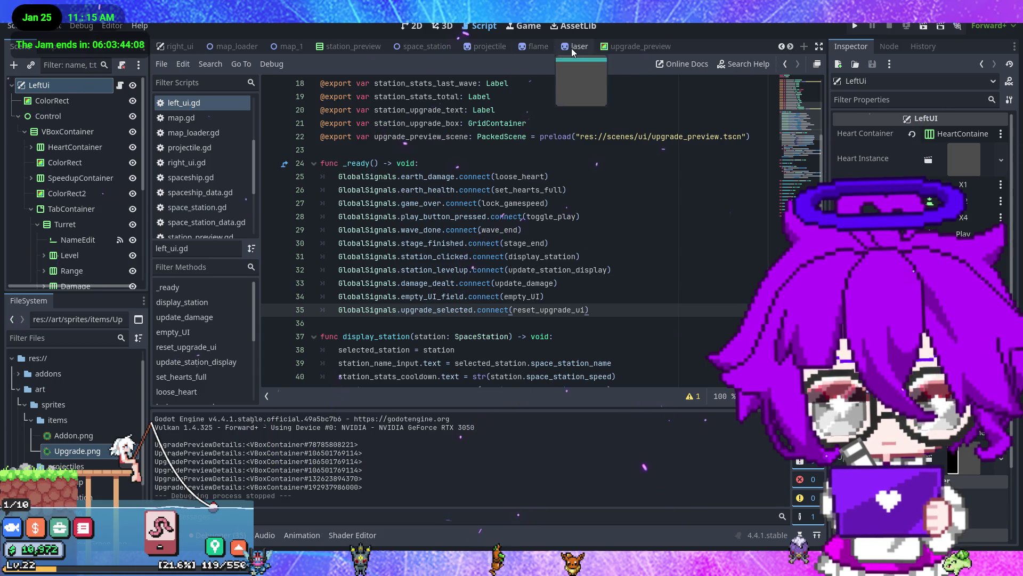
middle_click(594, 46)
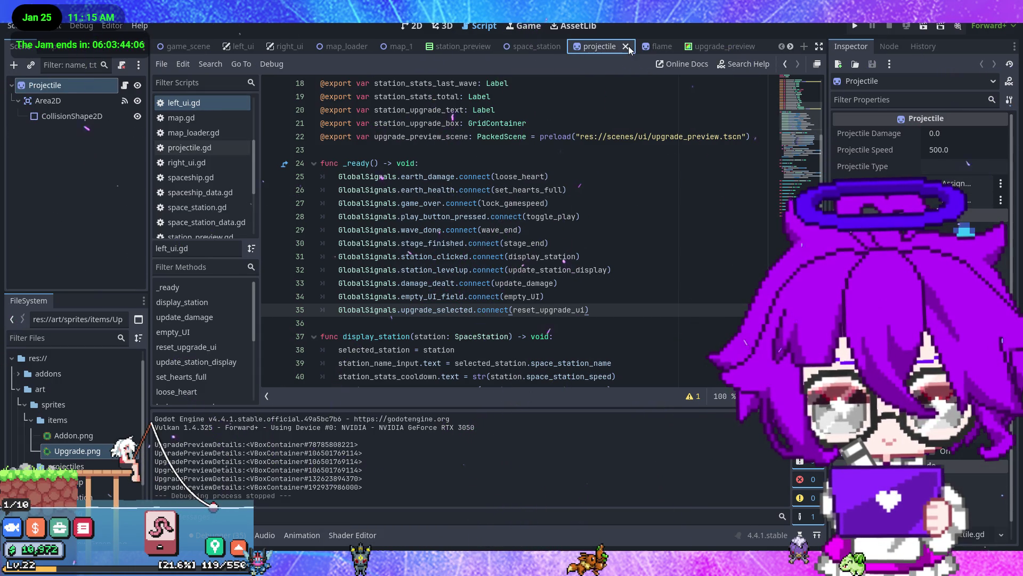
middle_click(620, 47)
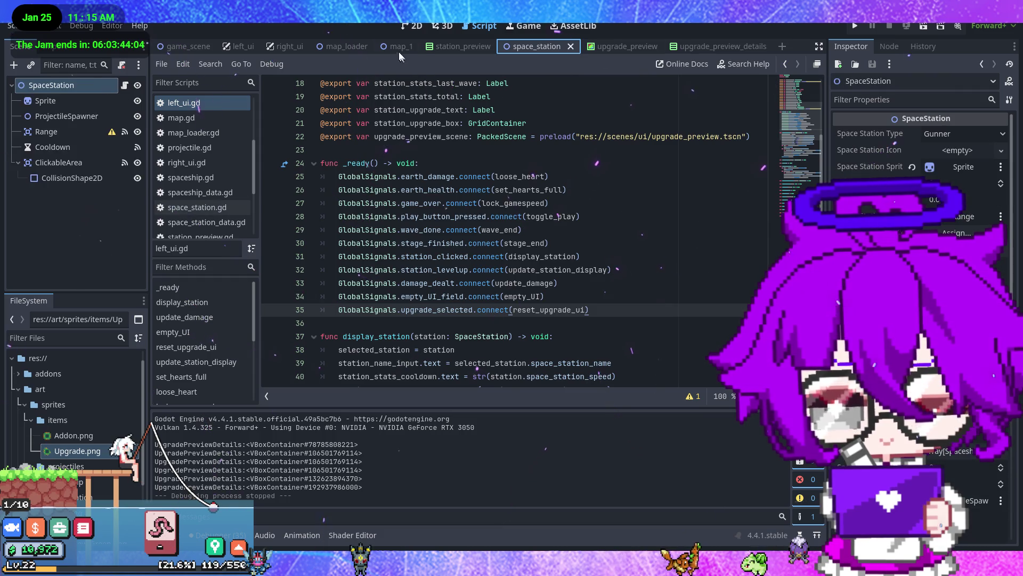
middle_click(187, 52)
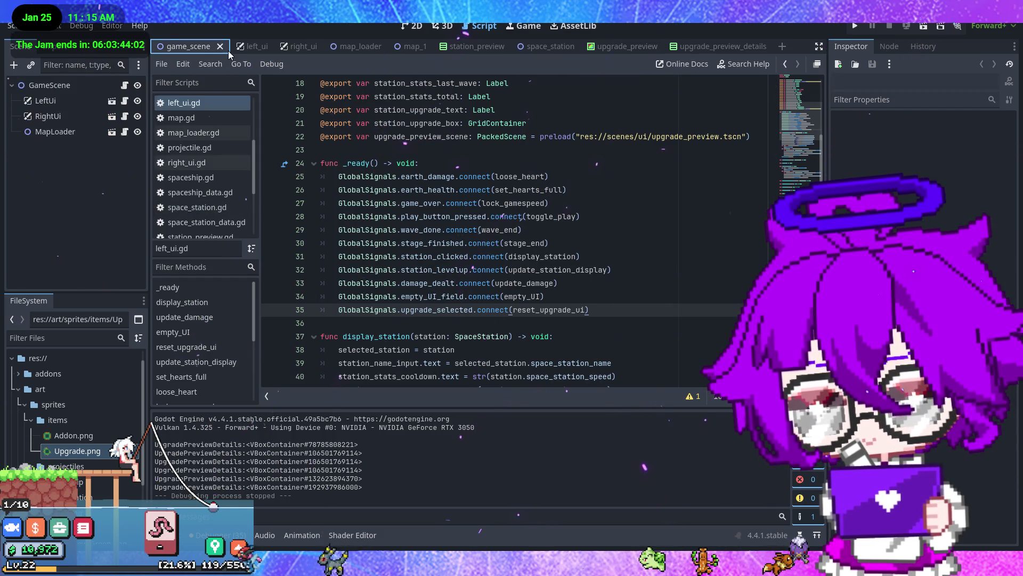
left_click(229, 50)
Step: Open the upgrade_preview scene, select its UpgradePreview root and view it in 2D
left_click(285, 51)
left_click(332, 47)
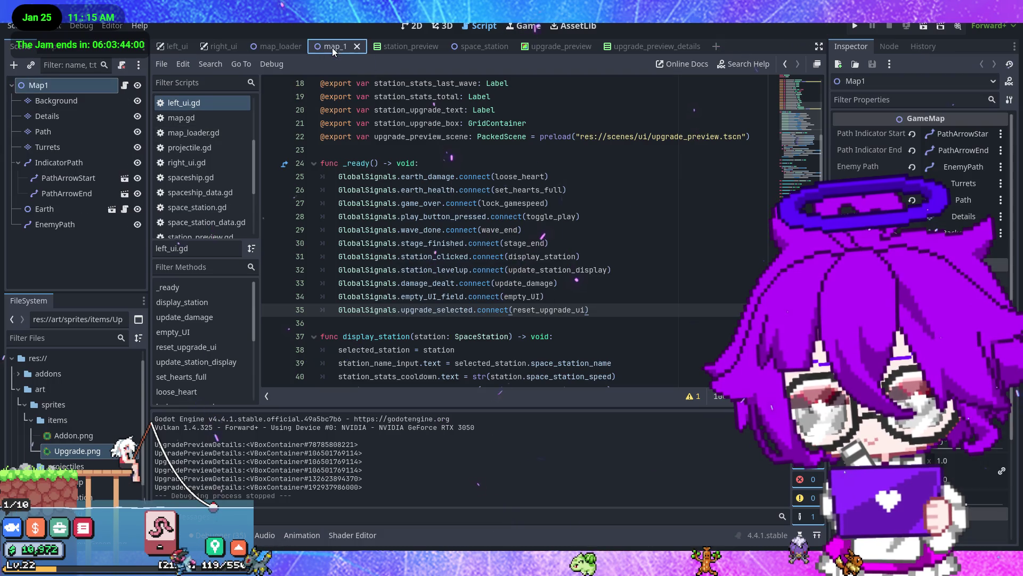
left_click(402, 48)
left_click(463, 48)
left_click(644, 51)
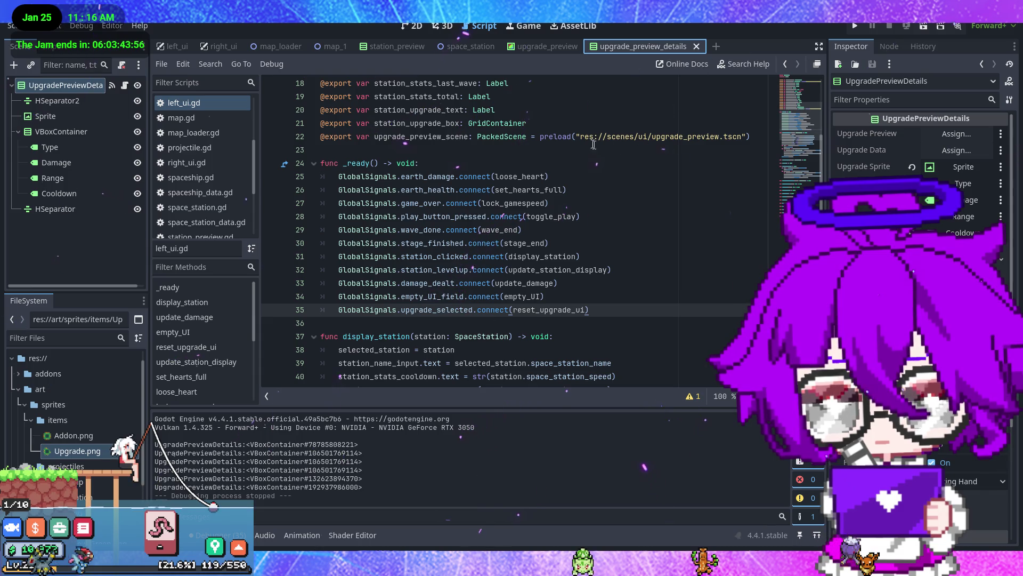
left_click(539, 46)
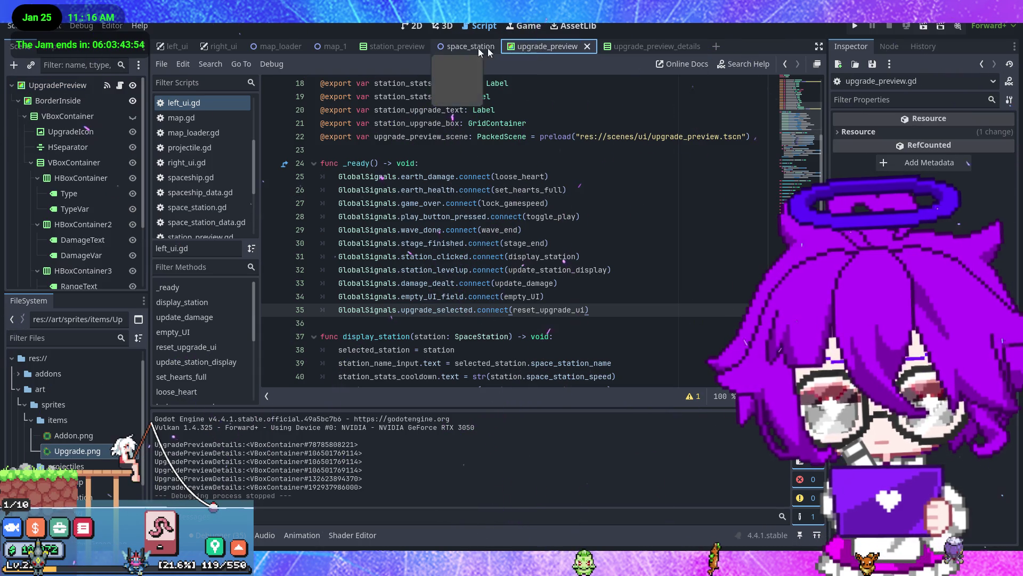
left_click(57, 85)
left_click(411, 26)
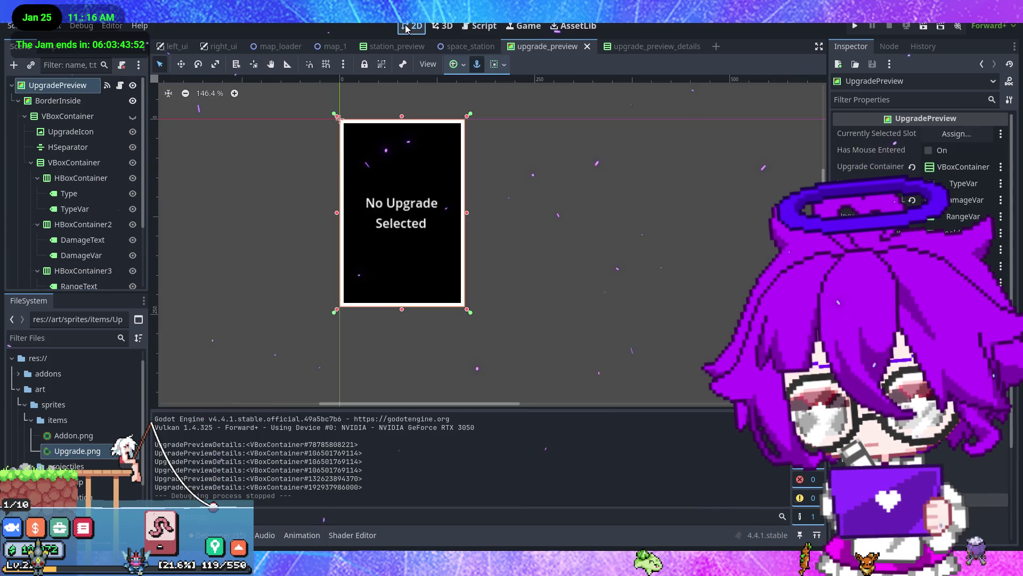
Step: In upgrade_preview.gd, review the UpgradePreviewDetails loop and remove the stray blank line after add_child
left_click(482, 27)
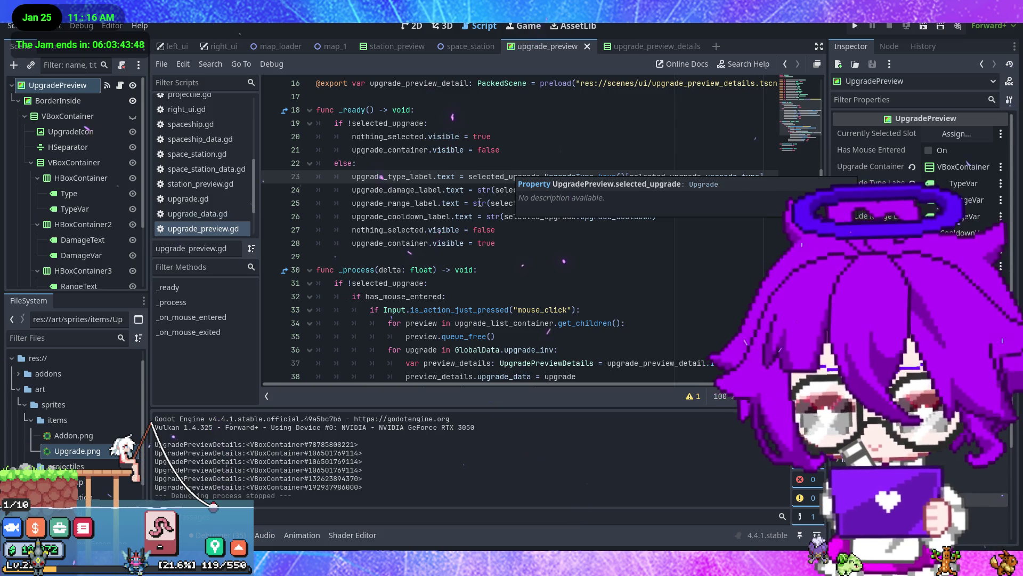
scroll(479, 203, "up", 2)
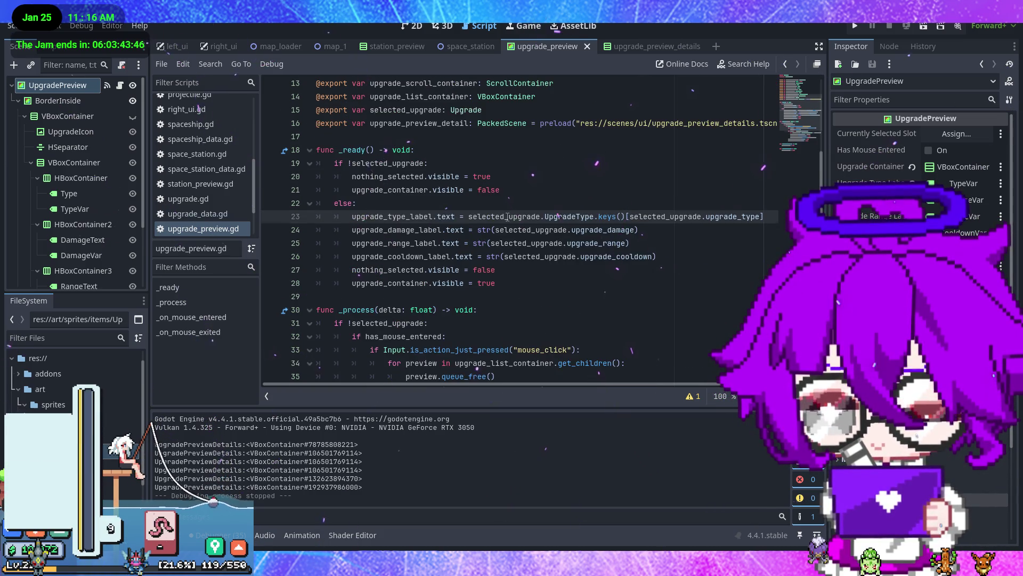
scroll(508, 216, "down", 2)
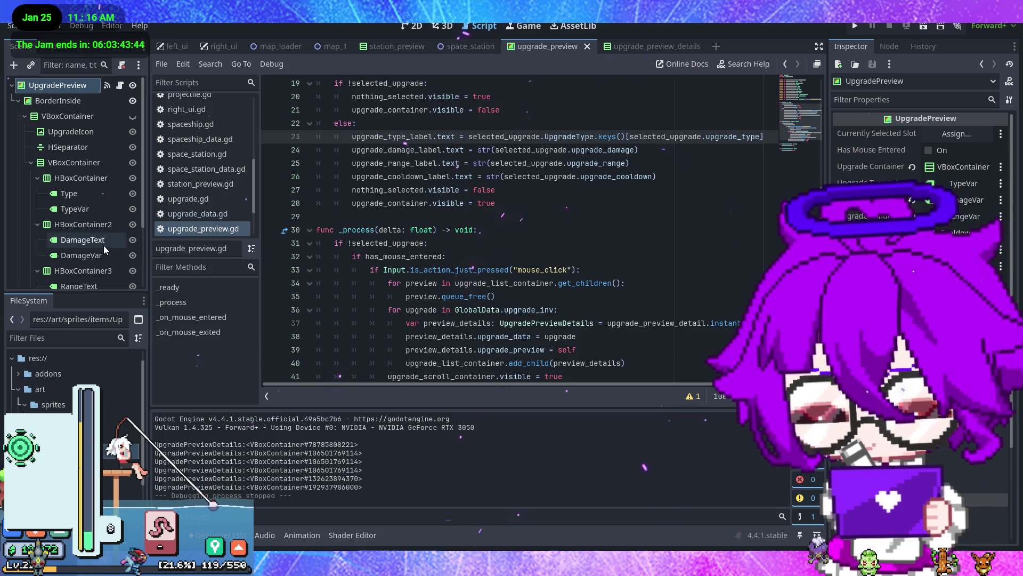
scroll(105, 250, "down", 2)
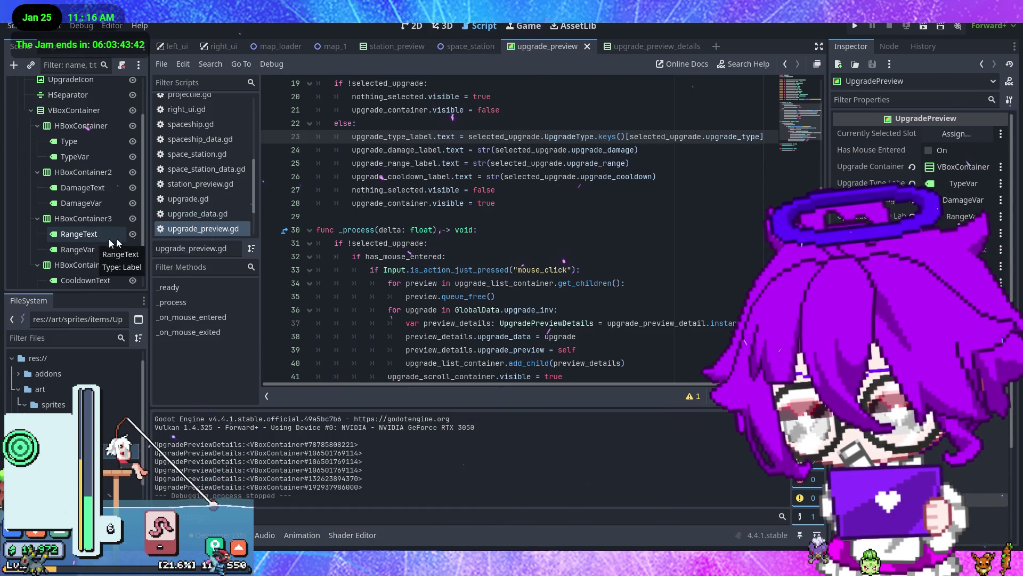
scroll(496, 227, "up", 1)
scroll(497, 228, "down", 3)
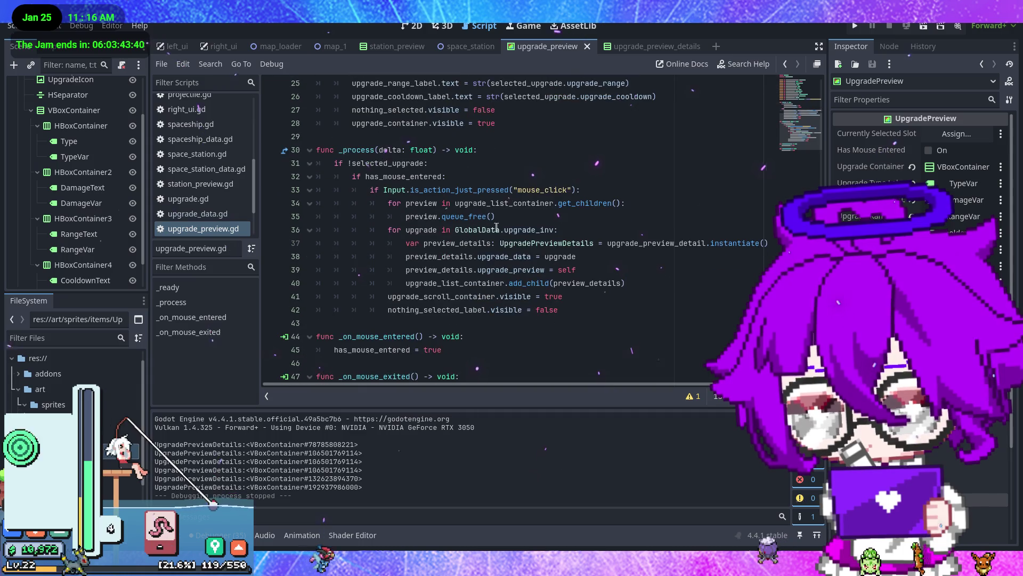
left_click(666, 205)
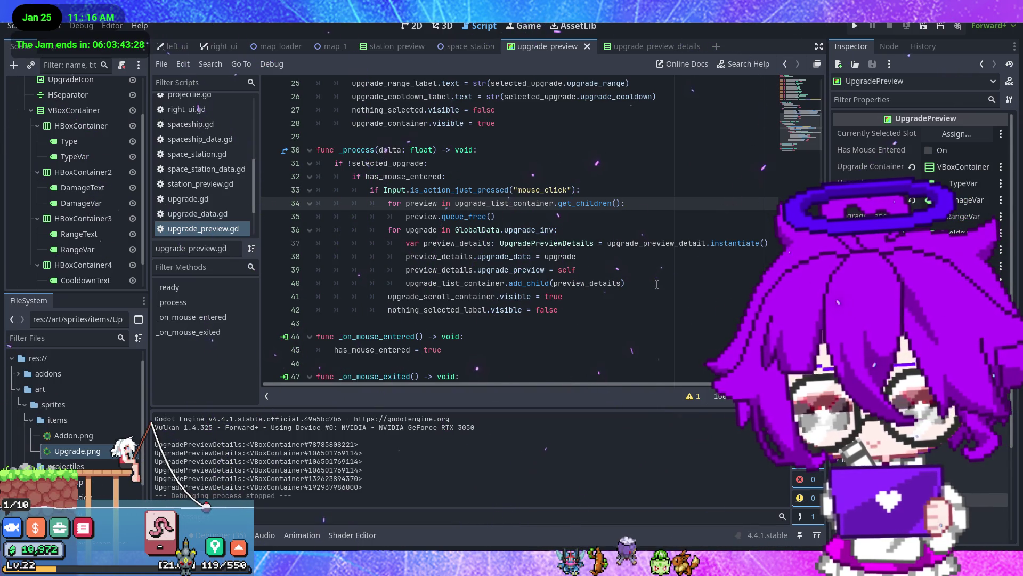
left_click(655, 283)
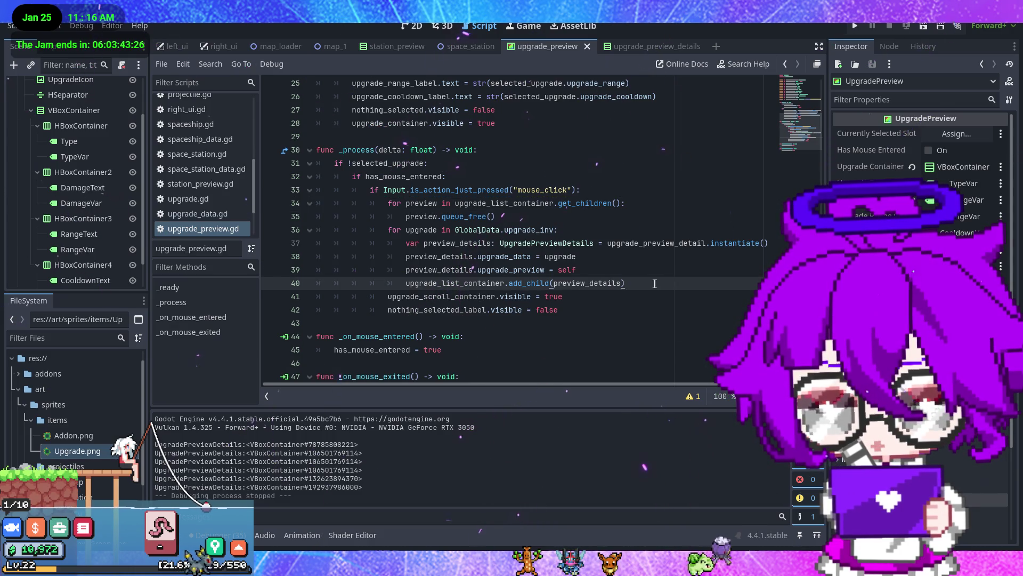
scroll(105, 237, "up", 1)
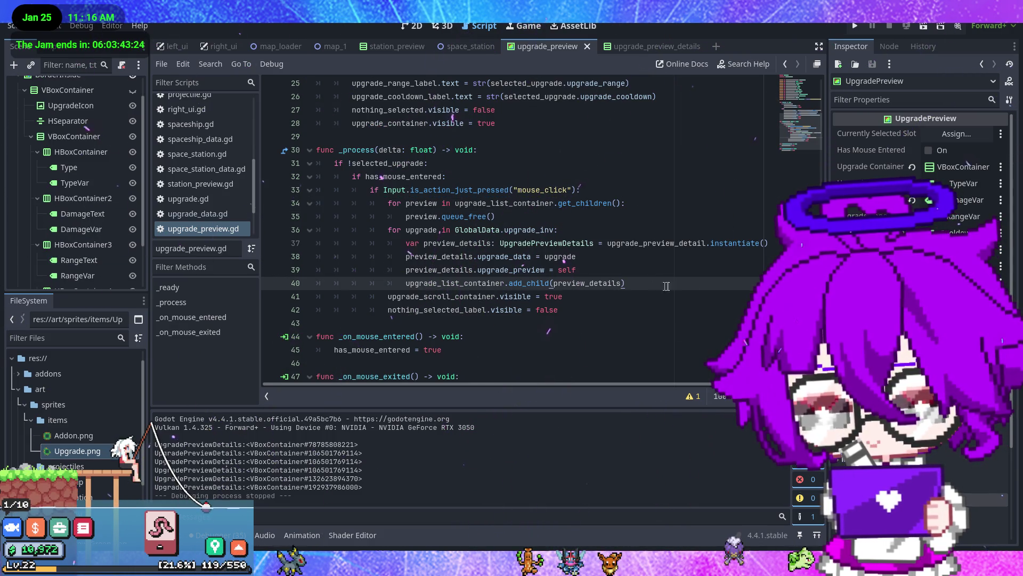
key("Return")
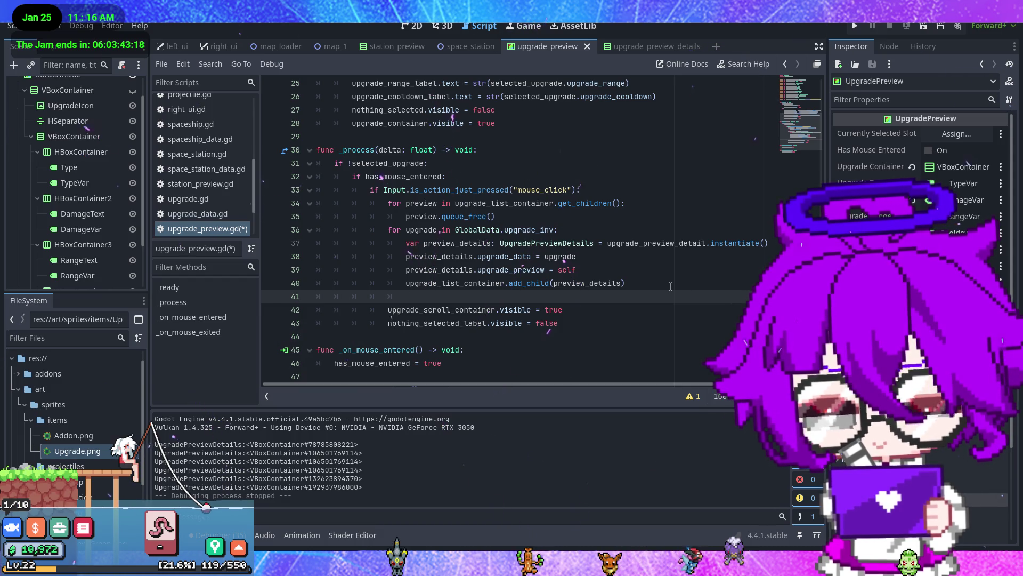
key("BackSpace")
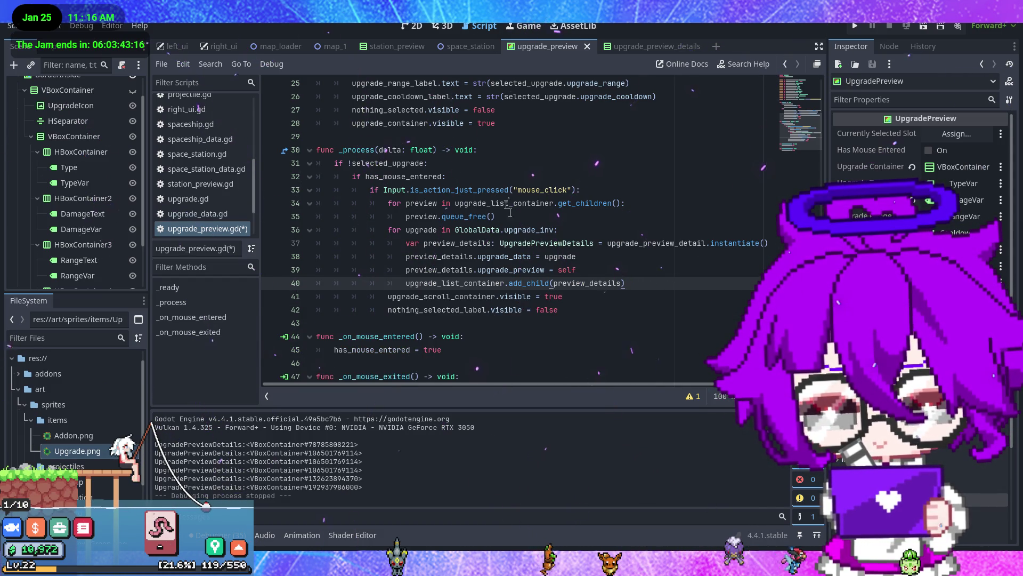
left_click(528, 219)
Step: Add 'if !GlobalData.upgrade_inv.is_empty():' and indent the upgrade loop beneath it
key("Return")
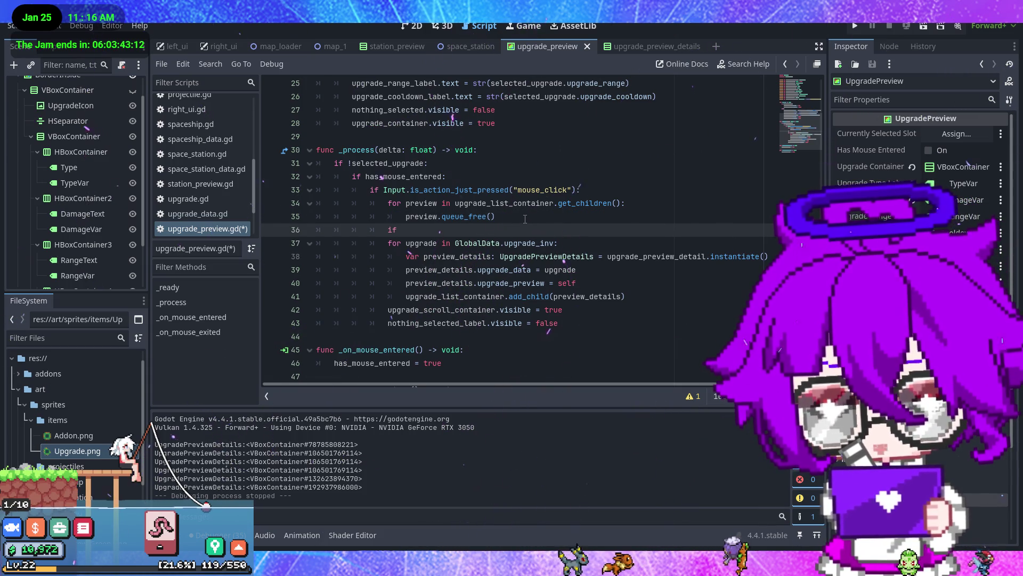
left_click_drag(456, 243, 555, 243)
left_click(500, 228)
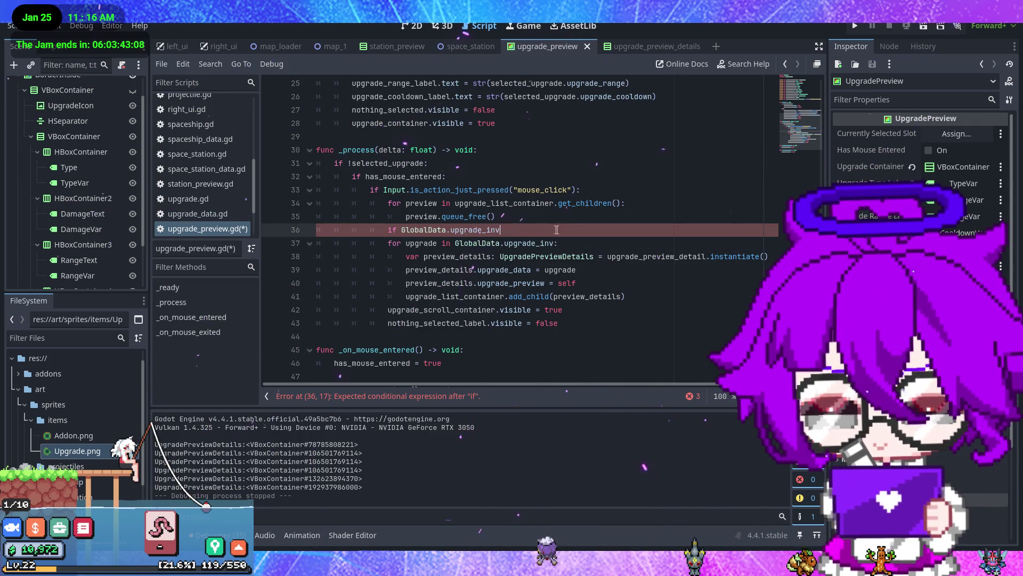
type("is")
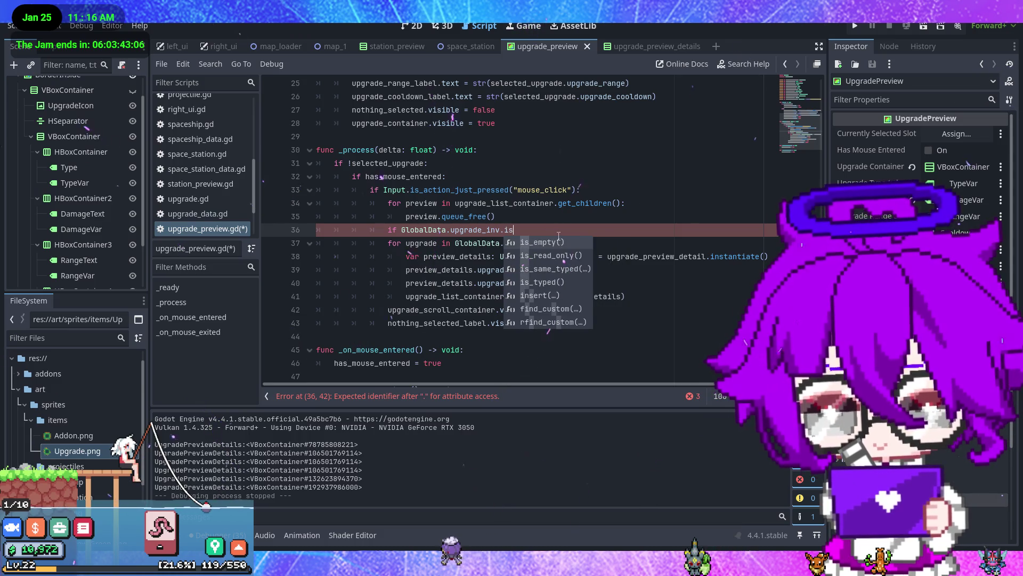
key("Return")
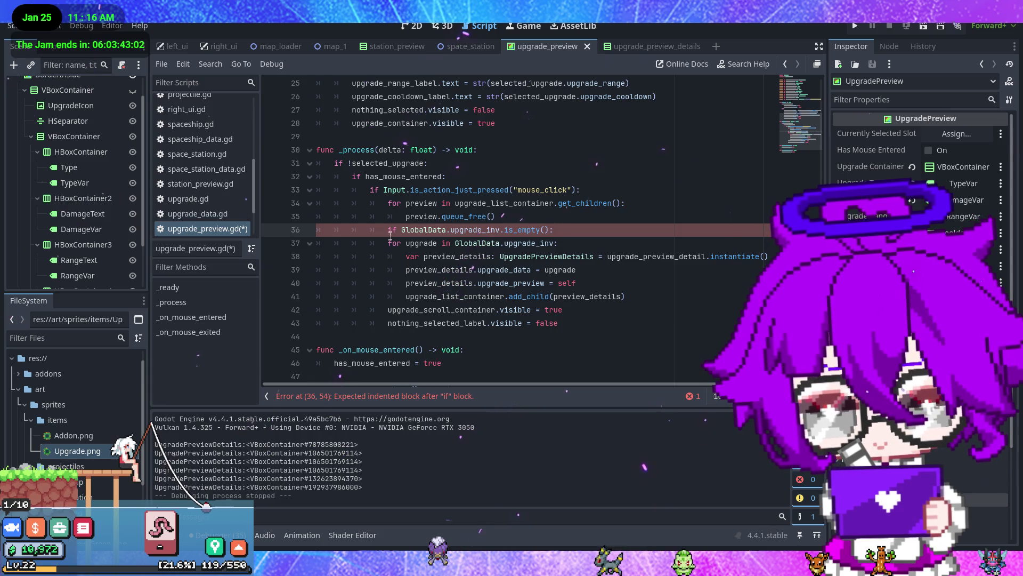
left_click_drag(392, 240, 679, 298)
key("Tab")
Step: Start an else: branch, draft a new_lable Label with 'You have no Up' text, then delete it
key("Return")
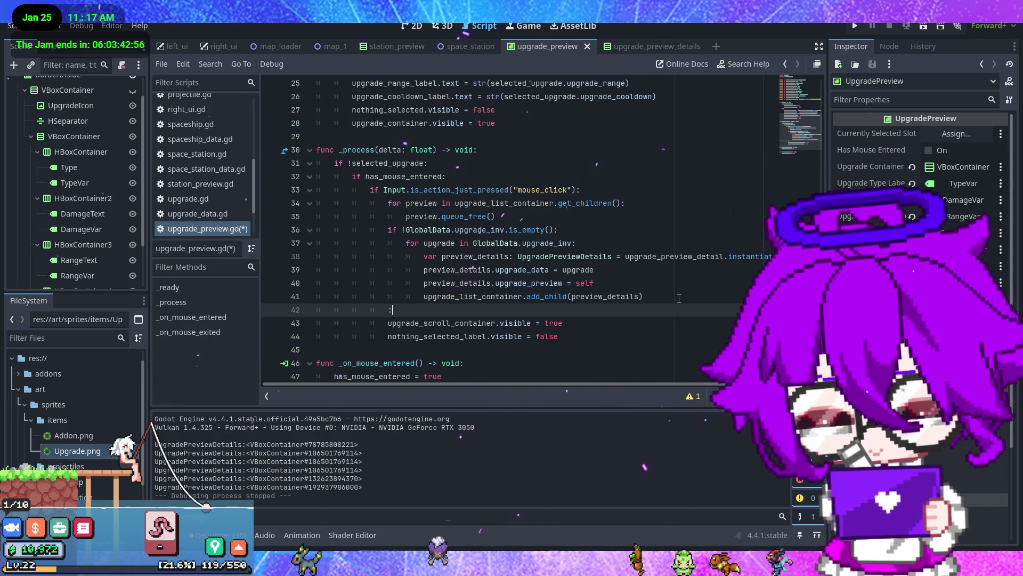
type("else:")
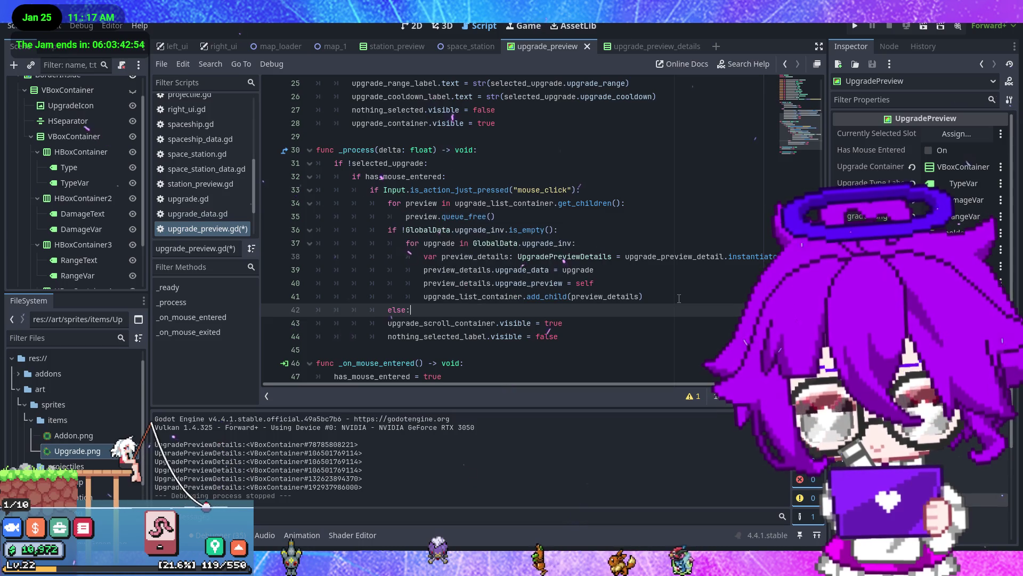
key("Return")
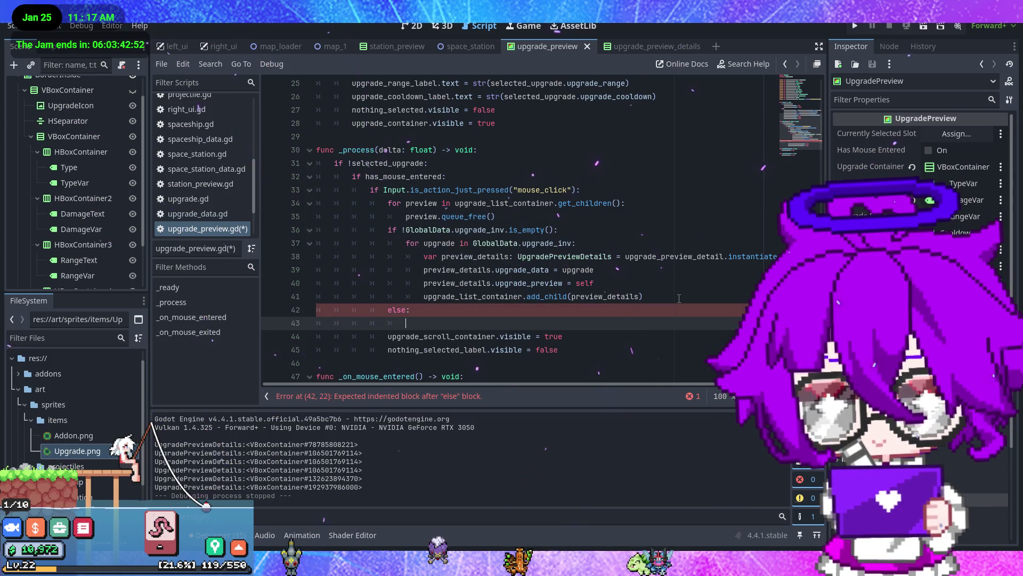
type("var new")
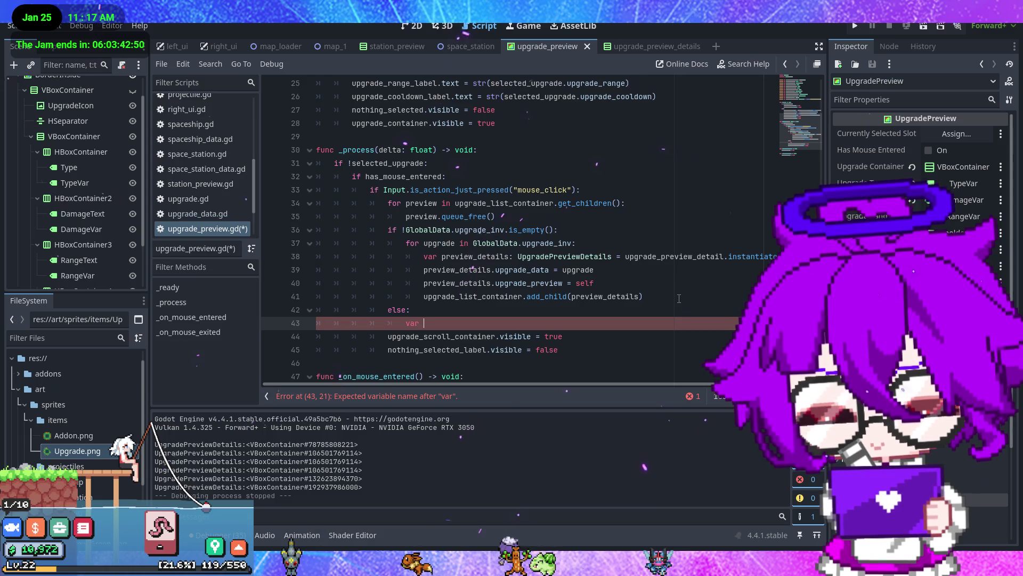
type("_lable")
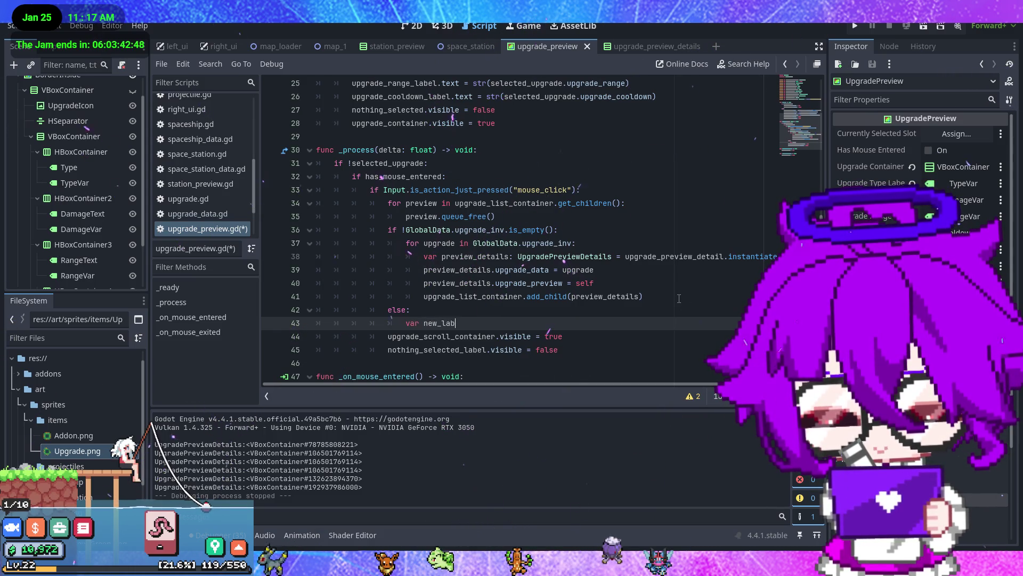
type(": Lab")
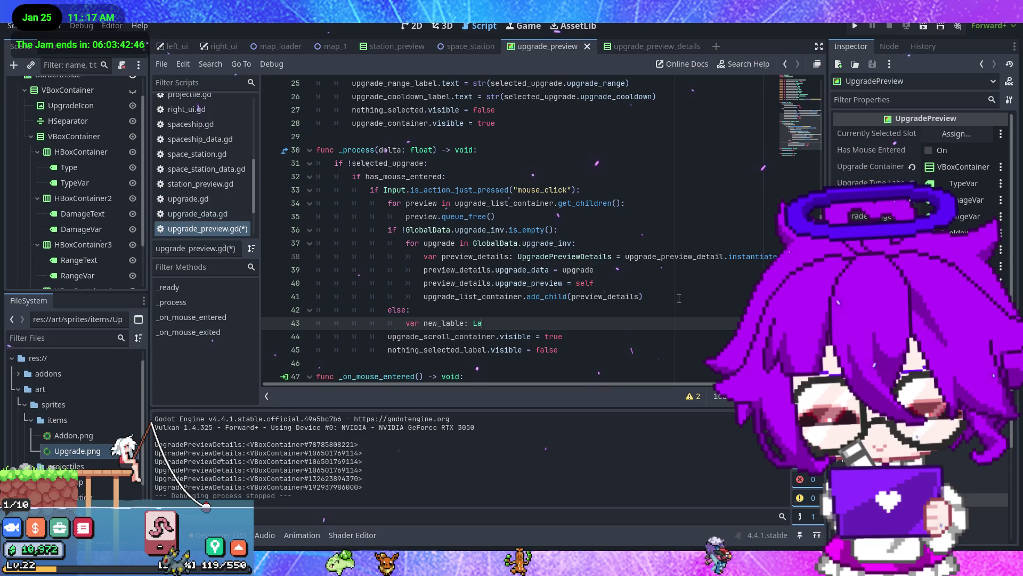
key("Return")
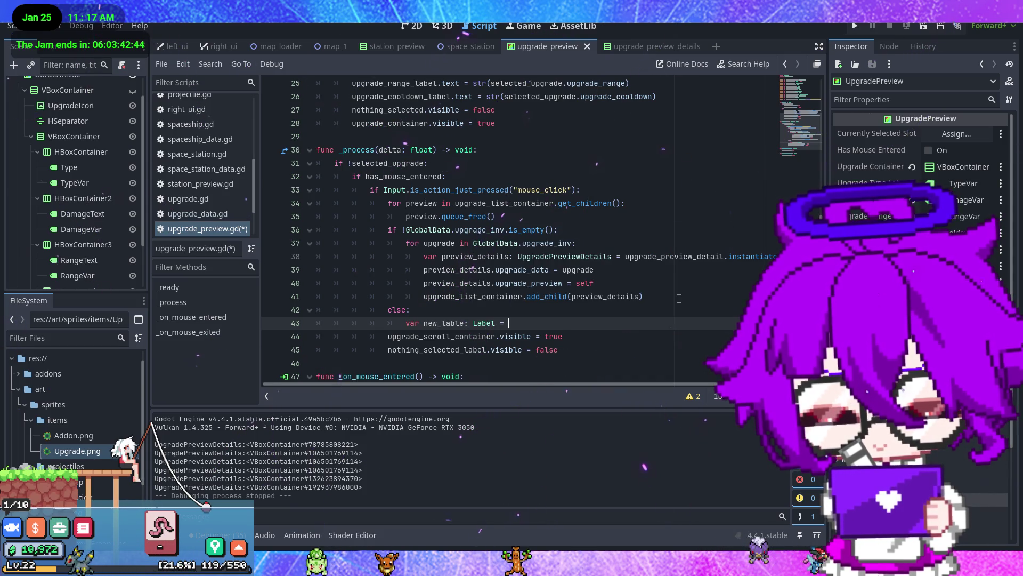
type("Lab")
key("Return")
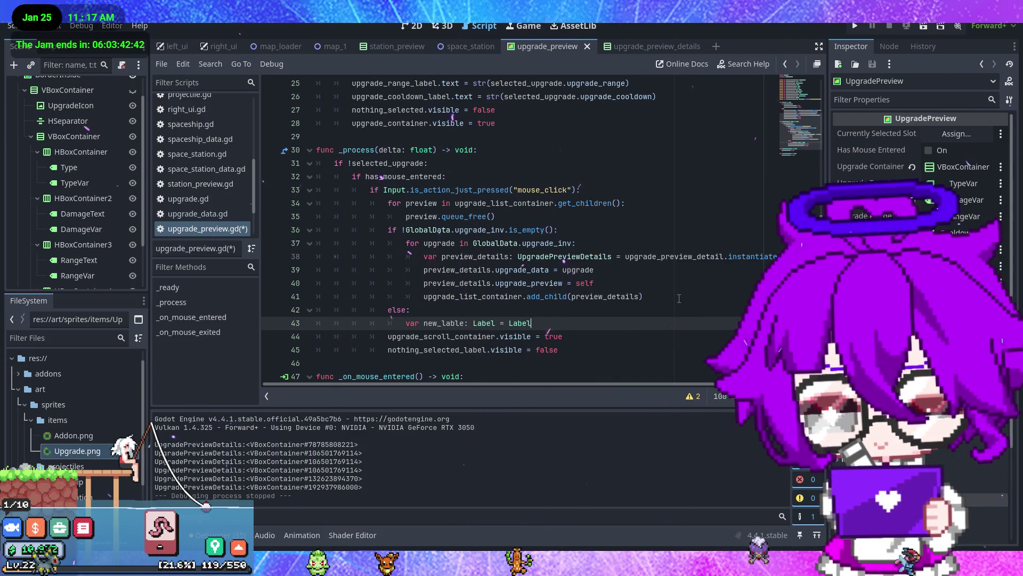
type(".new")
key("Return")
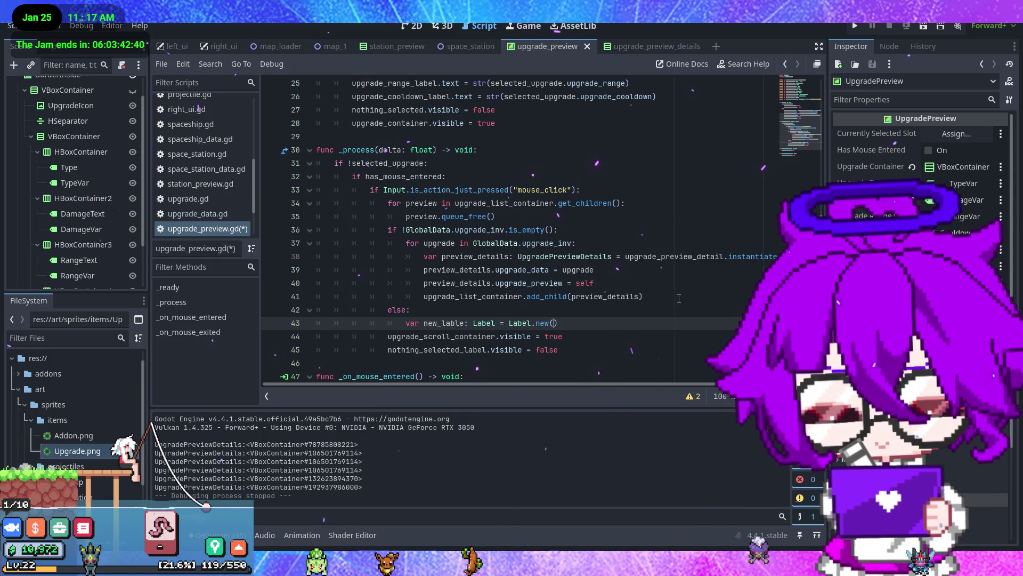
key("Return")
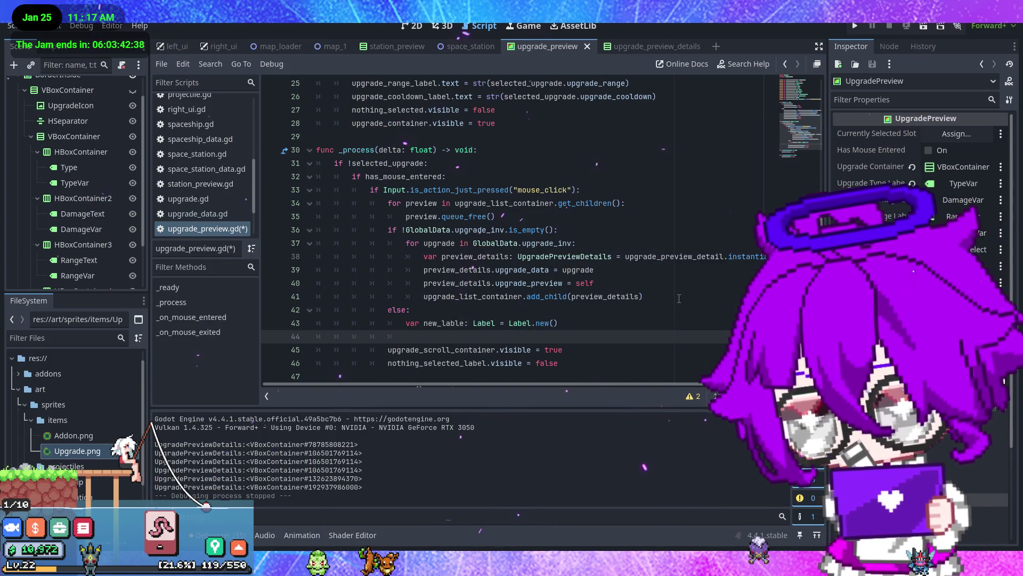
type("_")
key("Return")
type(".text = \"")
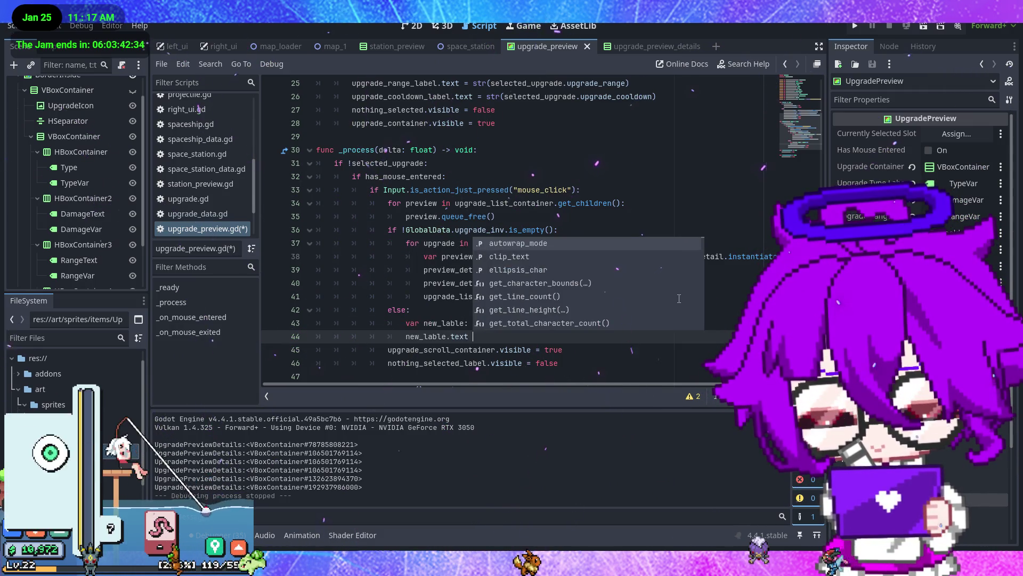
type("You have no")
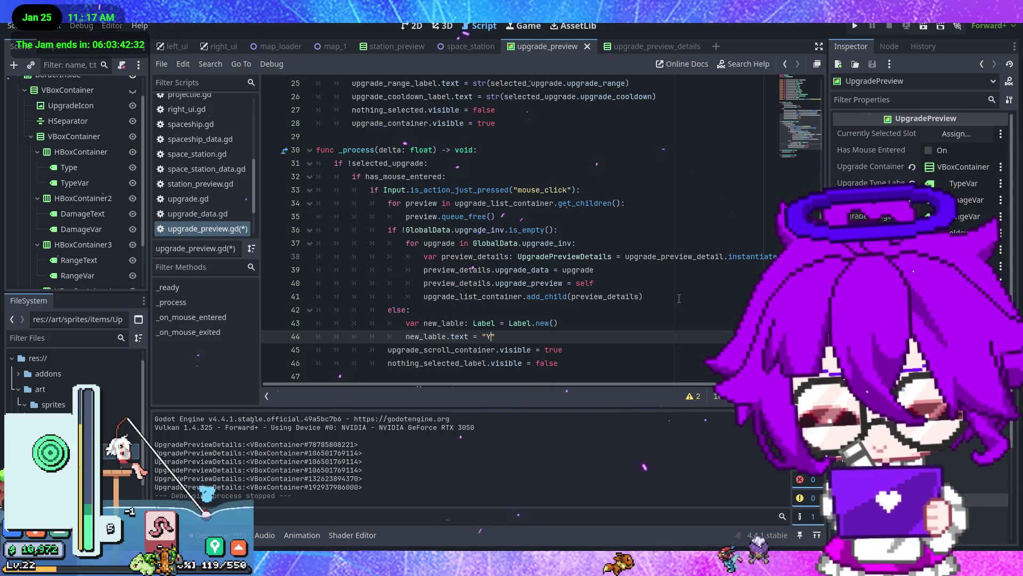
type(" Upgrades")
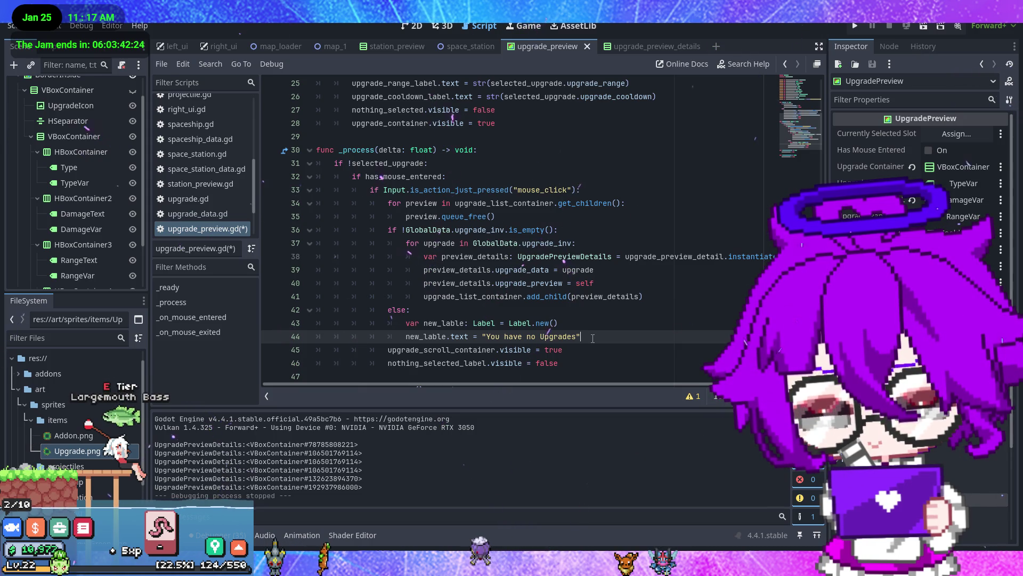
left_click_drag(592, 338, 408, 325)
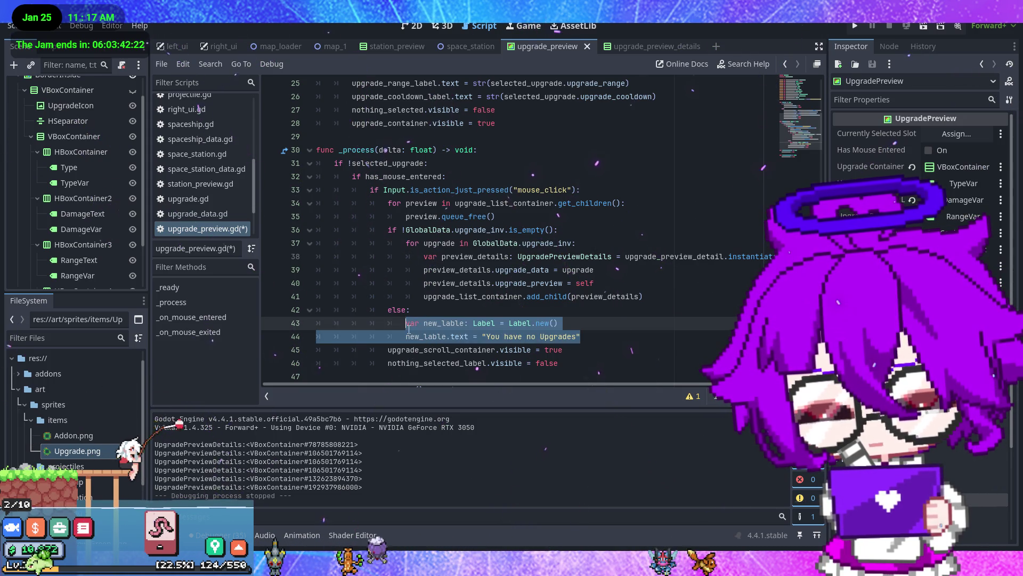
key("BackSpace")
Step: Put pass in the else, then paste a hidden Label copy named NoUpgradeText under NothingSelected
type("pass")
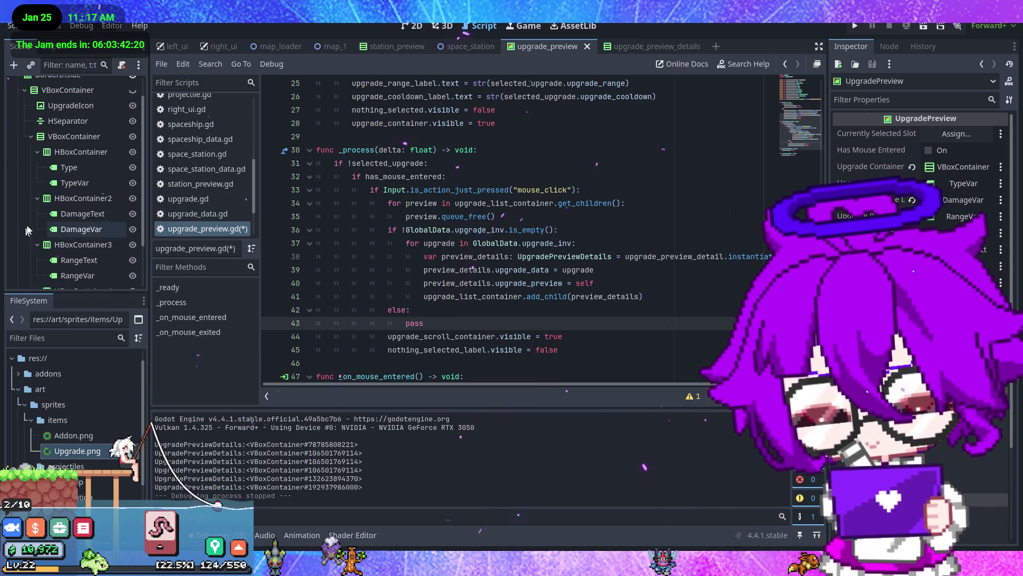
scroll(96, 184, "up", 2)
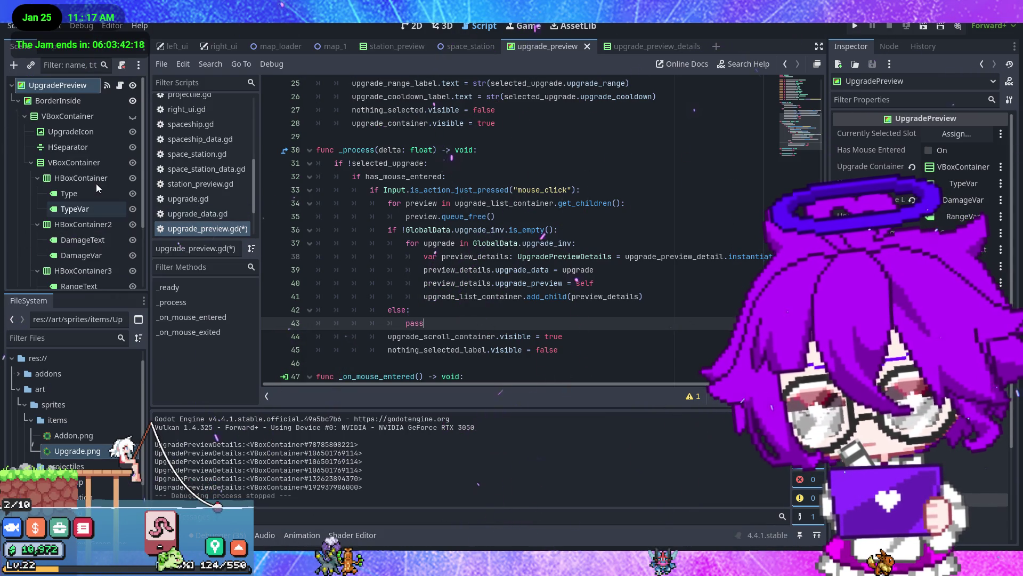
left_click(24, 116)
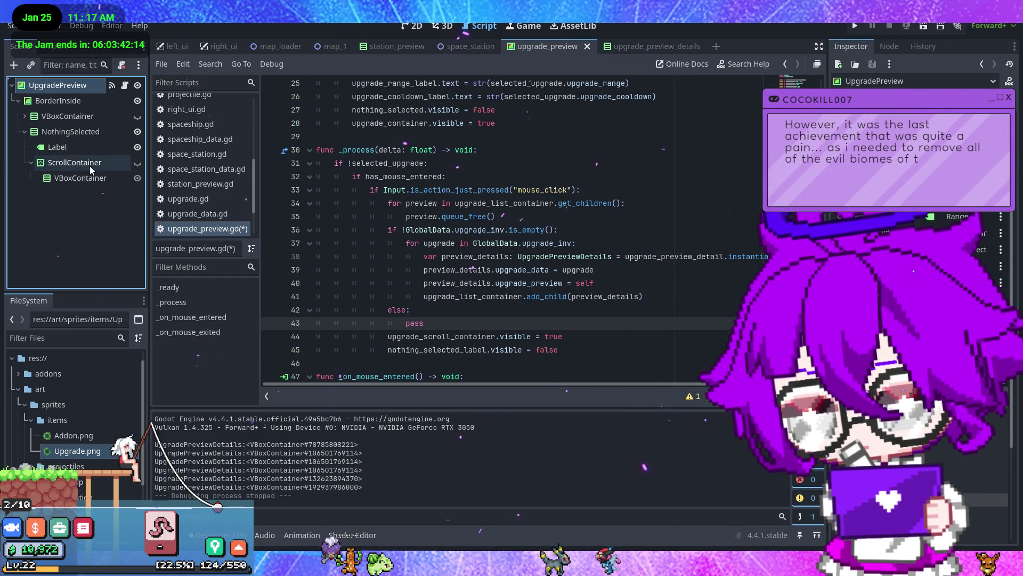
left_click(106, 134)
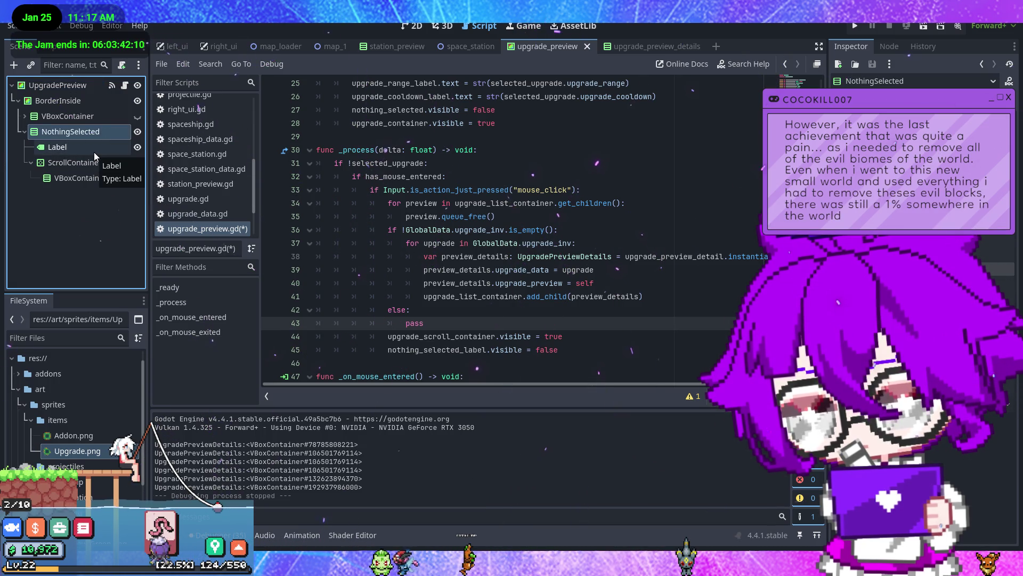
left_click(88, 151)
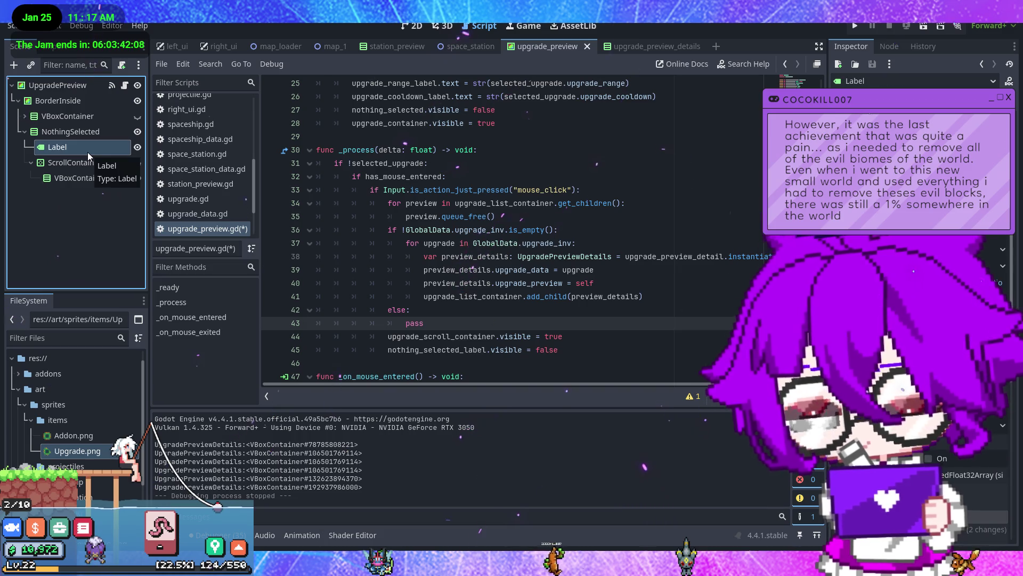
key("ctrl+shift+v")
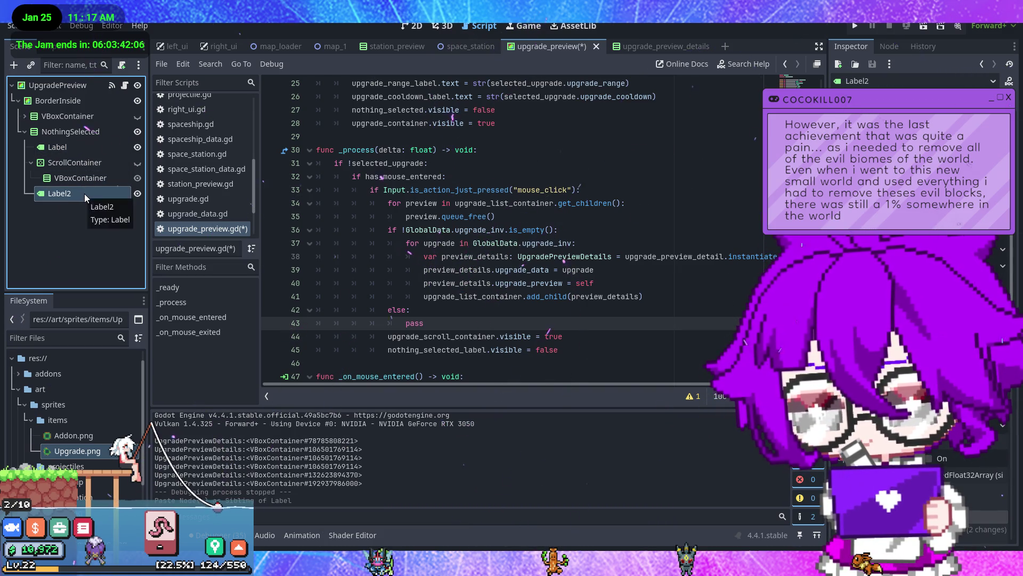
left_click(85, 193)
left_click(137, 193)
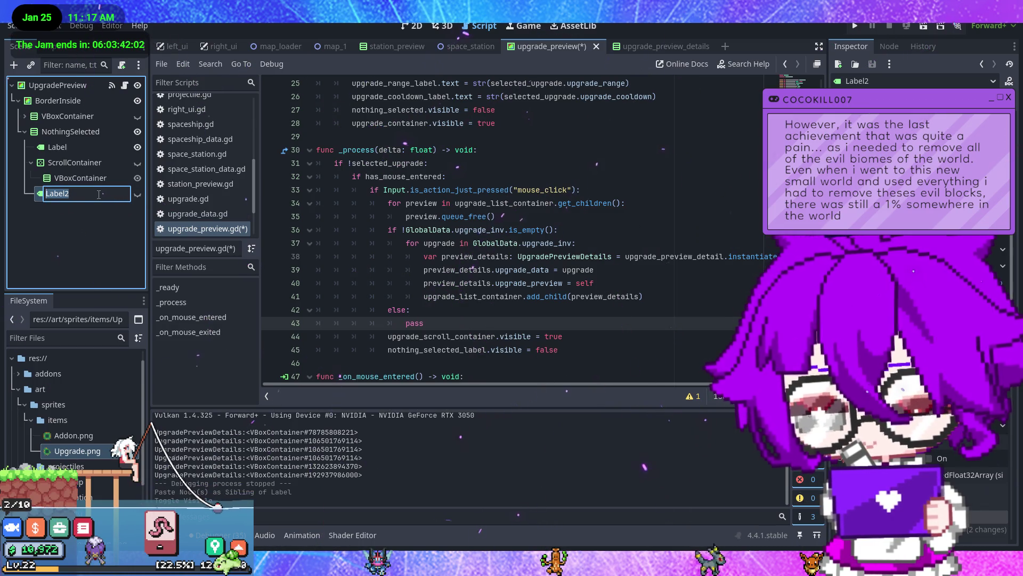
type("NoUpgra")
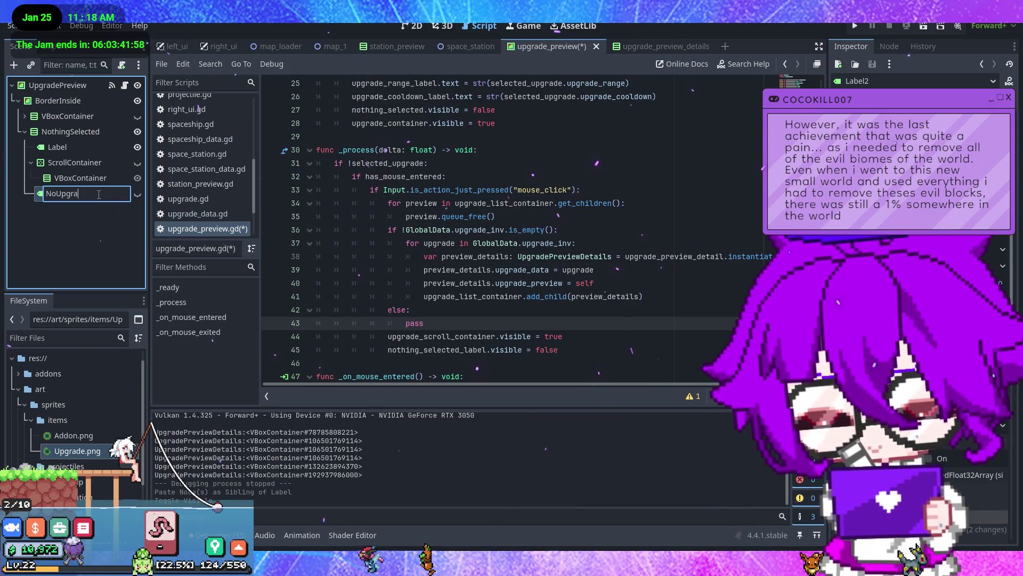
type("deT")
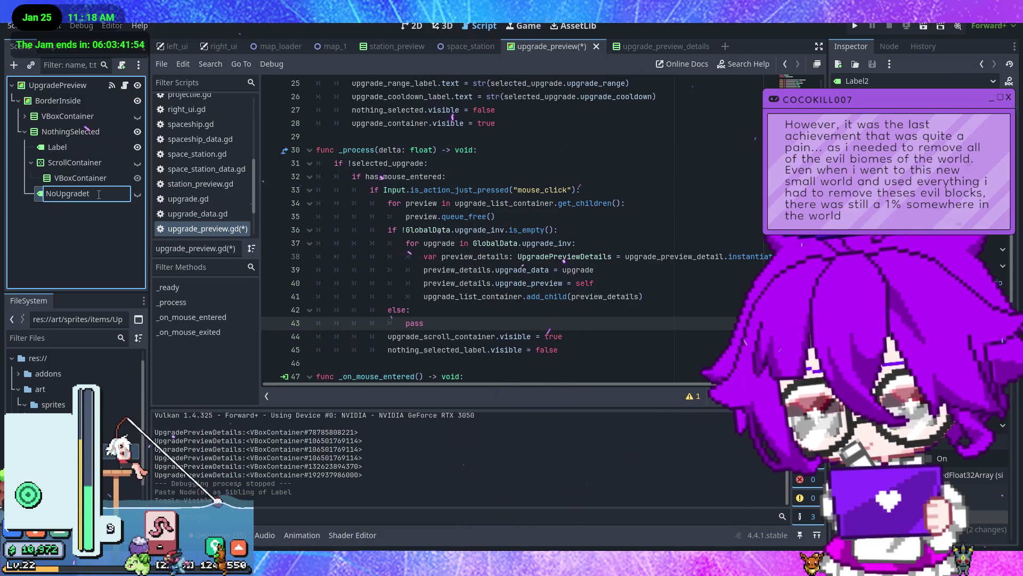
type("ext")
key("Return")
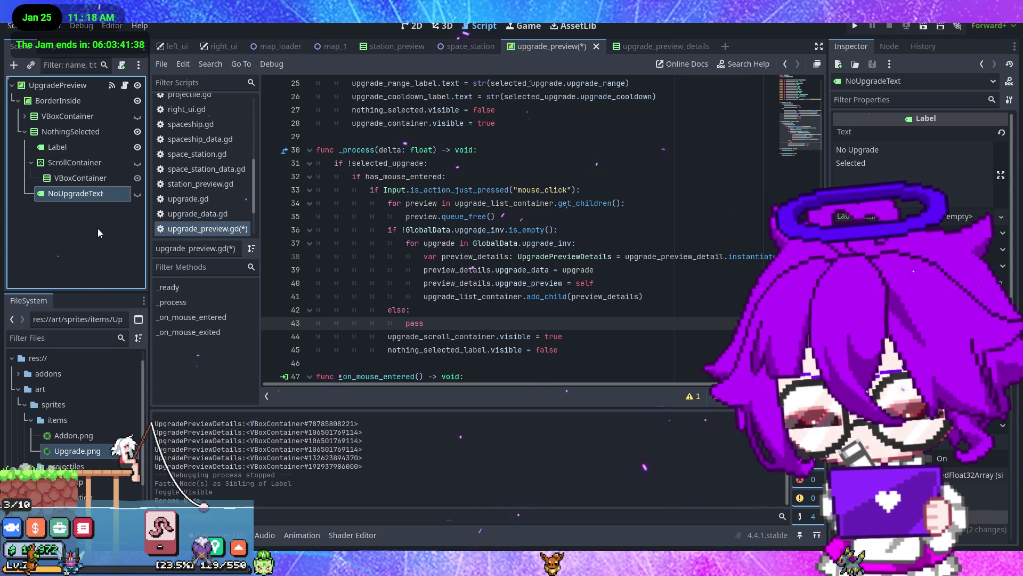
scroll(369, 173, "up", 5)
left_click(369, 174)
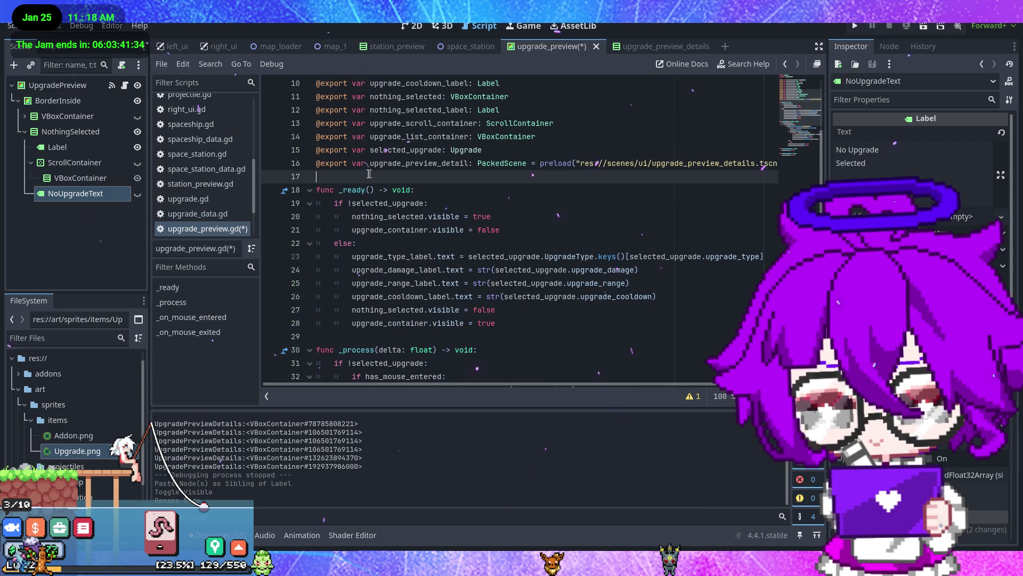
key("Return")
key("Up")
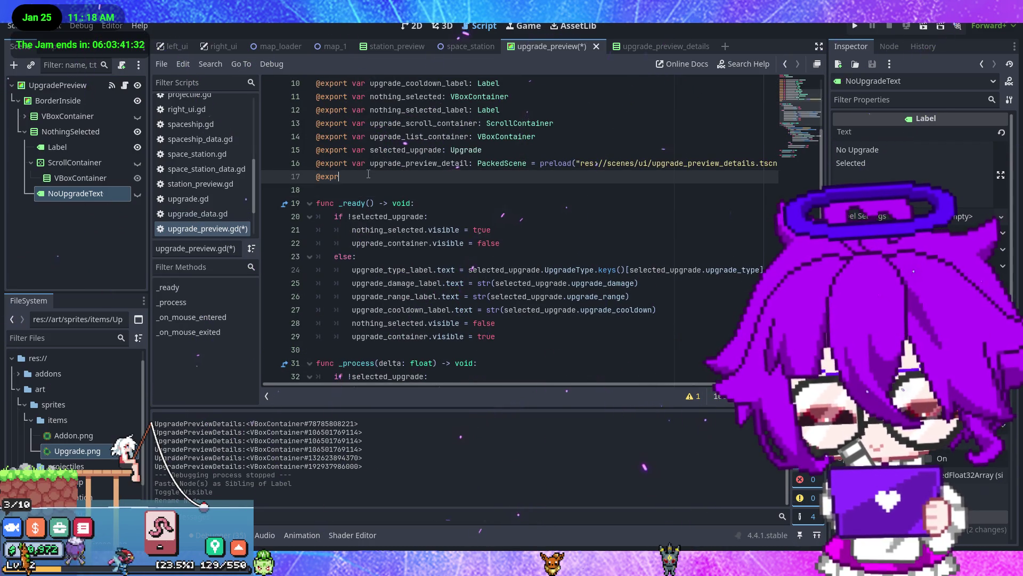
type("xport var")
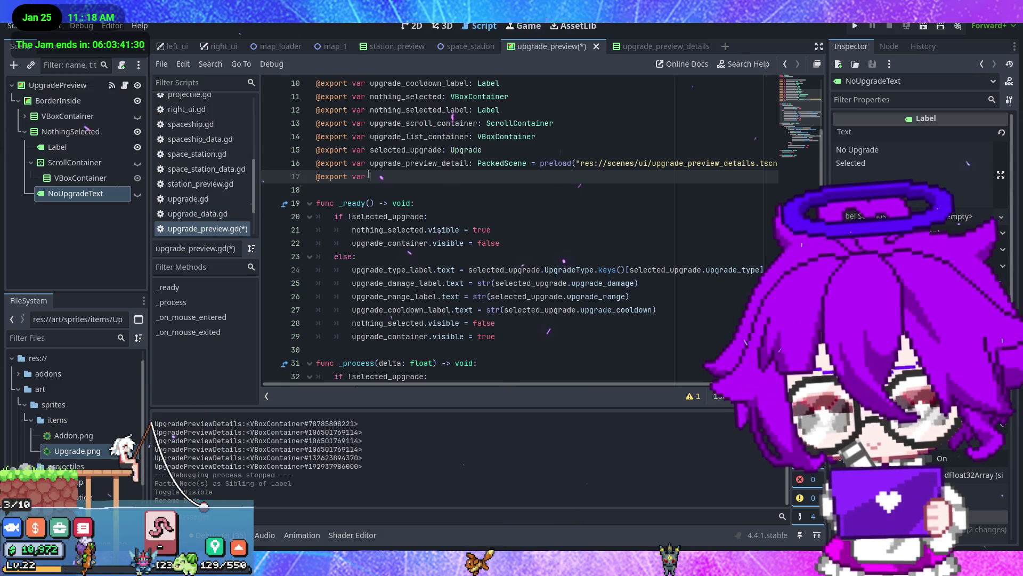
type(" no_upg")
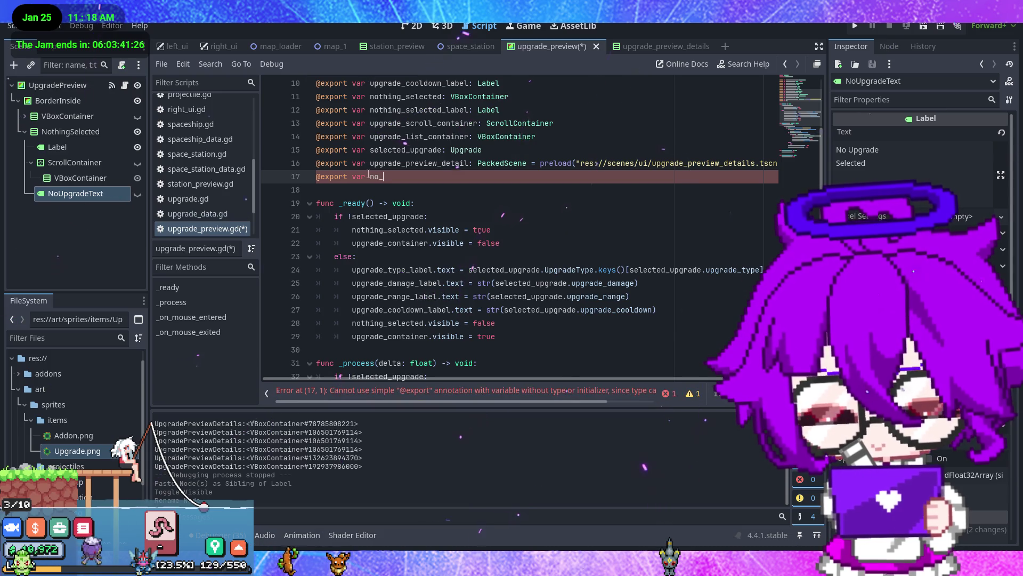
type("rade")
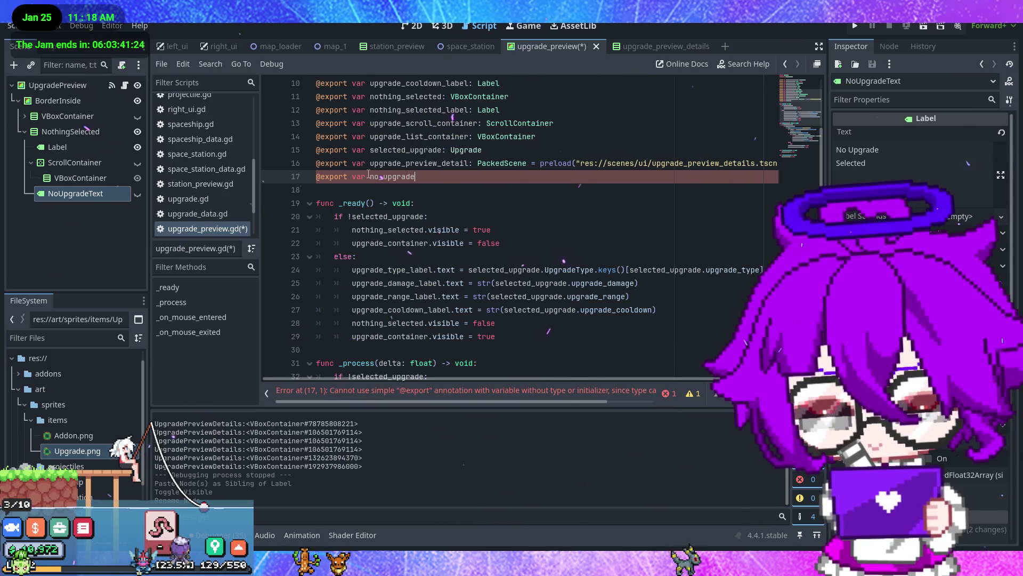
type("_text: ")
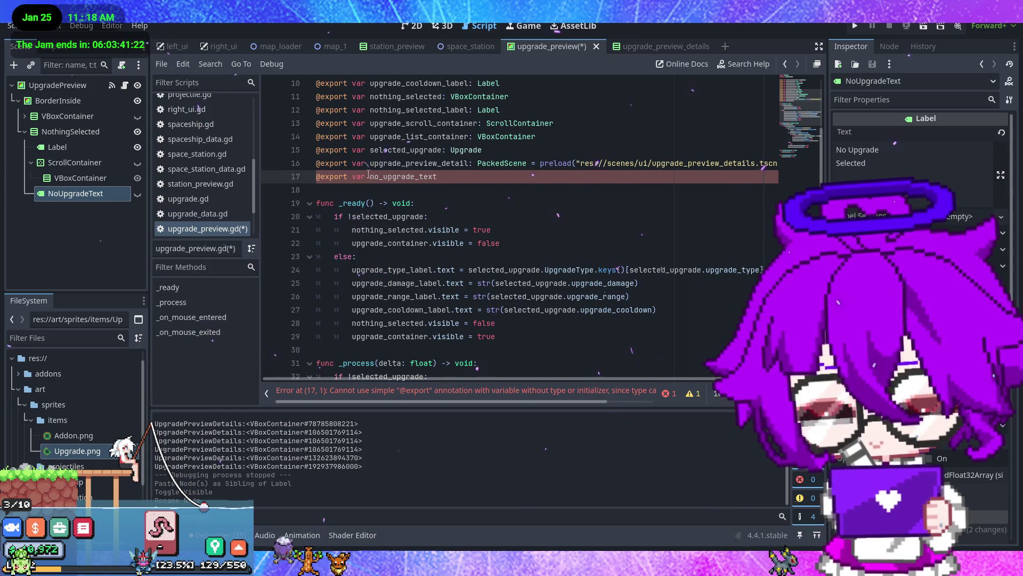
type("CallbackTweene")
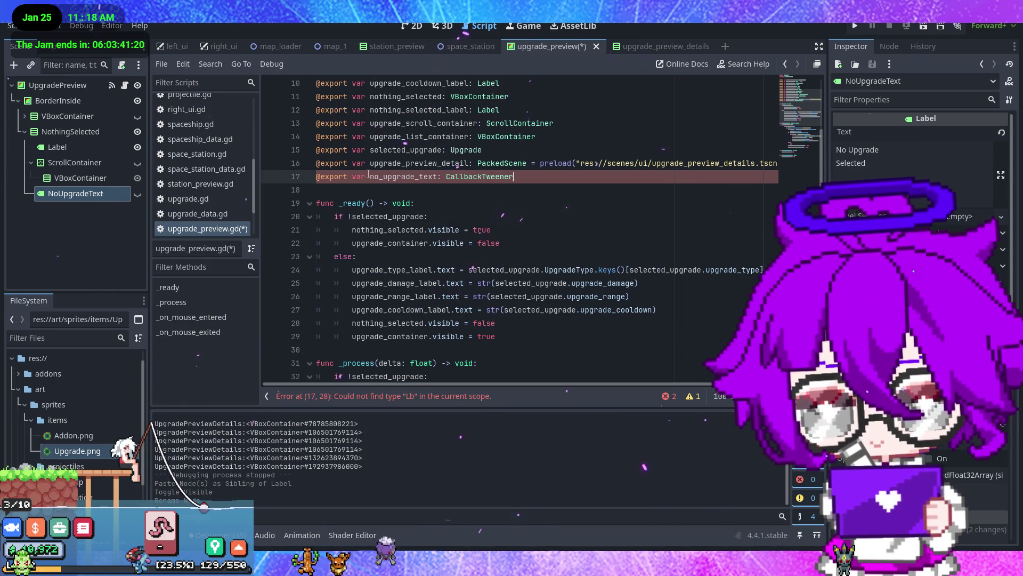
key("BackSpace")
type("Lab")
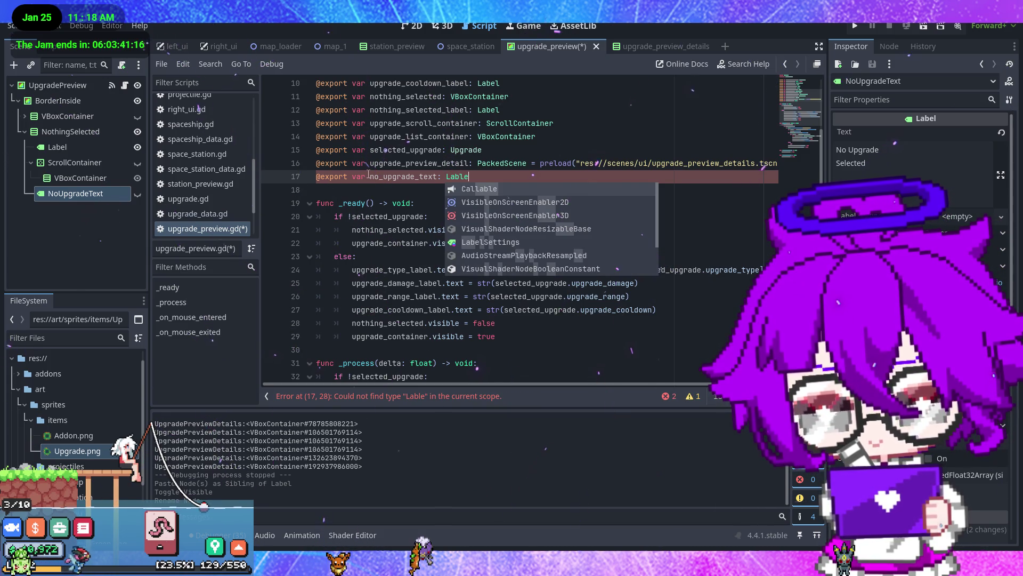
key("BackSpace")
key("BackSpace")
type("el")
key("Return")
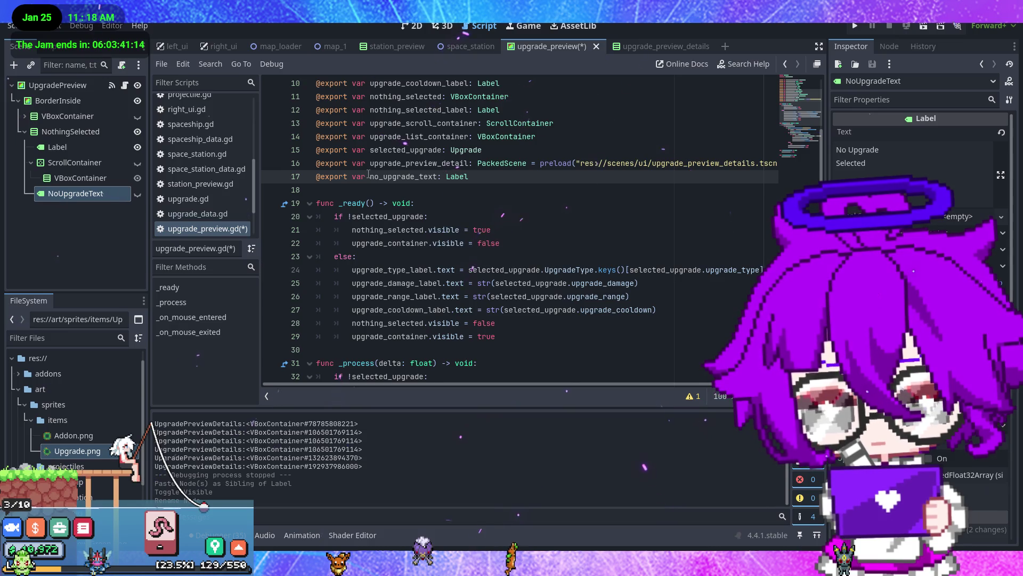
key("ctrl+s")
left_click(92, 87)
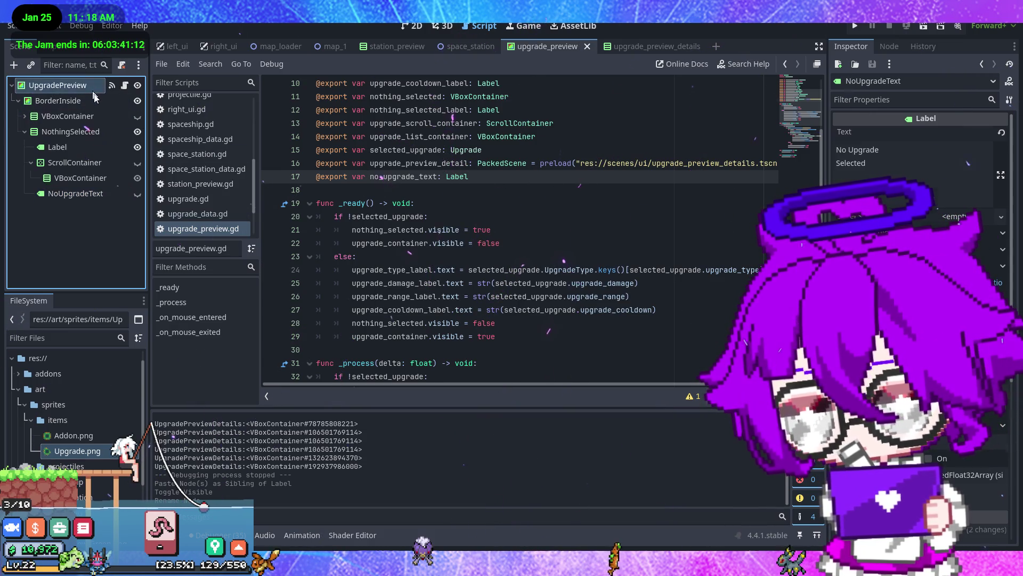
Step: Assign the NoUpgradeText label to UpgradePreview's No Upgrade Text property
left_click(75, 192)
left_click(618, 269)
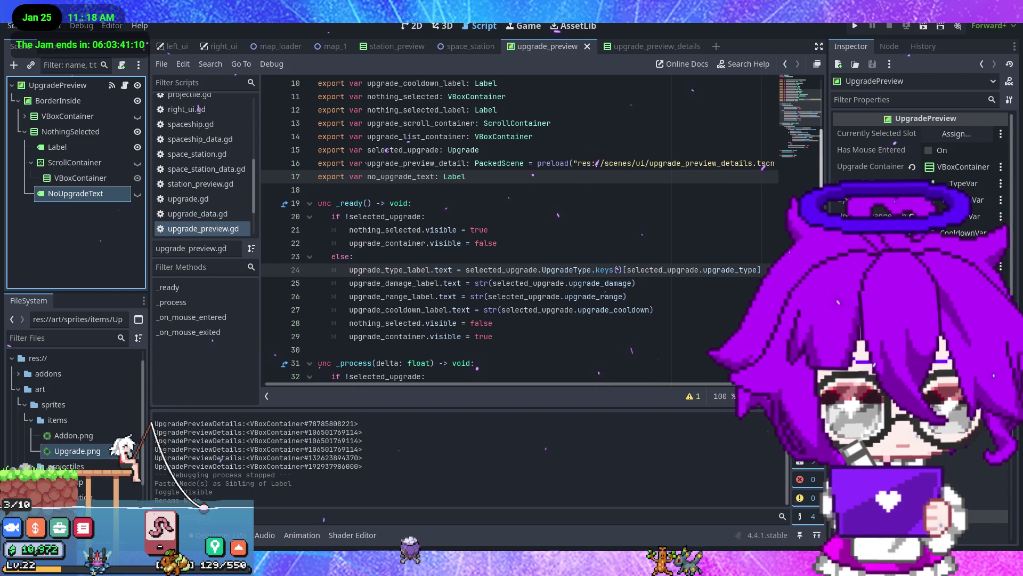
scroll(578, 301, "down", 1)
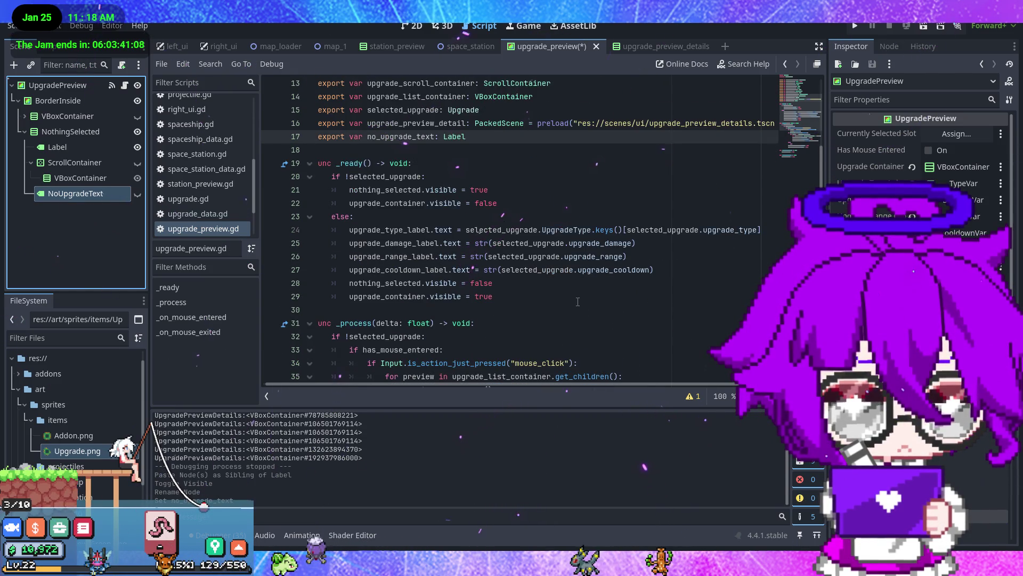
scroll(578, 302, "down", 5)
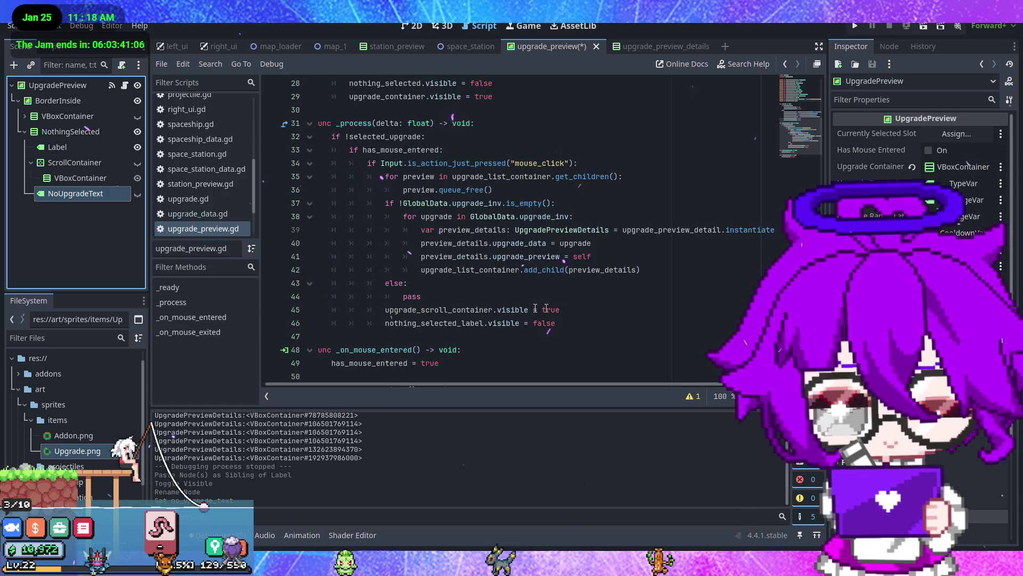
Step: In _process, select the else branch's pass and the scroll container visibility lines
left_click(476, 298)
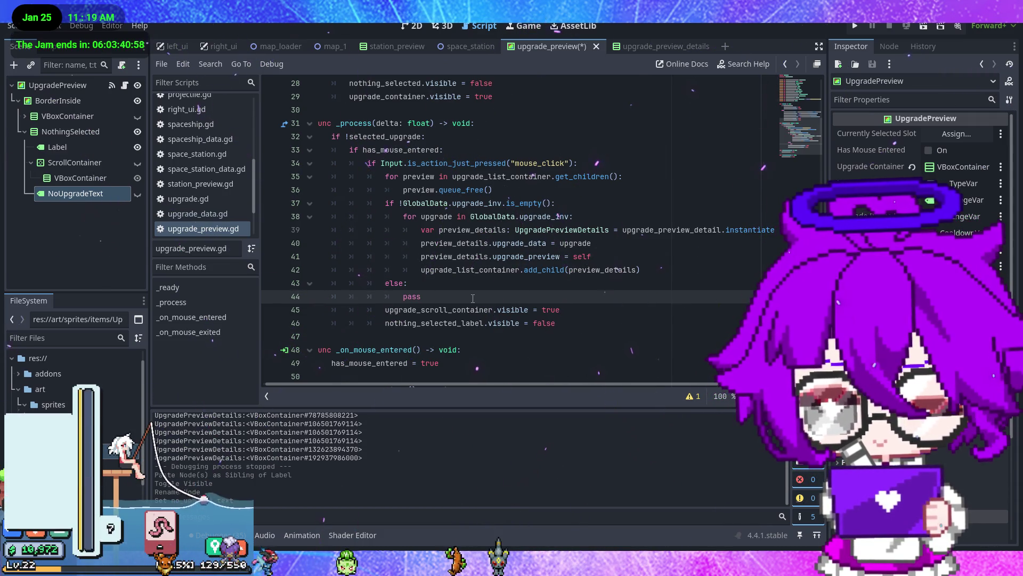
scroll(473, 298, "up", 1)
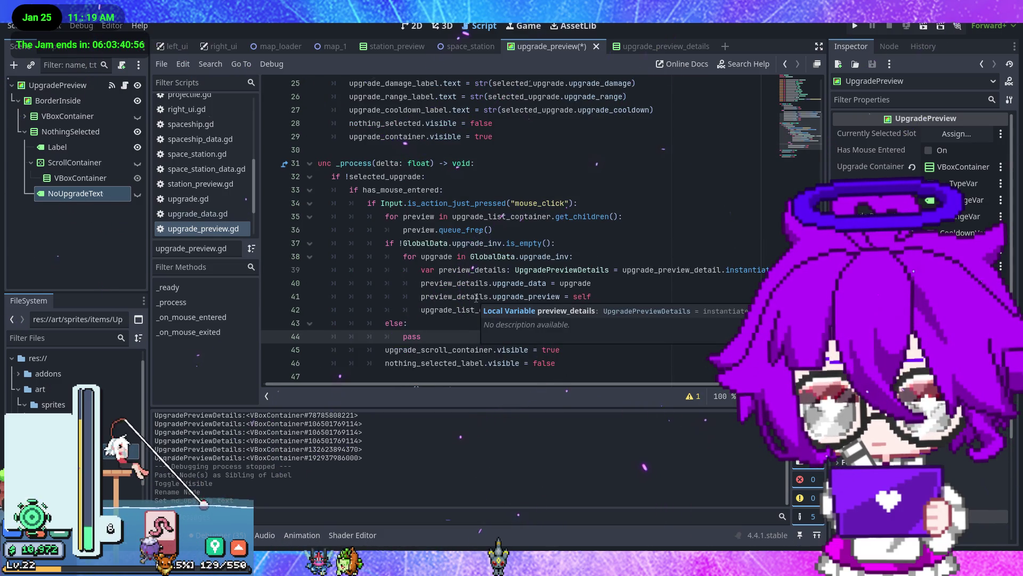
scroll(476, 299, "up", 2)
scroll(576, 340, "down", 2)
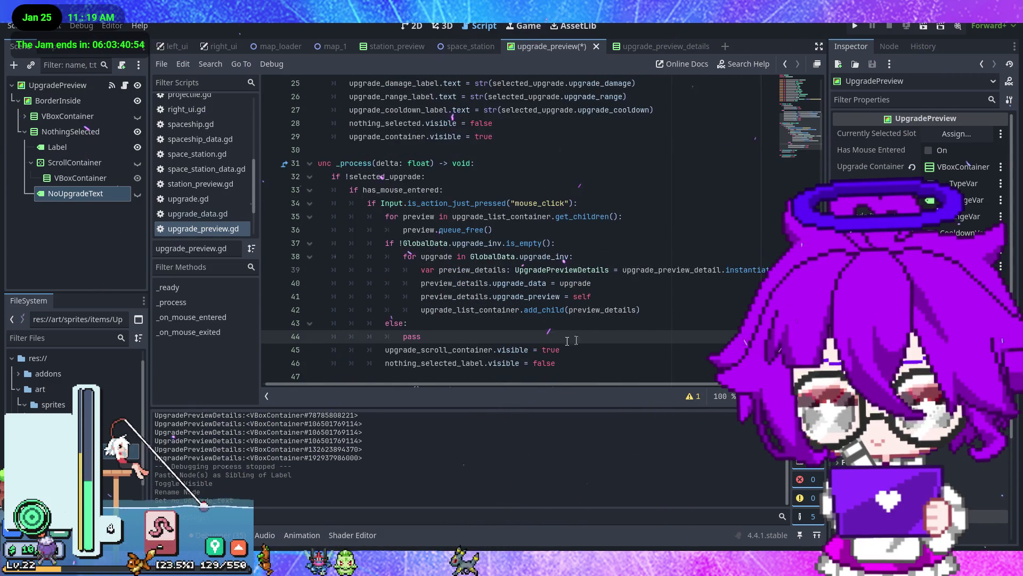
double_click(405, 337)
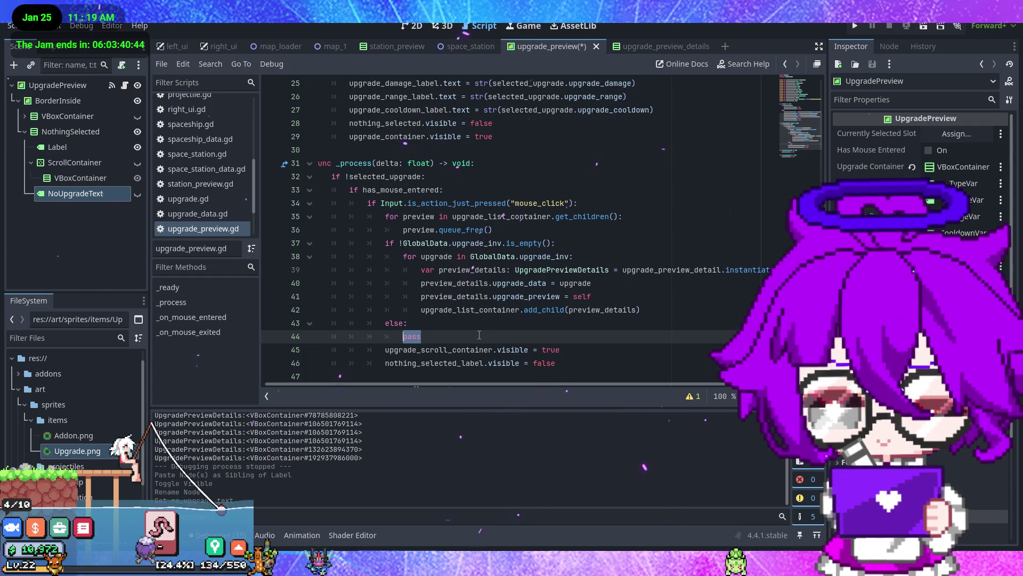
scroll(479, 335, "down", 1)
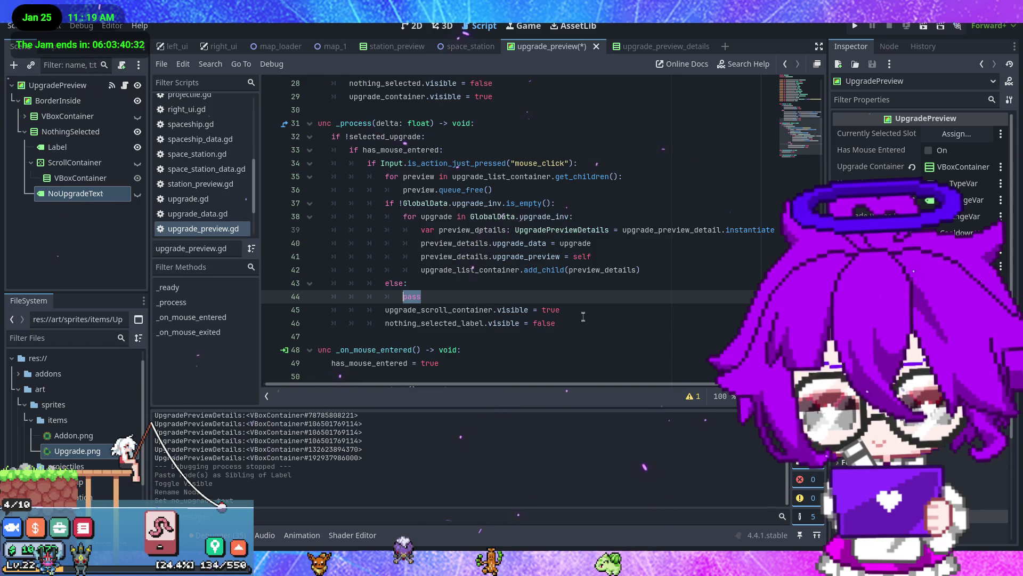
left_click(555, 310)
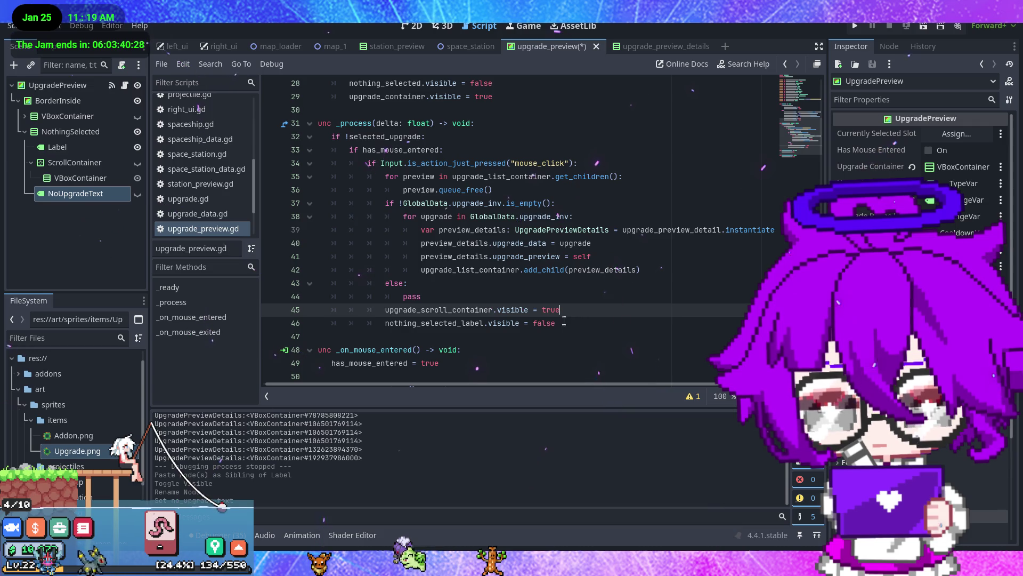
left_click_drag(581, 324, 514, 324)
Step: Move the two visibility lines from the else branch into the mouse-click branch
left_click_drag(429, 317, 382, 314)
key("ctrl+c")
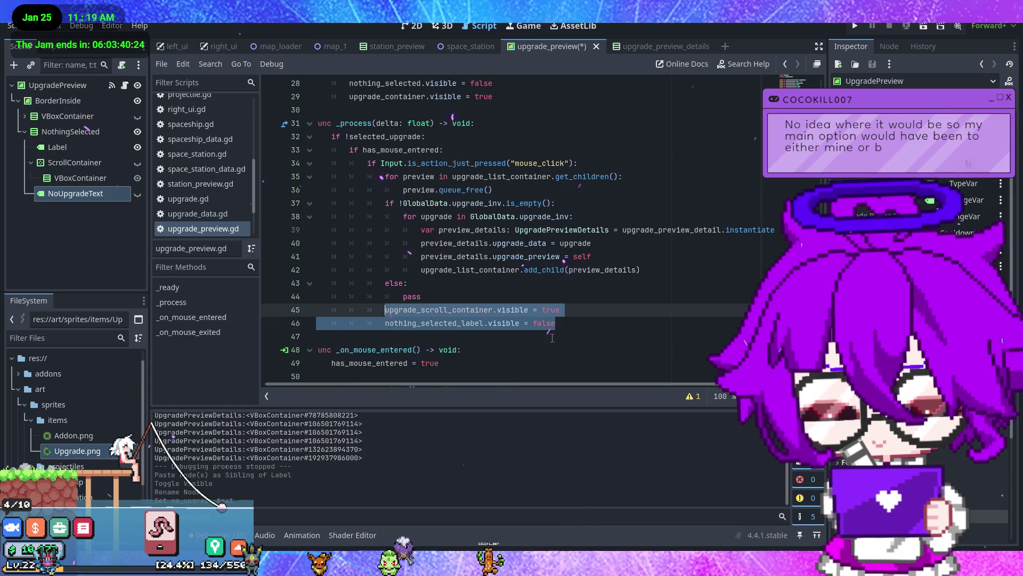
key("BackSpace")
left_click(607, 164)
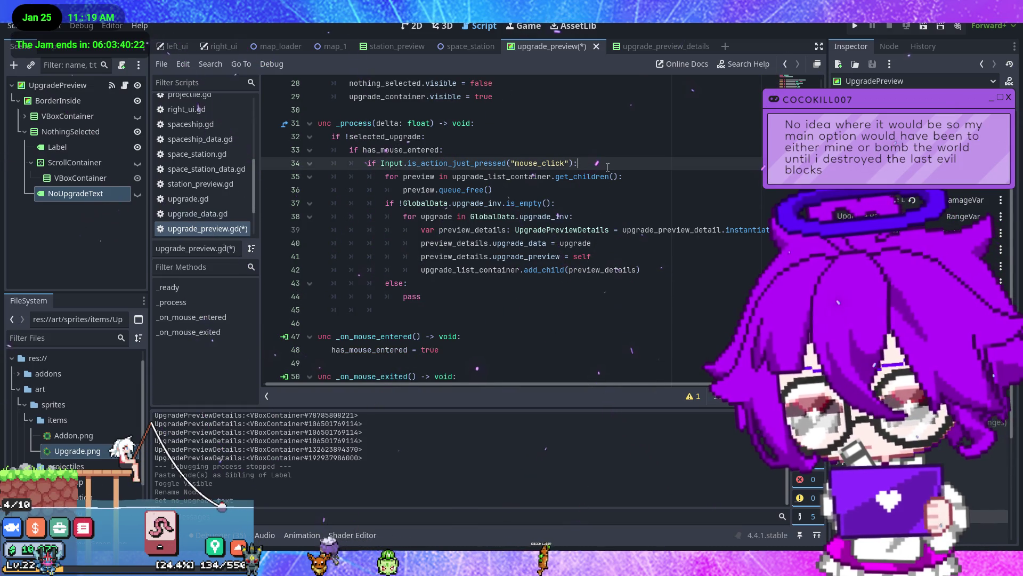
key("Return")
key("ctrl+v")
left_click(443, 323)
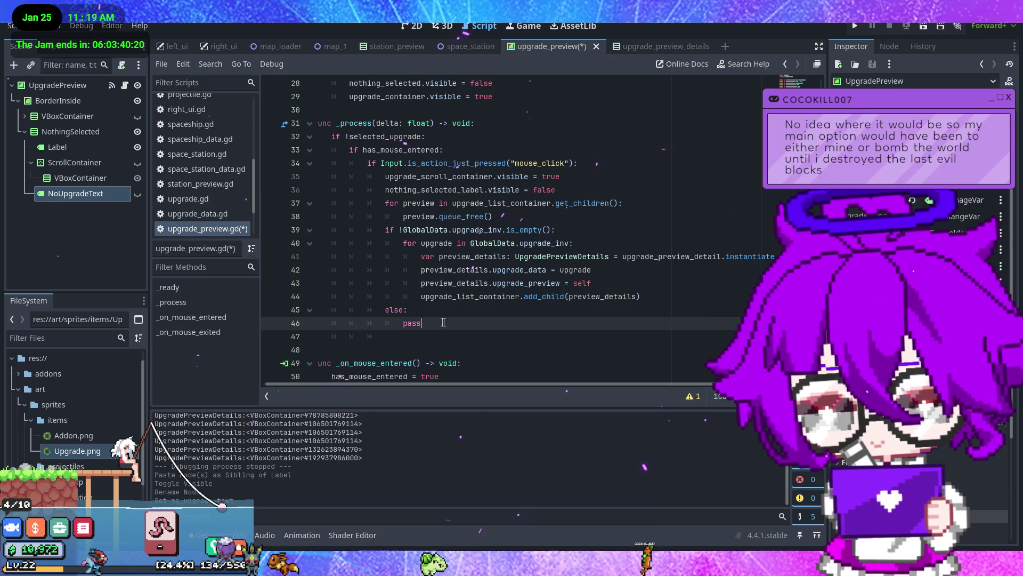
key("shift+Down")
key("BackSpace")
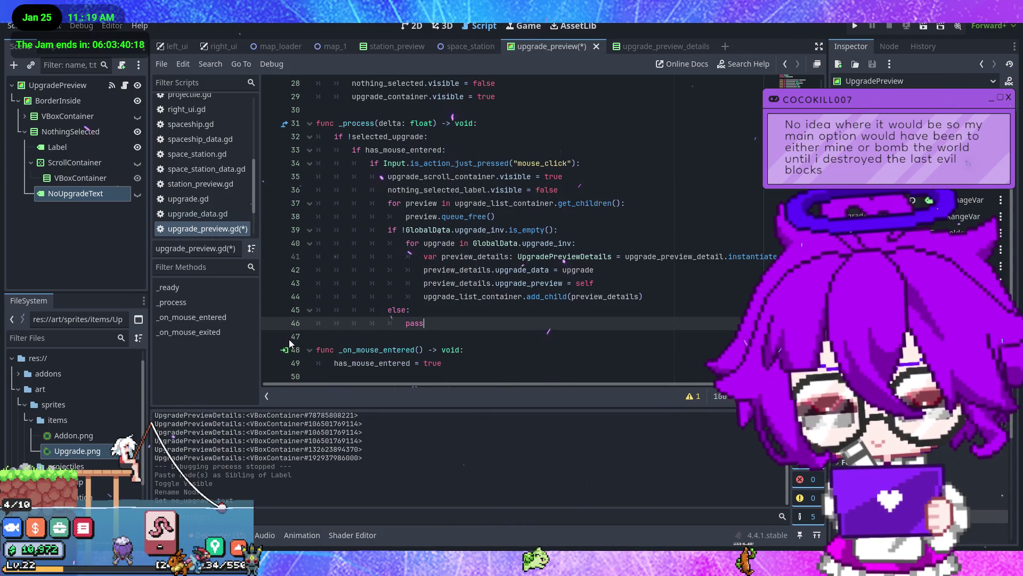
Step: Replace the else branch's pass with 'upgrade_scroll_container.visible = false'
left_click_drag(424, 323, 399, 325)
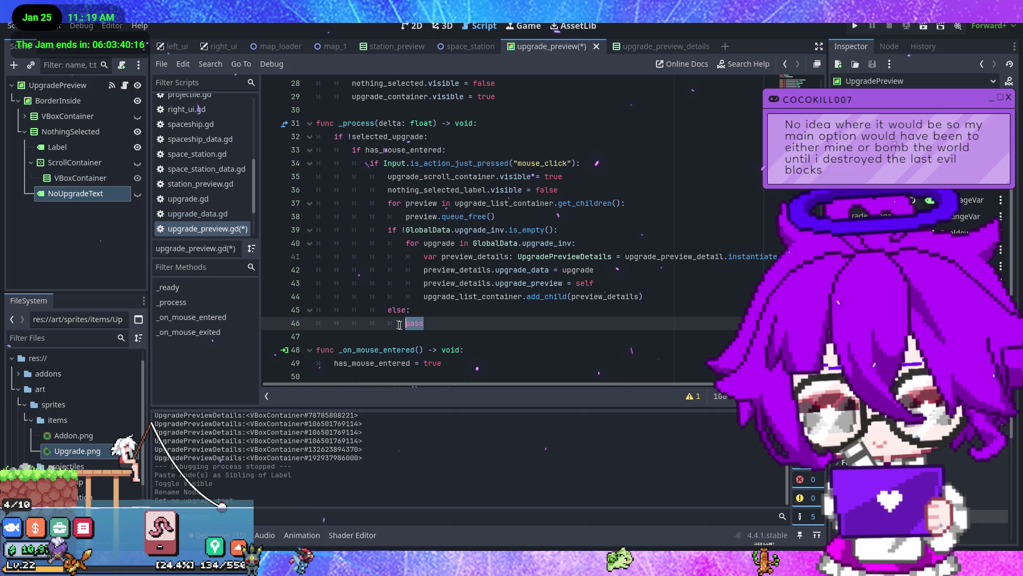
type("upgr")
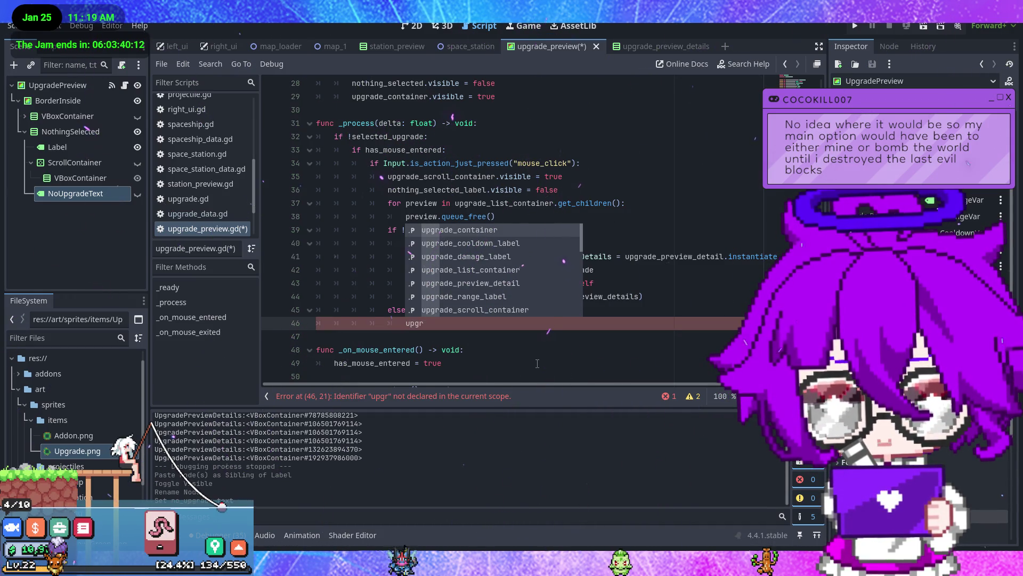
left_click(539, 310)
type(".vi")
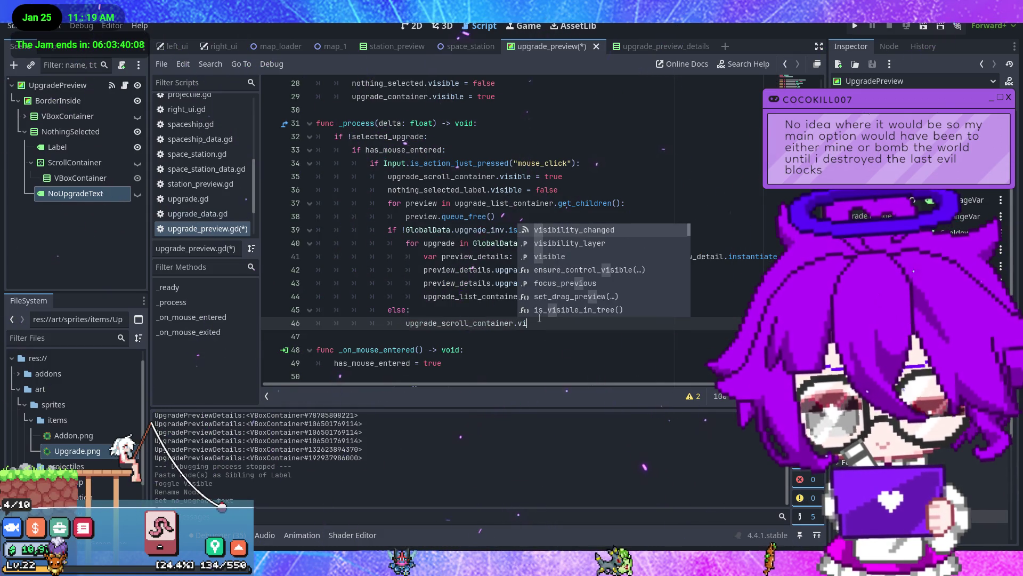
key("Left")
key("Left")
key("Right")
key("Right")
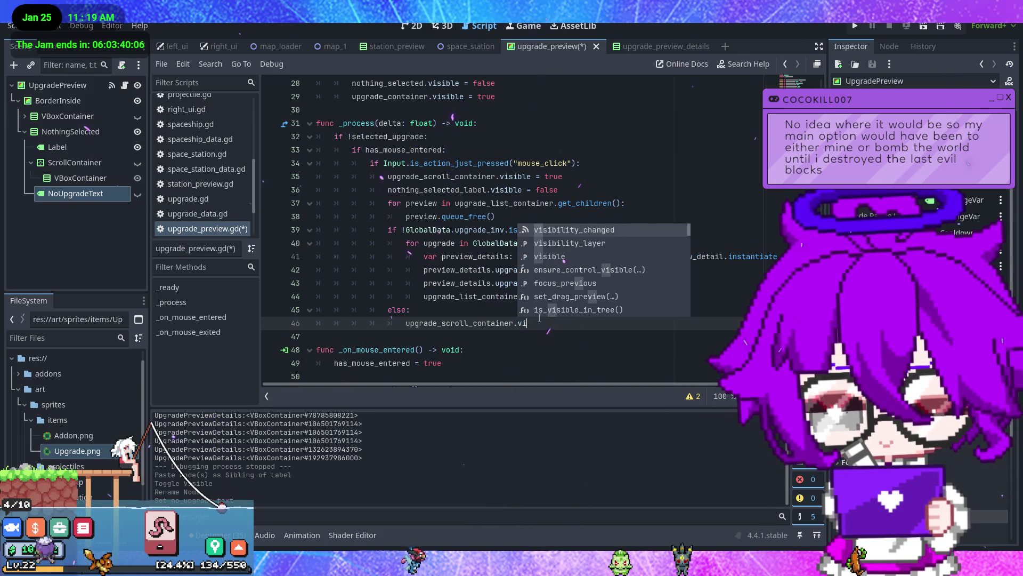
type("si")
key("Down")
key("Down")
key("Down")
key("Up")
key("Return")
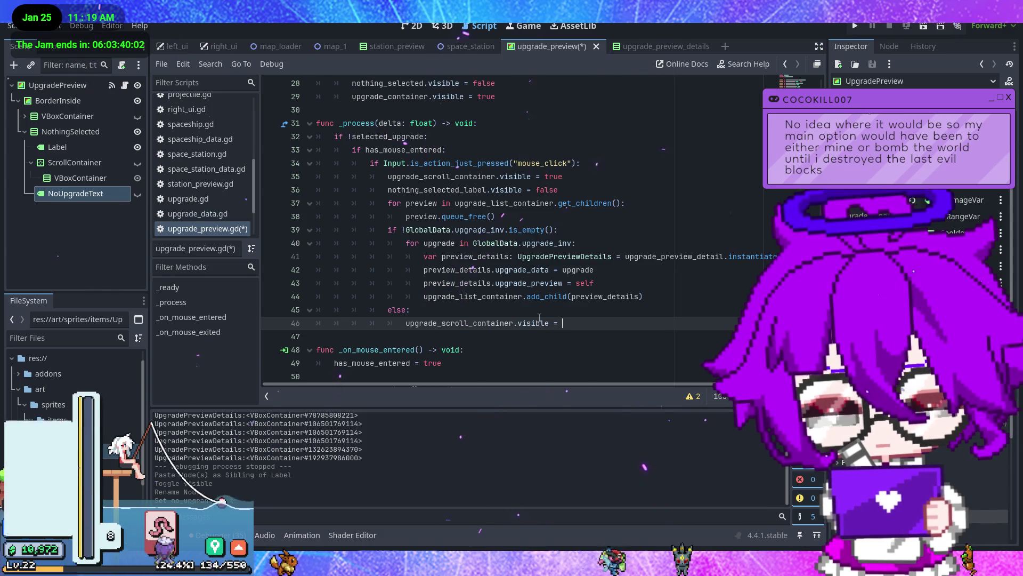
type("= false")
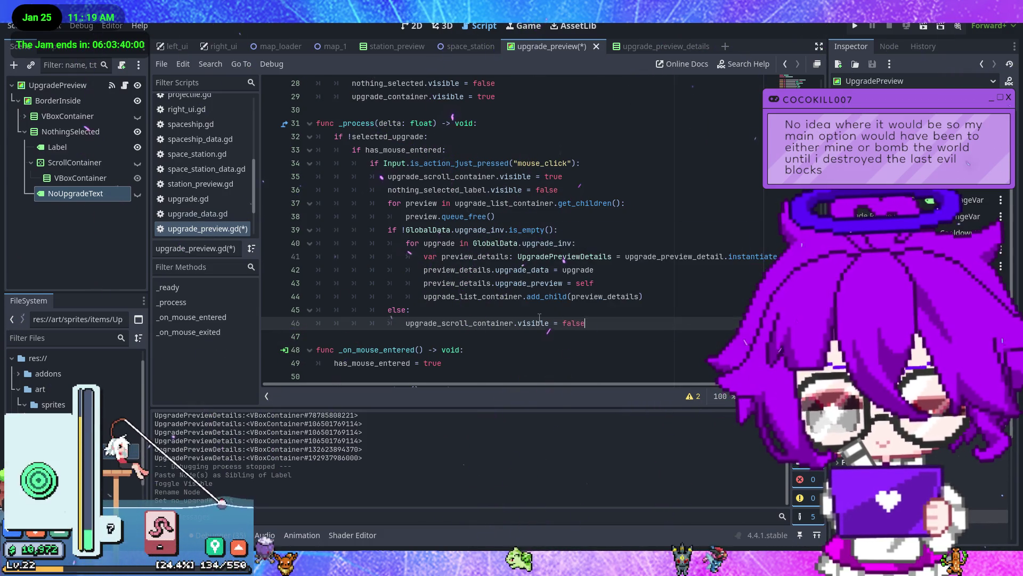
key("Return")
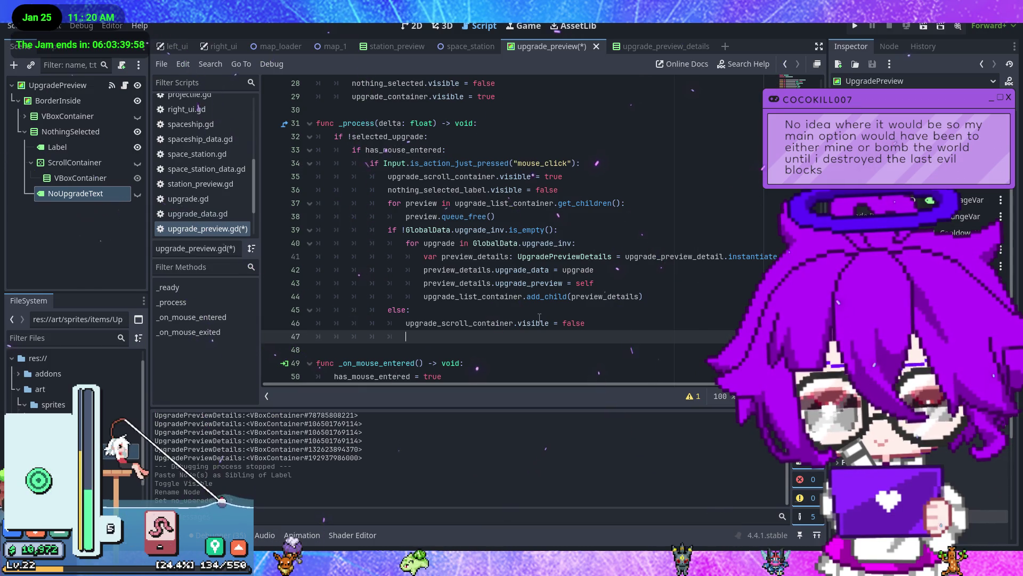
Step: Add 'no_upgrade_text.visible = true' below it, save, and run the game
type("no_up")
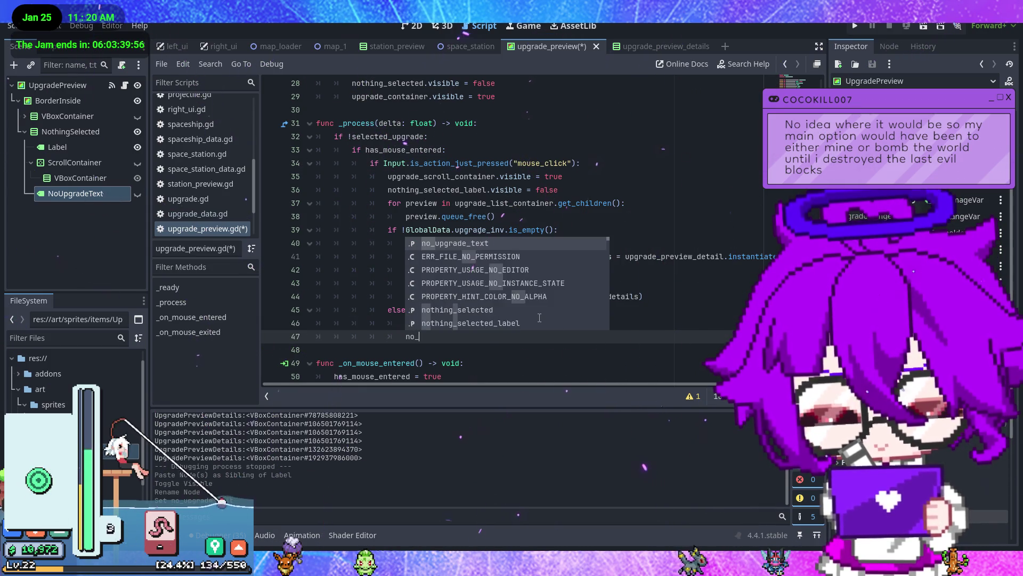
key("Return")
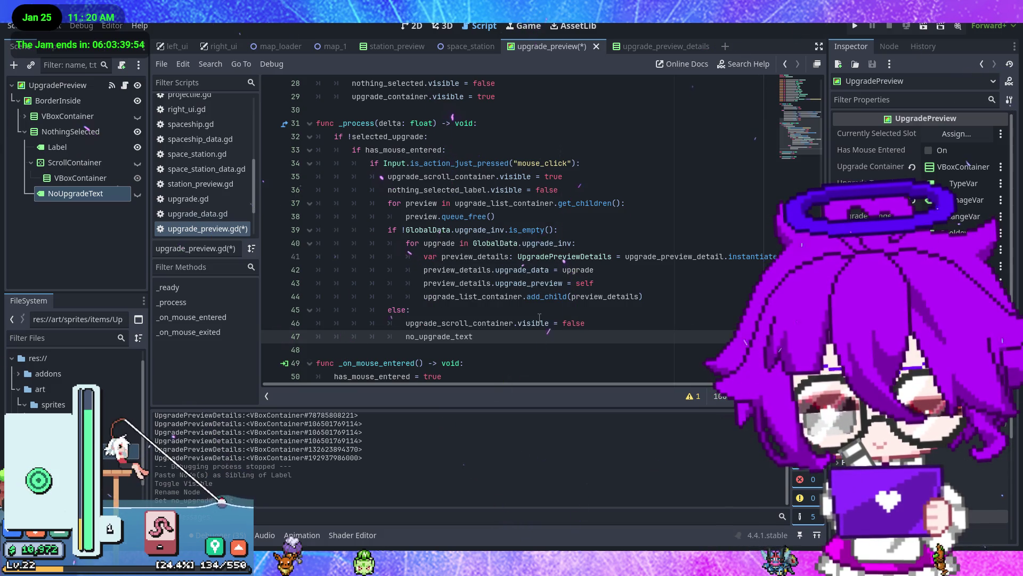
type(".vi")
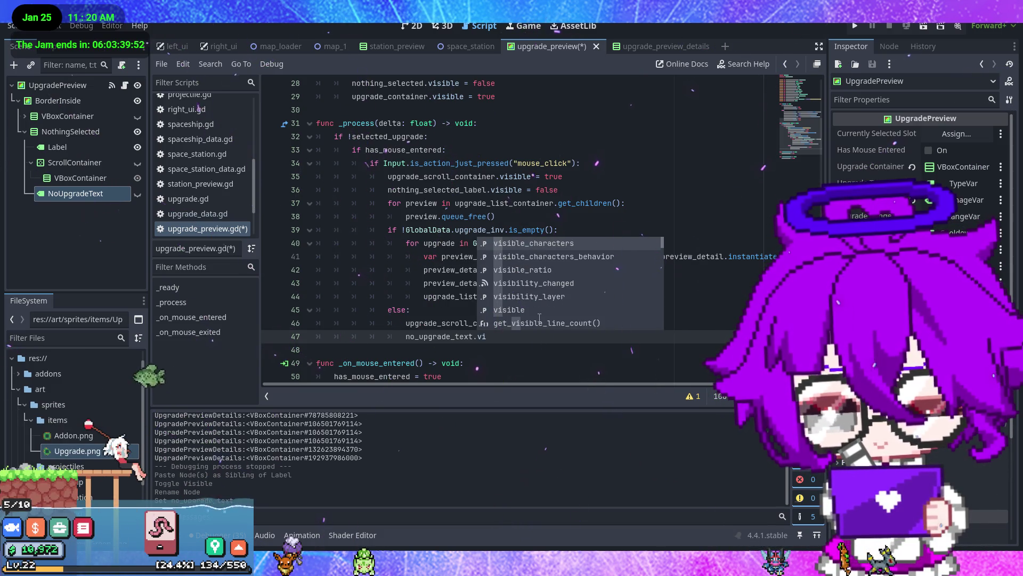
left_click(545, 313)
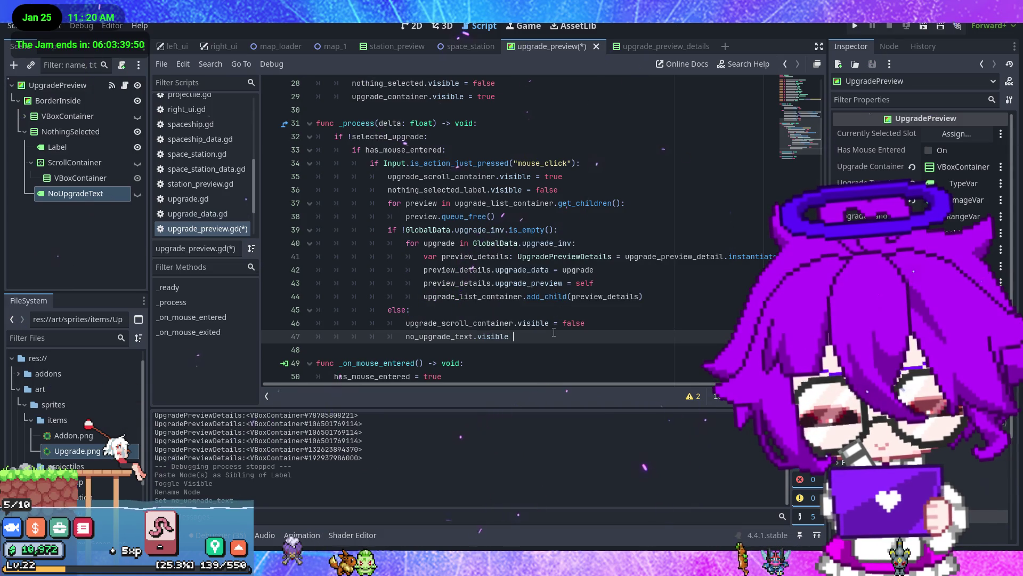
key("ctrl+s")
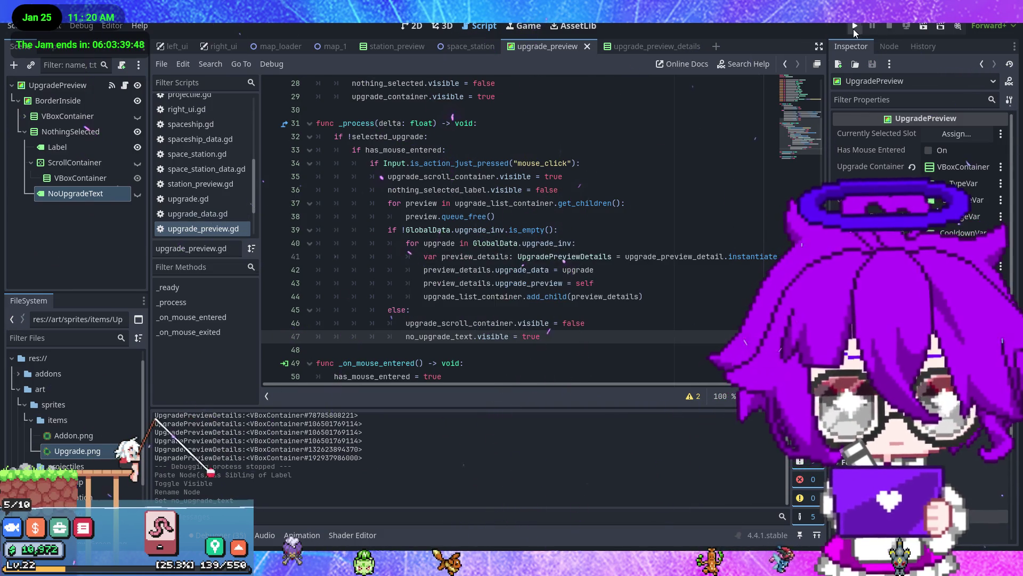
key("F5")
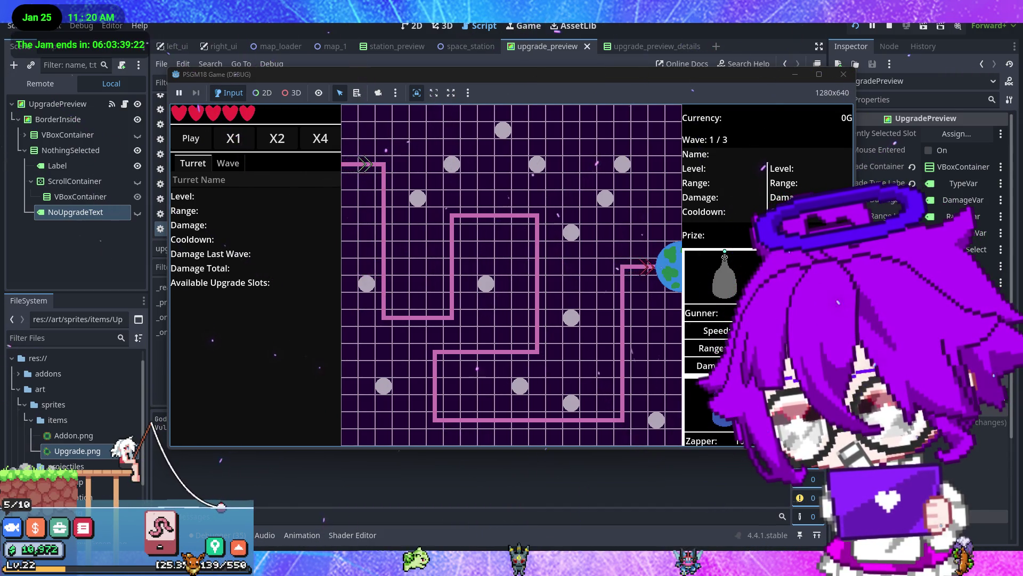
Step: Place a Gunner turret on the map and put the chip upgrade in its slot
left_click(725, 277)
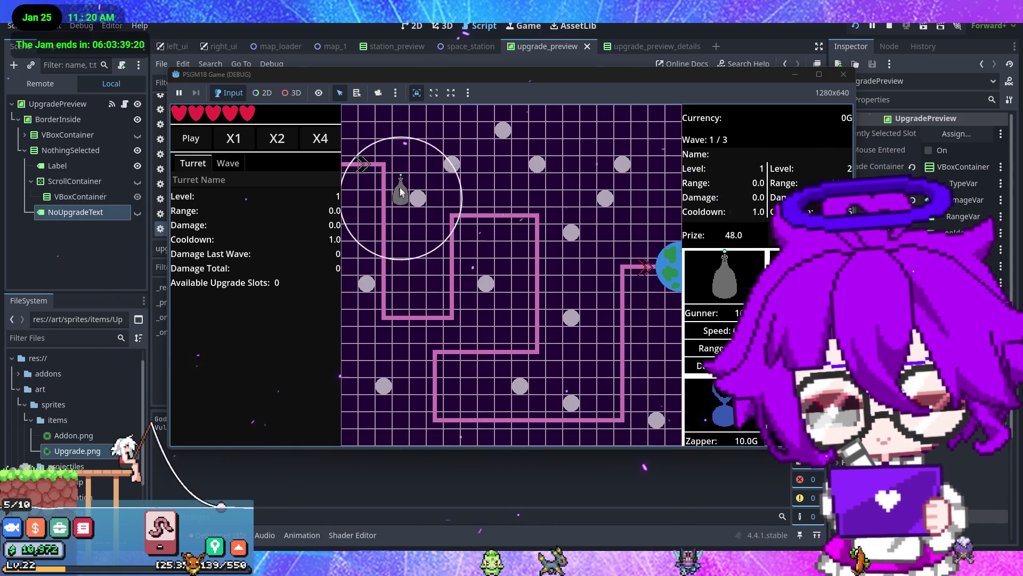
left_click(401, 172)
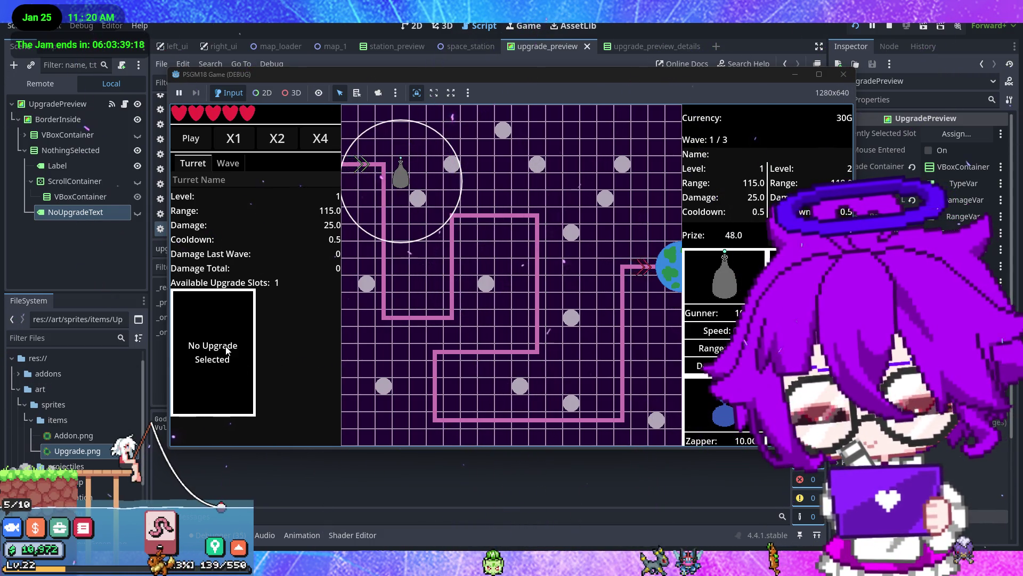
left_click(228, 350)
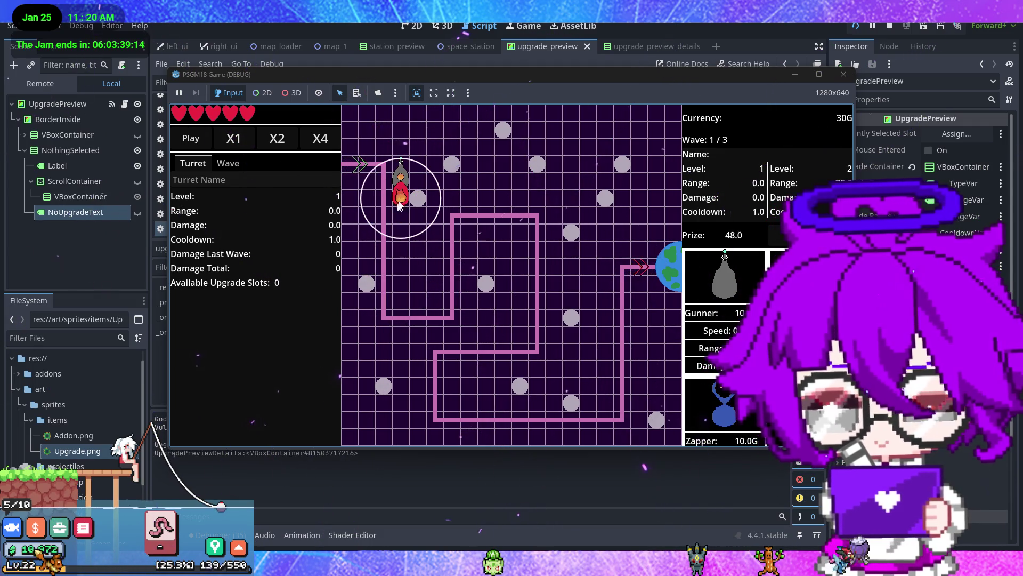
left_click(400, 196)
left_click(213, 352)
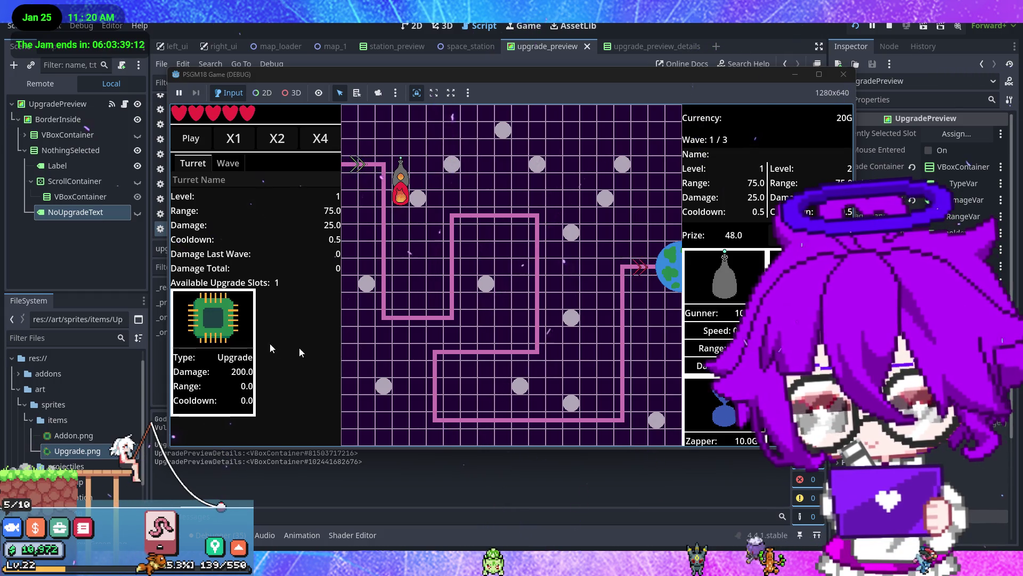
Step: Start the wave, upgrade the Gunner to level 2, and close the game
left_click(191, 139)
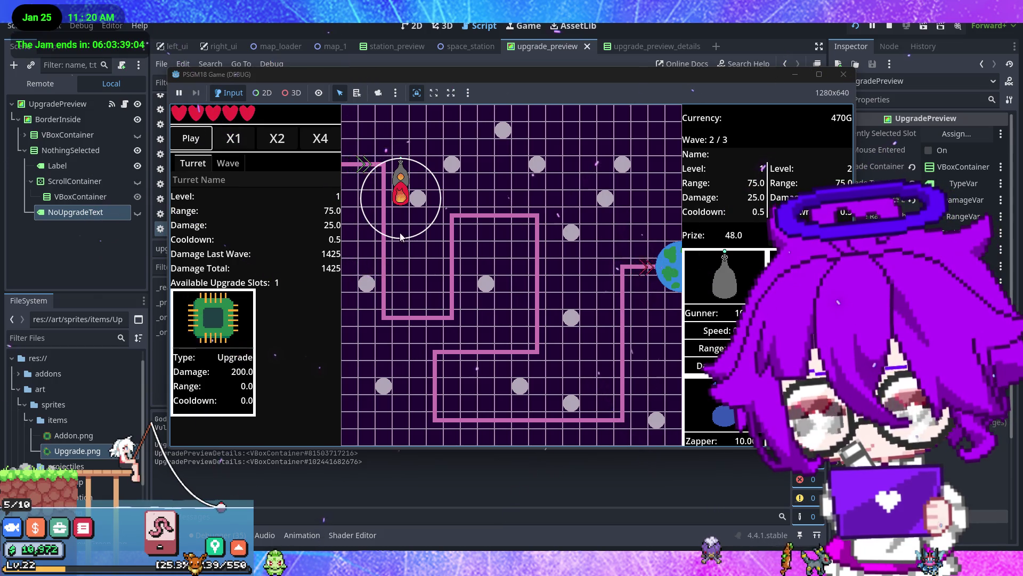
left_click(784, 236)
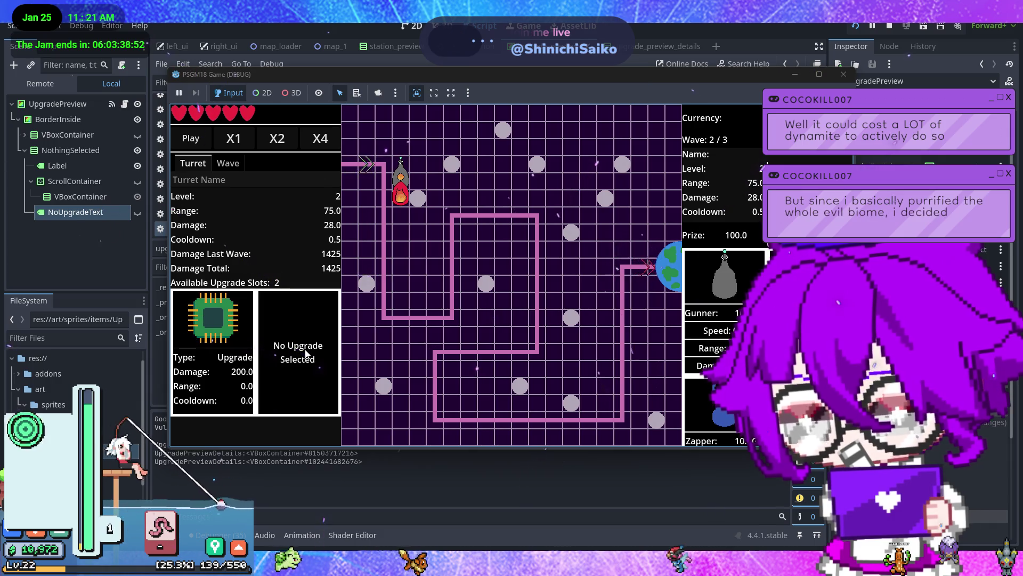
left_click(846, 75)
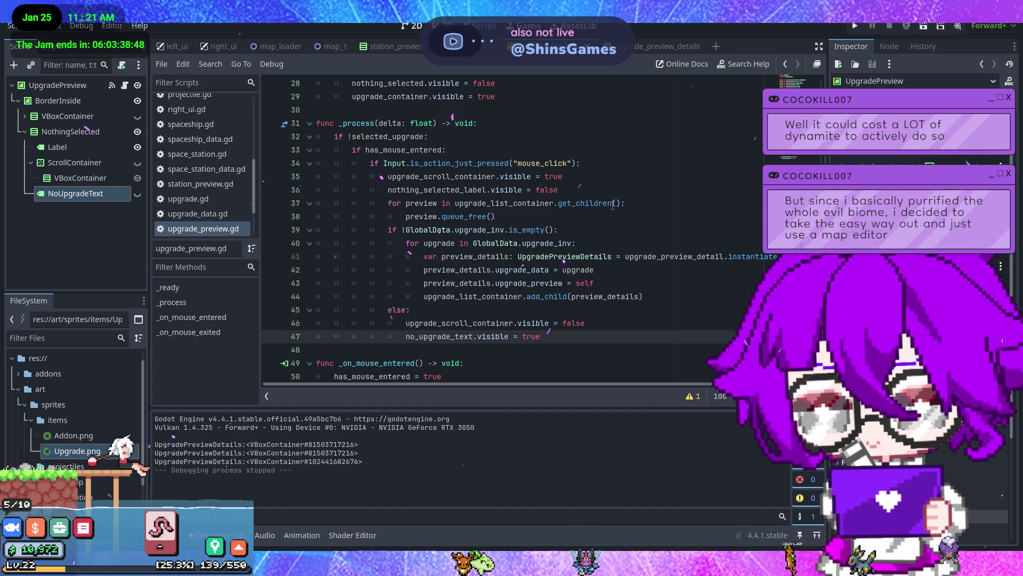
Step: Move the nothing_selected_label hide line to just after the else branch
scroll(612, 206, "up", 6)
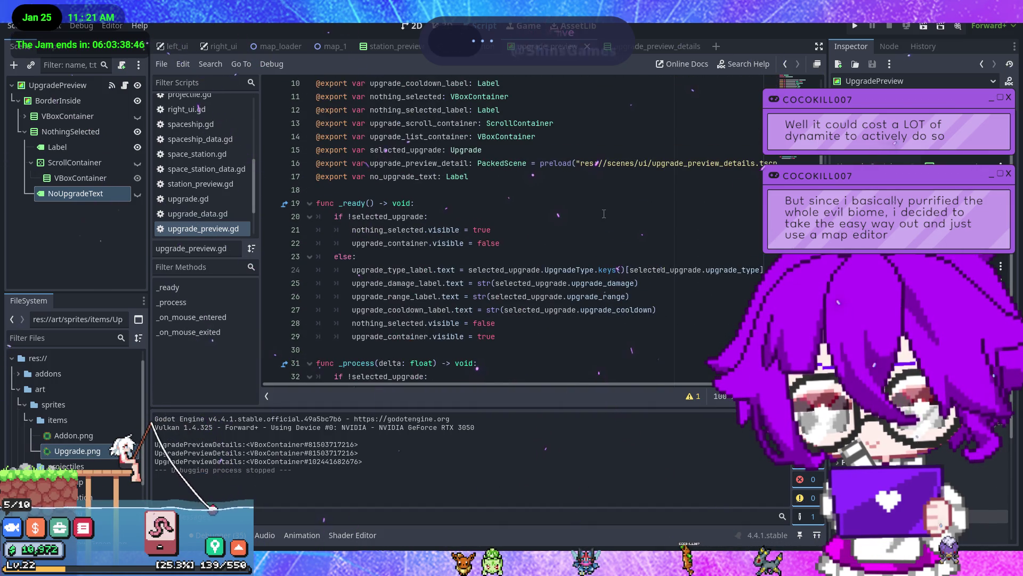
scroll(604, 214, "down", 2)
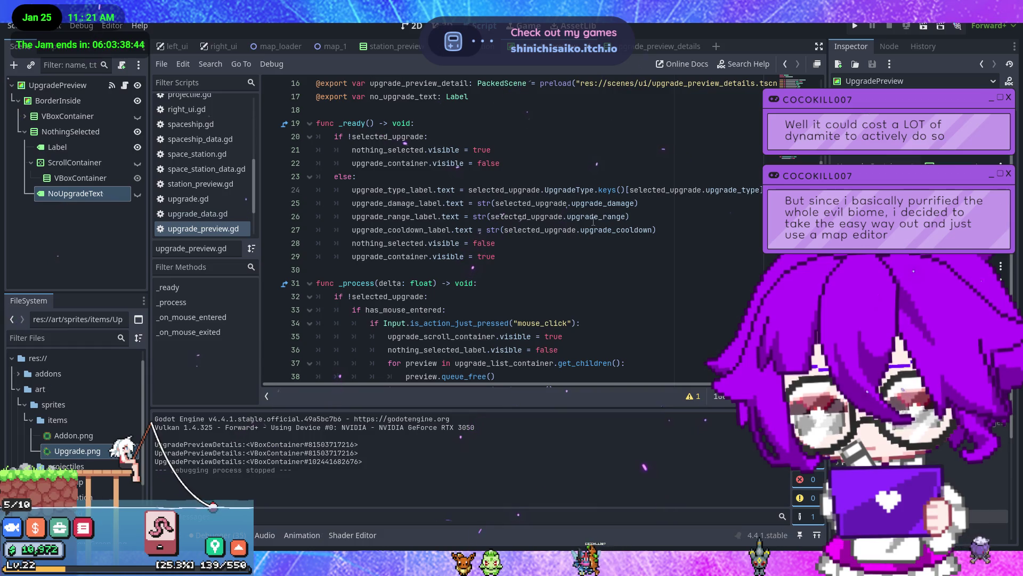
scroll(593, 221, "down", 3)
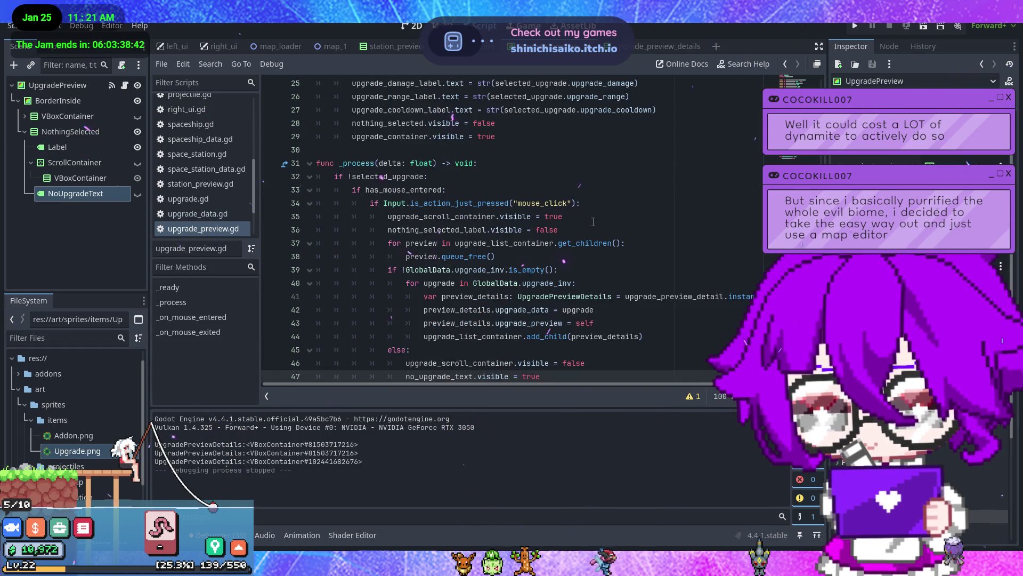
scroll(597, 239, "down", 1)
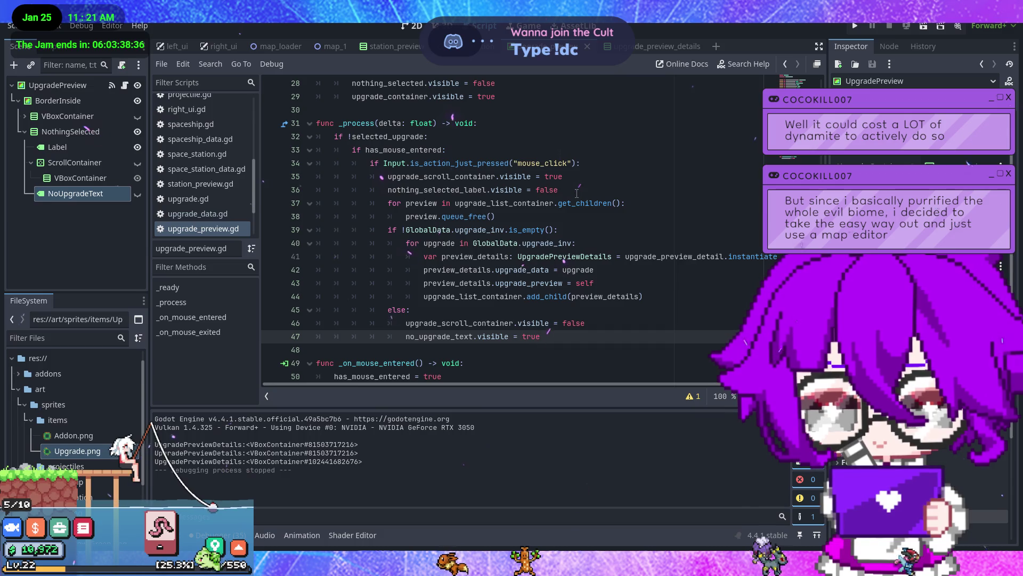
left_click_drag(577, 186, 311, 192)
key("ctrl+c")
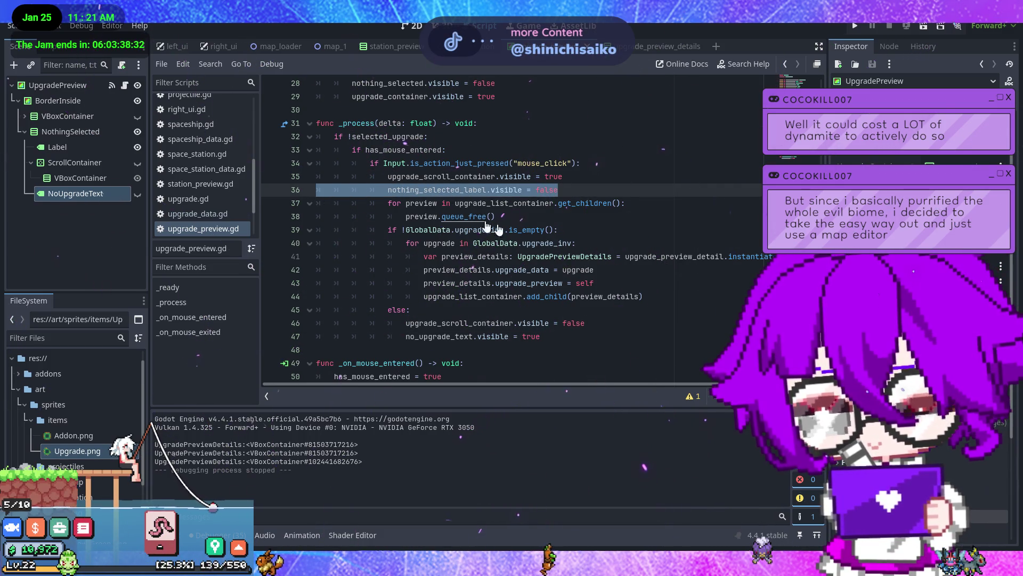
key("BackSpace")
key("BackSpace")
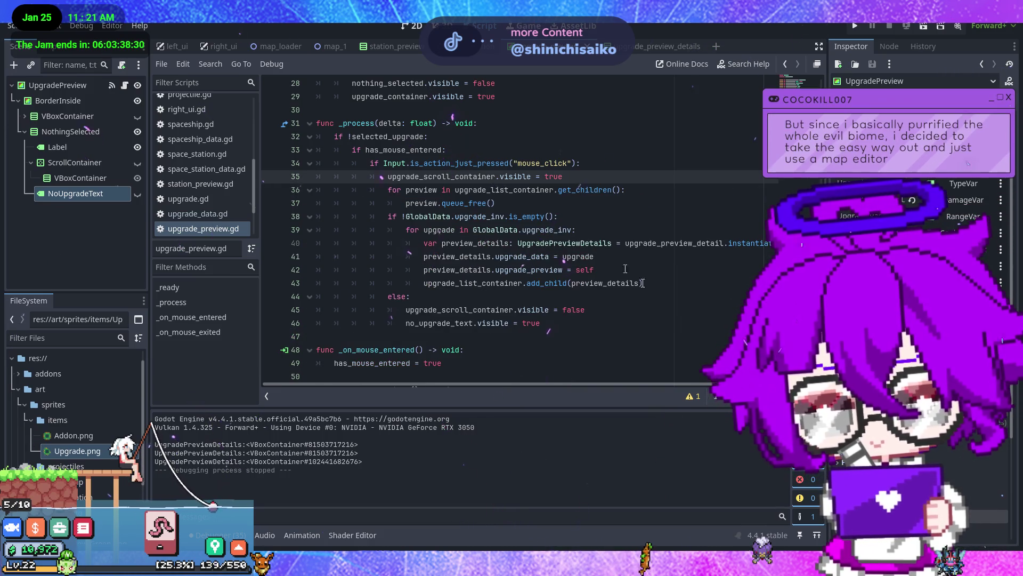
left_click(594, 324)
key("Return")
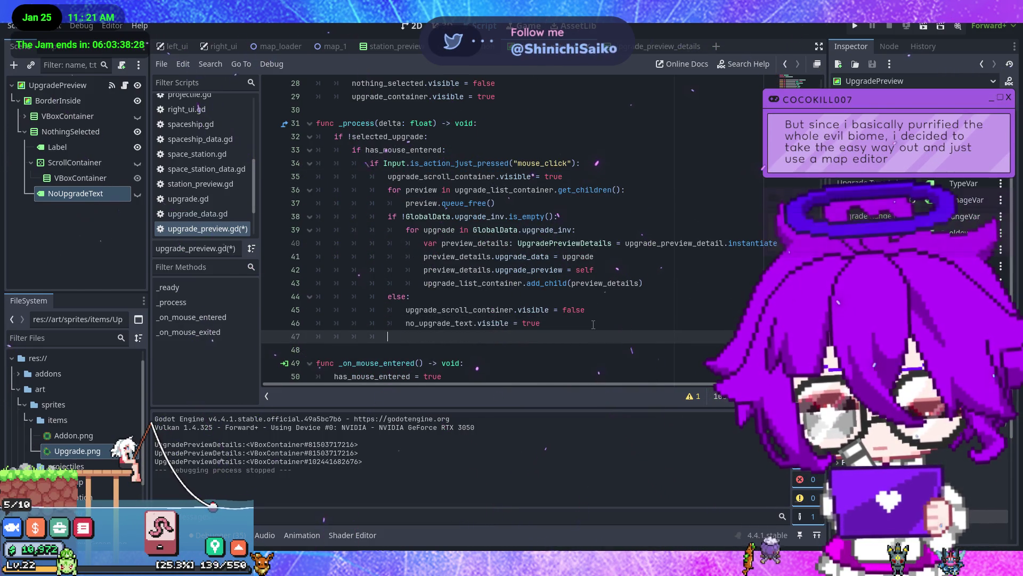
key("ctrl+v")
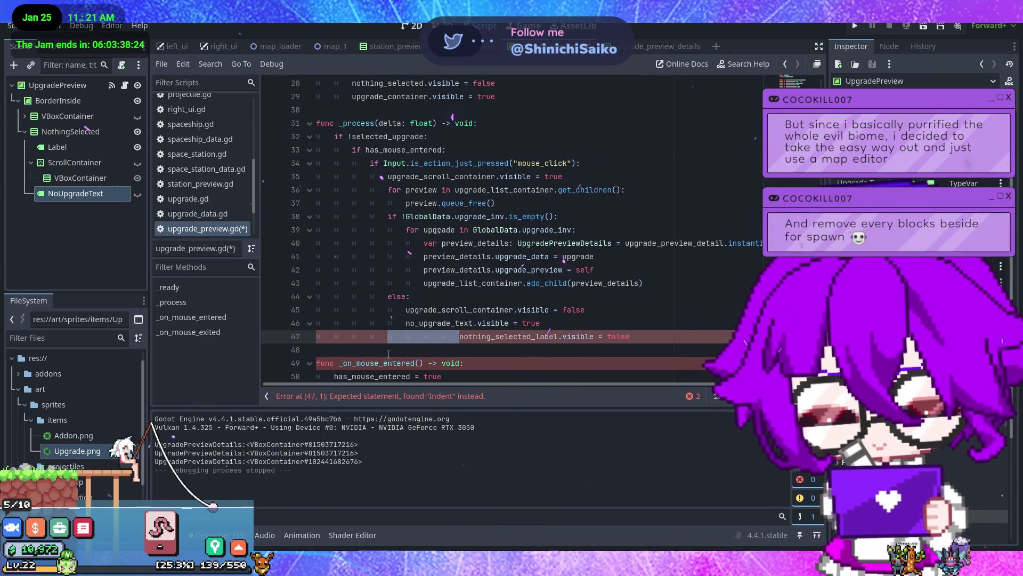
key("BackSpace")
Step: Put 'upgrade_scroll_container.visible = true' inside the upgrade loop instead, save, and launch the game
mouse_move(570, 176)
left_mouse_down()
mouse_move(426, 191)
mouse_move(391, 178)
left_mouse_up()
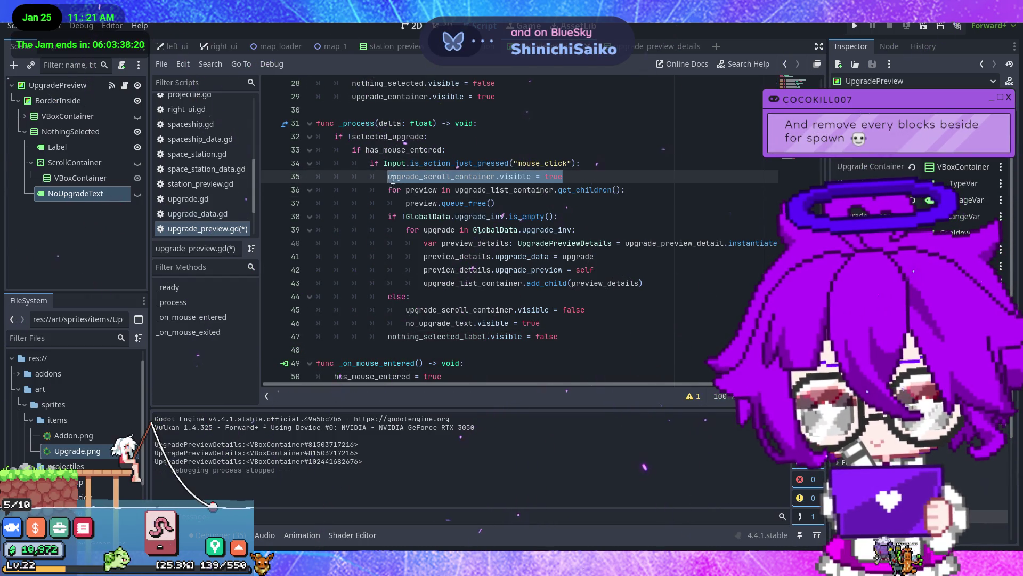
key("BackSpace")
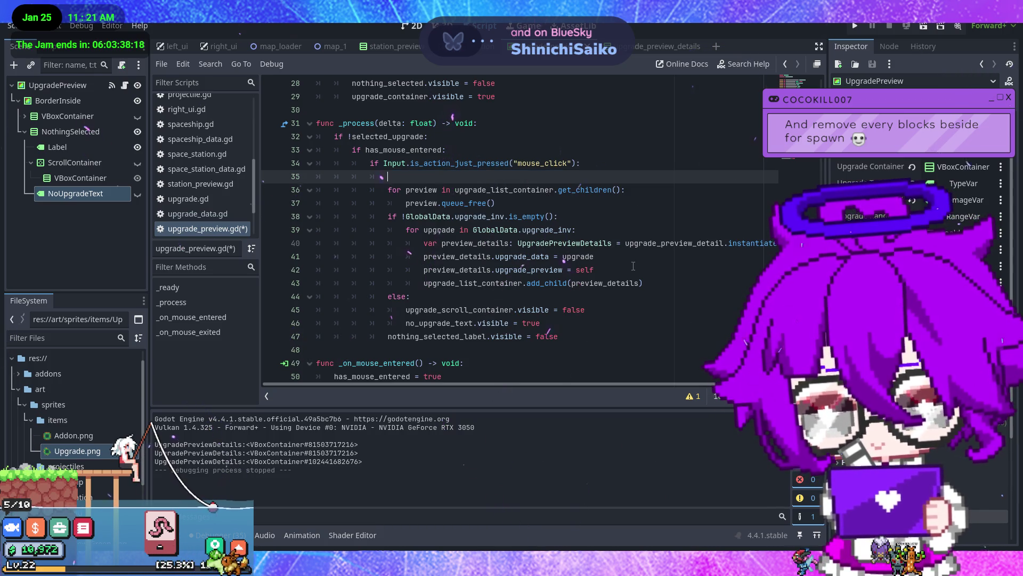
key("BackSpace")
key("BackSpace")
key("BackSpace")
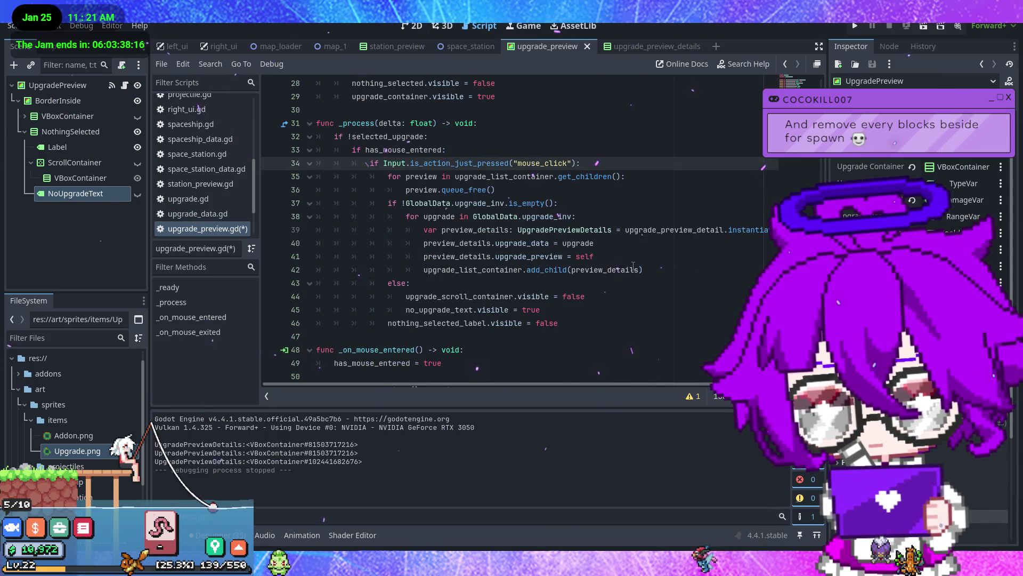
left_click(668, 274)
key("Return")
type("upgrade_scroll_container.visible = true")
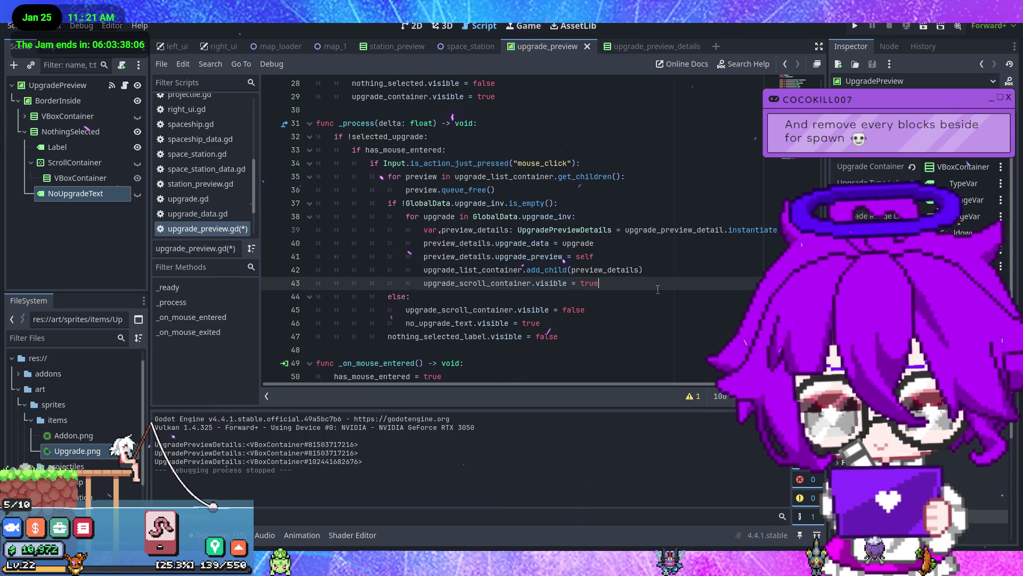
key("ctrl+s")
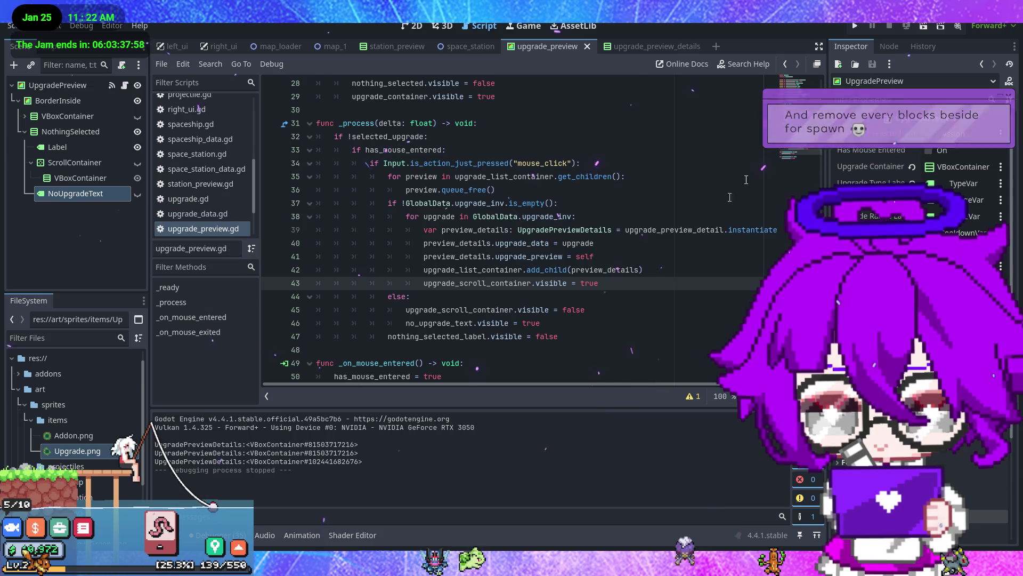
left_click(853, 27)
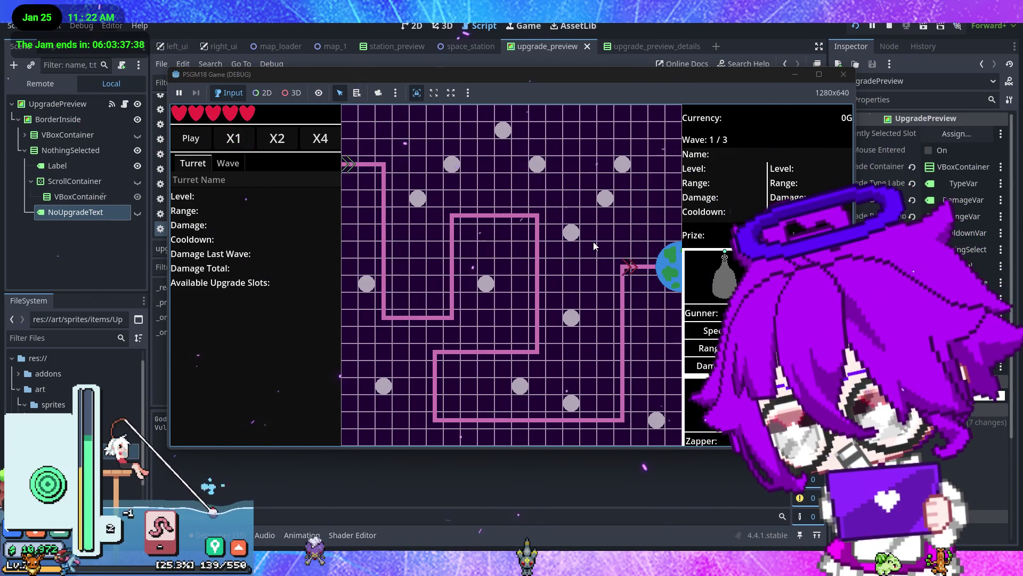
Step: Place two Gunner turrets, start the wave, upgrade one to level 2 and inspect its slots
mouse_move(721, 274)
left_mouse_down()
mouse_move(495, 179)
mouse_move(406, 185)
left_mouse_up()
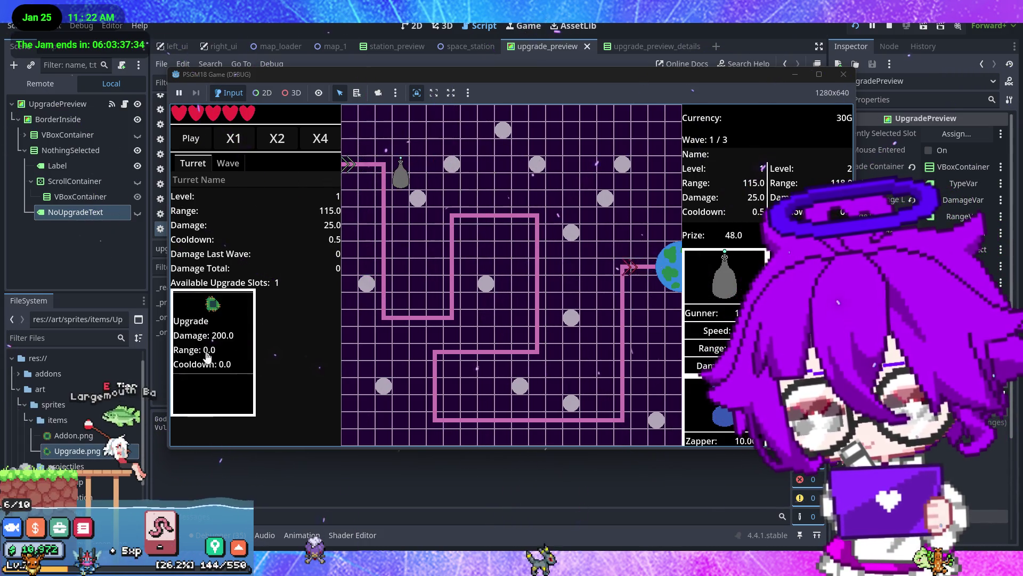
mouse_move(724, 278)
left_mouse_down()
mouse_move(431, 201)
mouse_move(403, 205)
left_mouse_up()
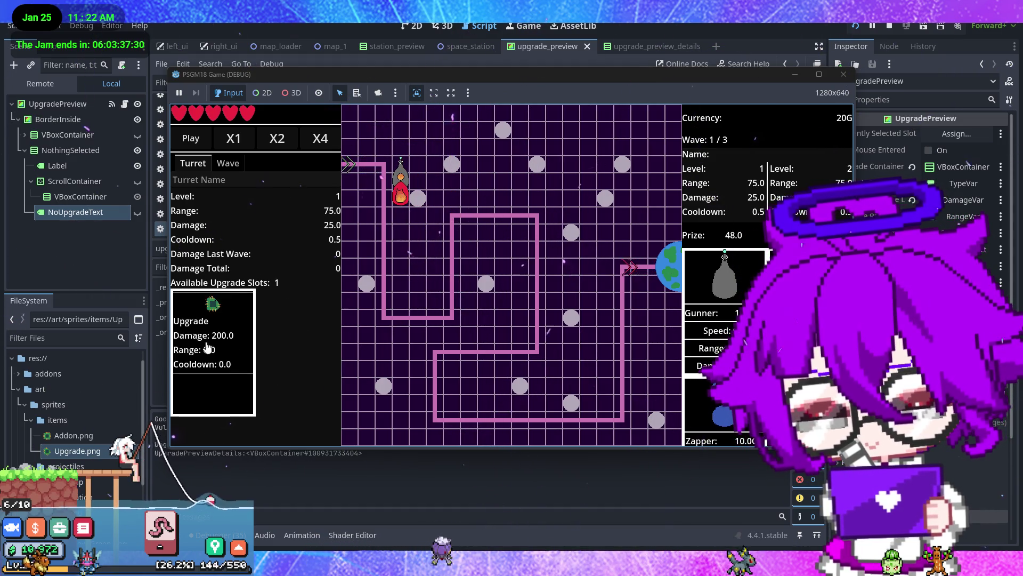
left_click(191, 138)
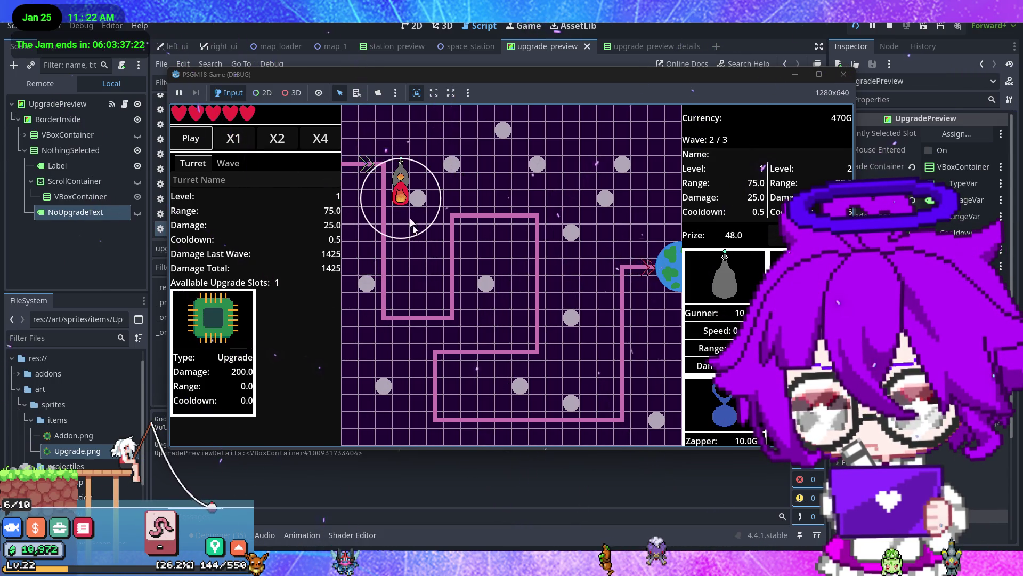
left_click(749, 255)
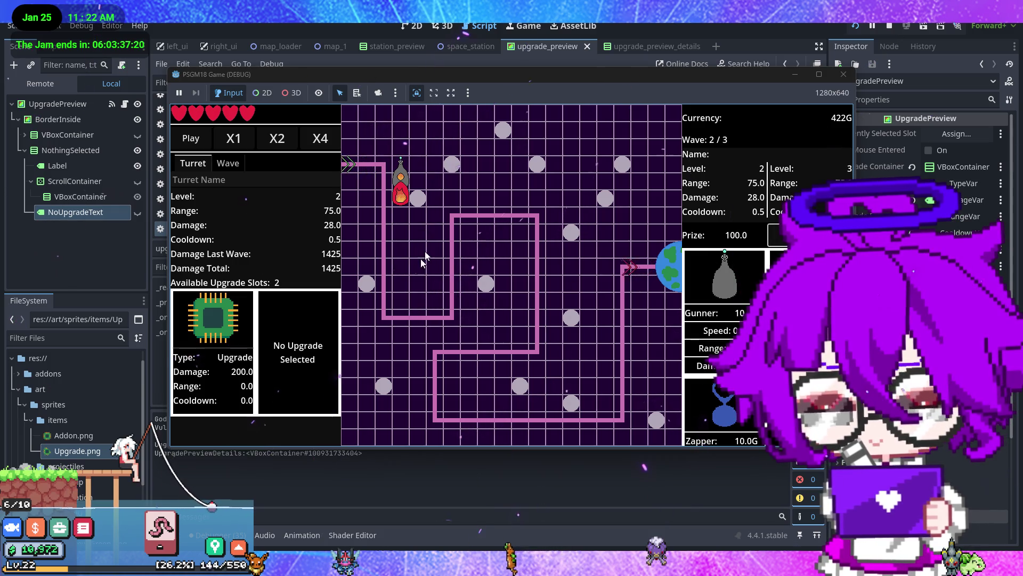
left_click(306, 342)
left_click(401, 202)
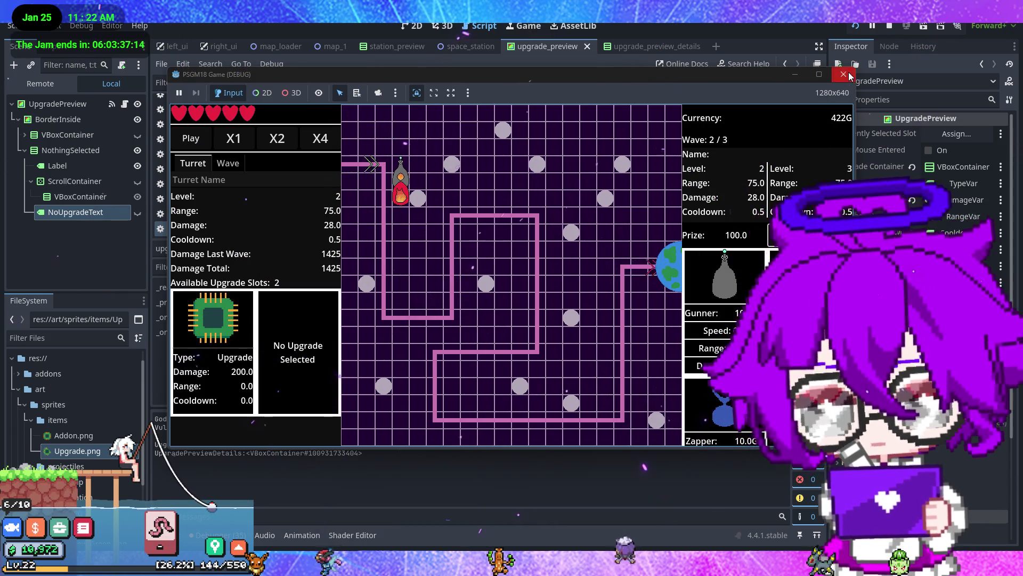
key("F8")
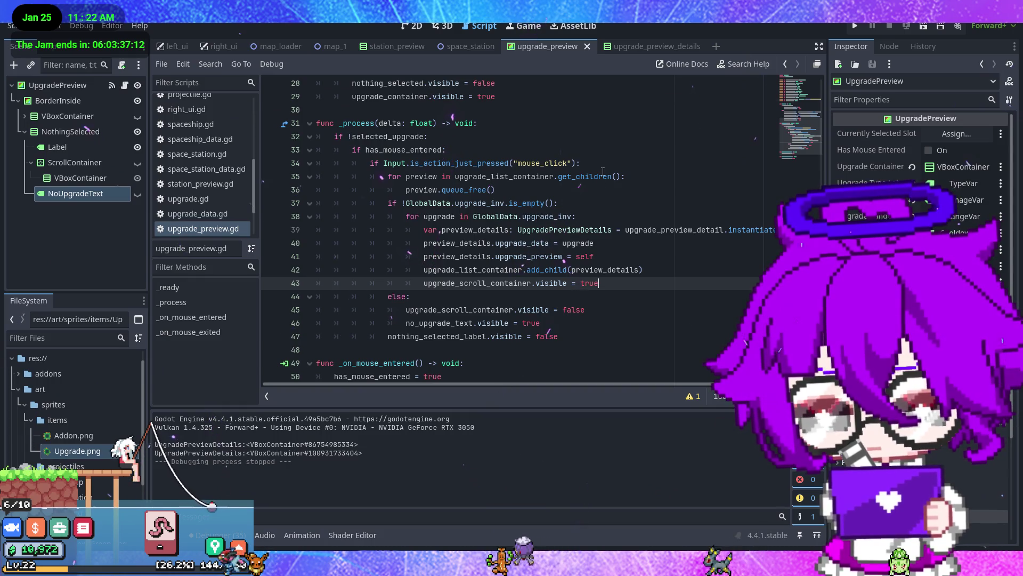
Step: Insert print("Pressed") on line 35 under the mouse-click check
left_click(627, 176)
key("Up")
key("Return")
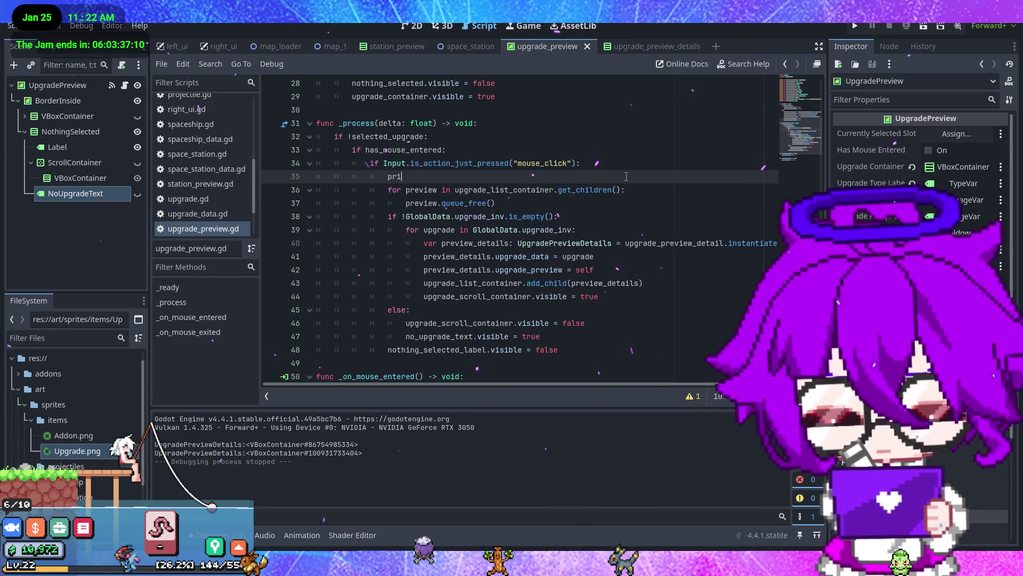
type("print(\"Pressed")
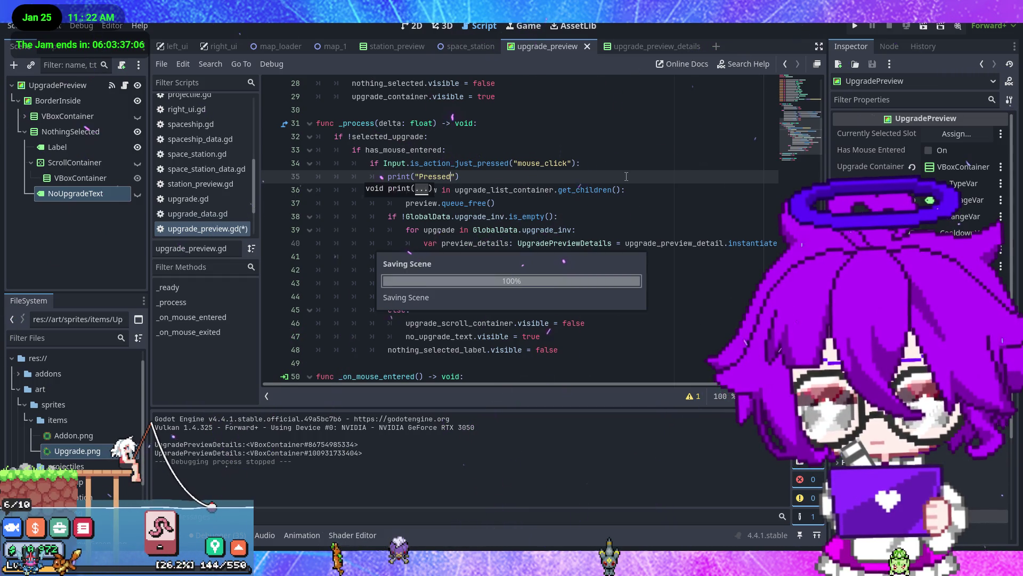
key("Escape")
key("End")
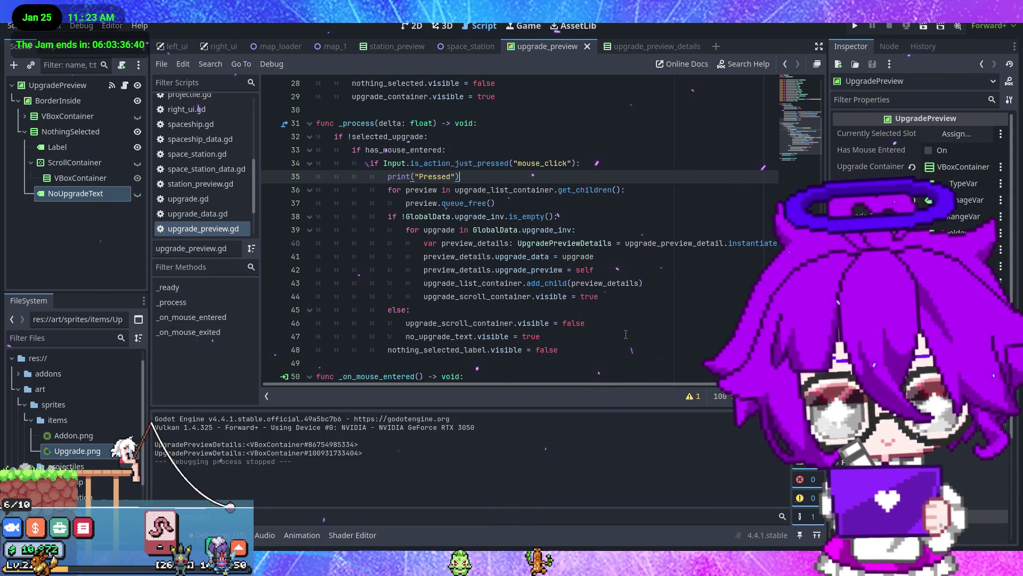
Step: Check the NoUpgradeText label's Text property in the Inspector
left_click(582, 334)
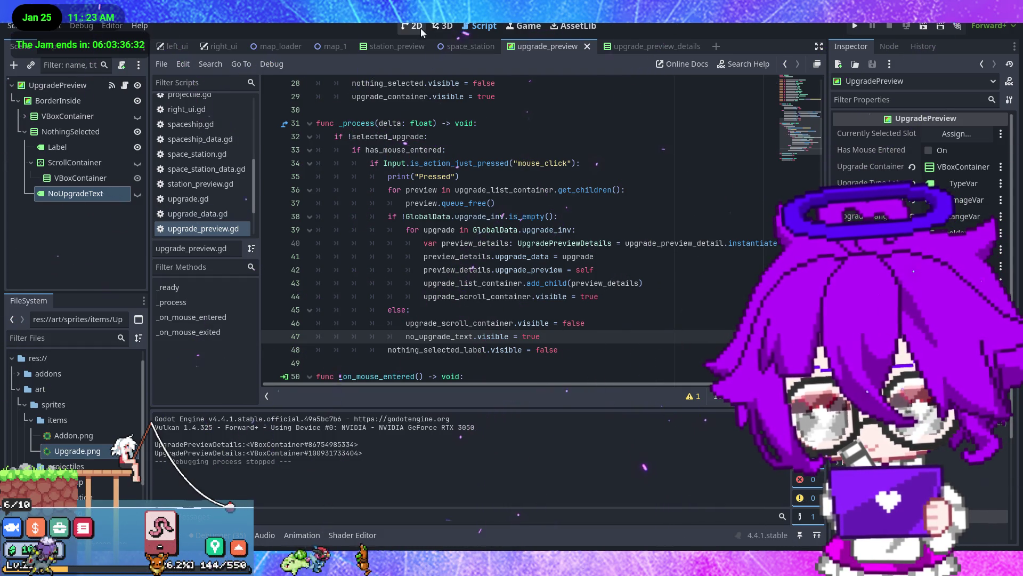
left_click(75, 193)
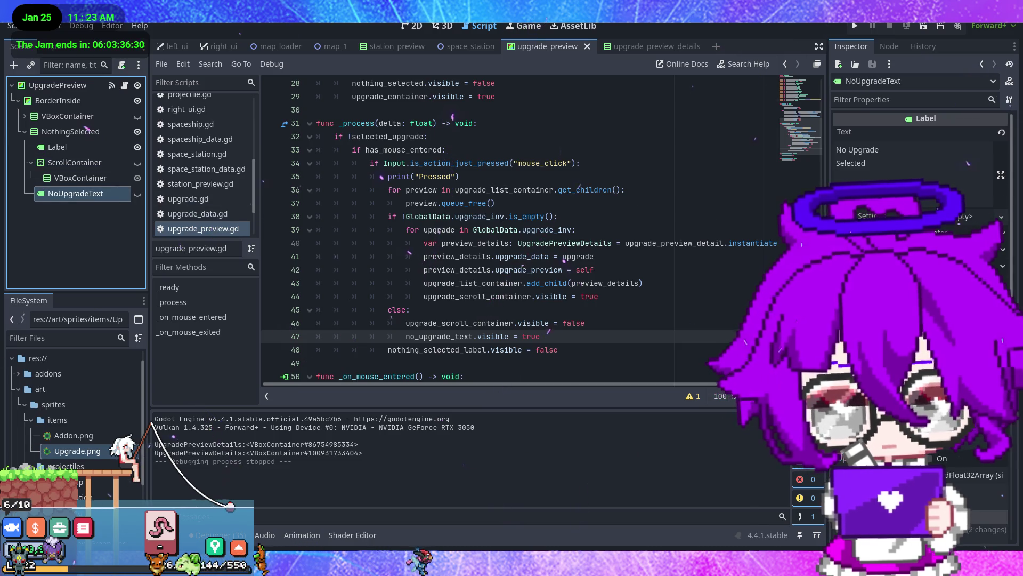
left_click(890, 176)
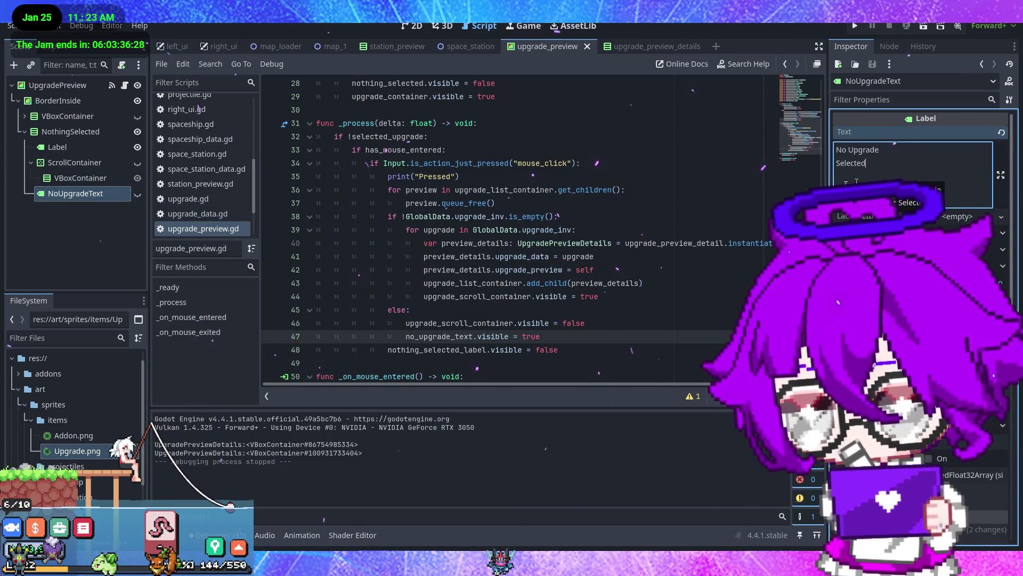
left_click(594, 350)
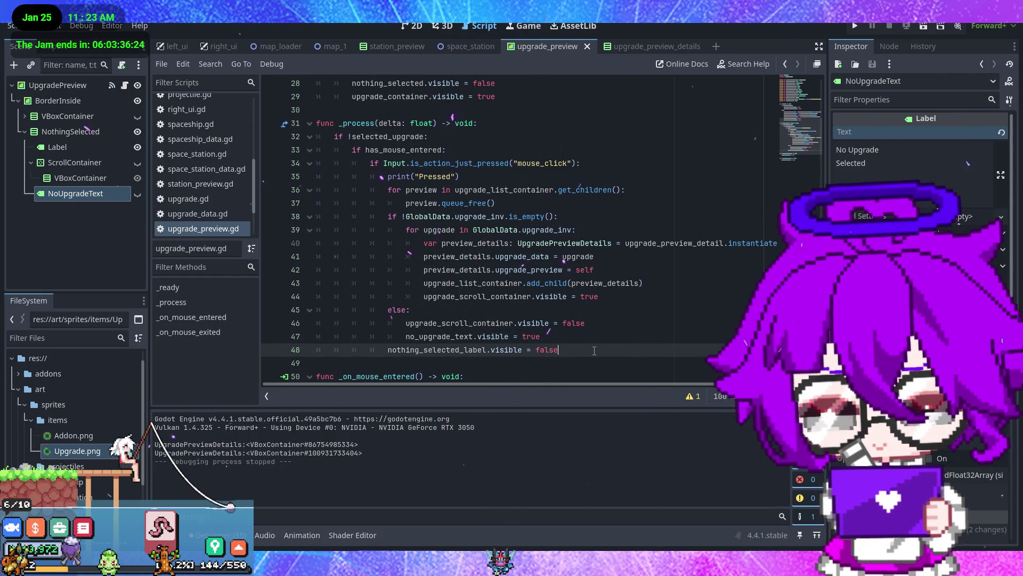
Step: Open upgrade_preview_details.gd and delete the print(self) debug line
scroll(594, 351, "down", 1)
scroll(595, 350, "up", 1)
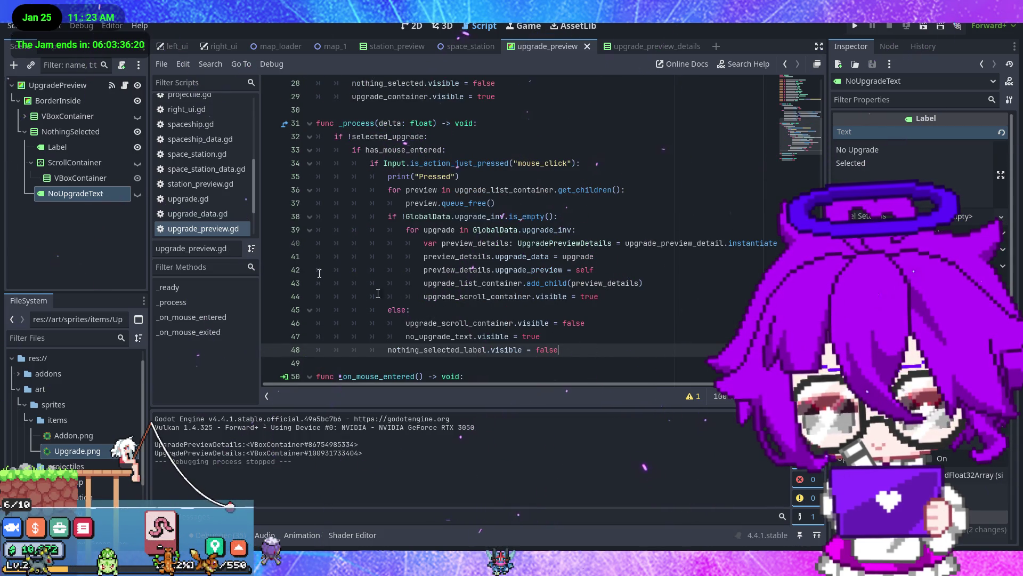
scroll(223, 214, "down", 2)
left_click(218, 184)
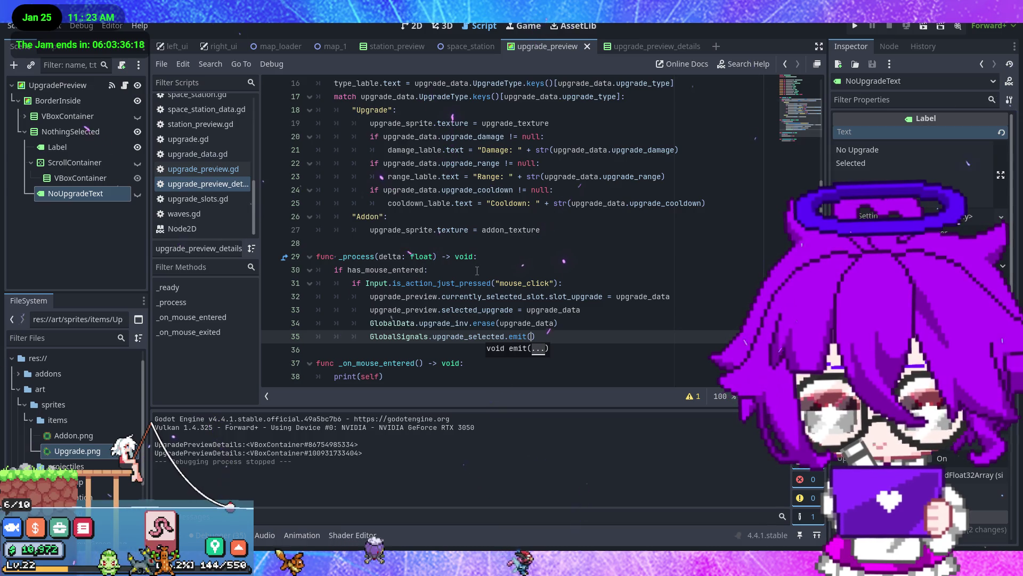
scroll(478, 270, "down", 1)
left_click_drag(384, 336, 284, 341)
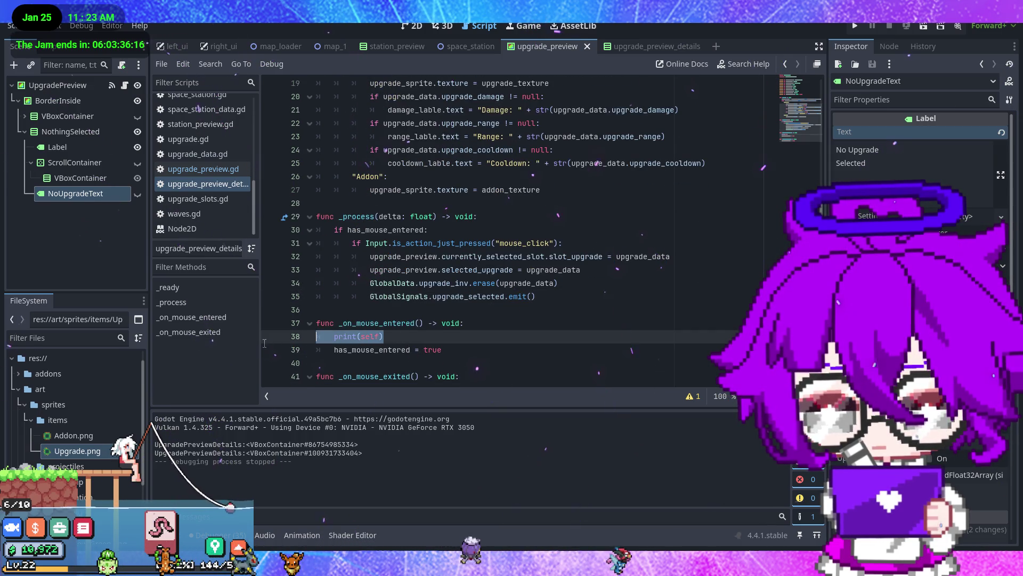
key("BackSpace")
key("BackSpace")
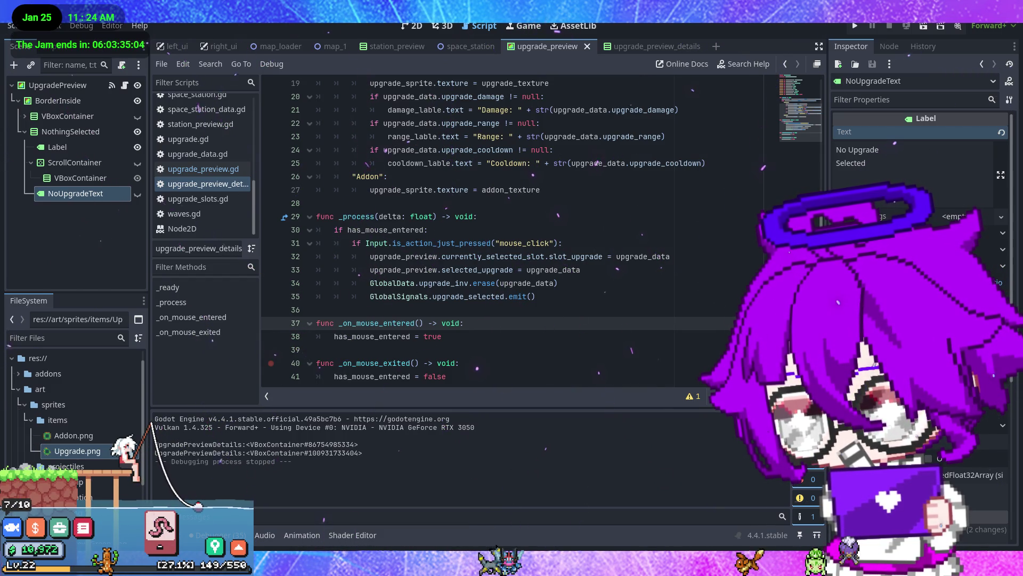
Step: Switch to the Steam window with the ARK: Survival Evolved achievements
key("alt+Tab")
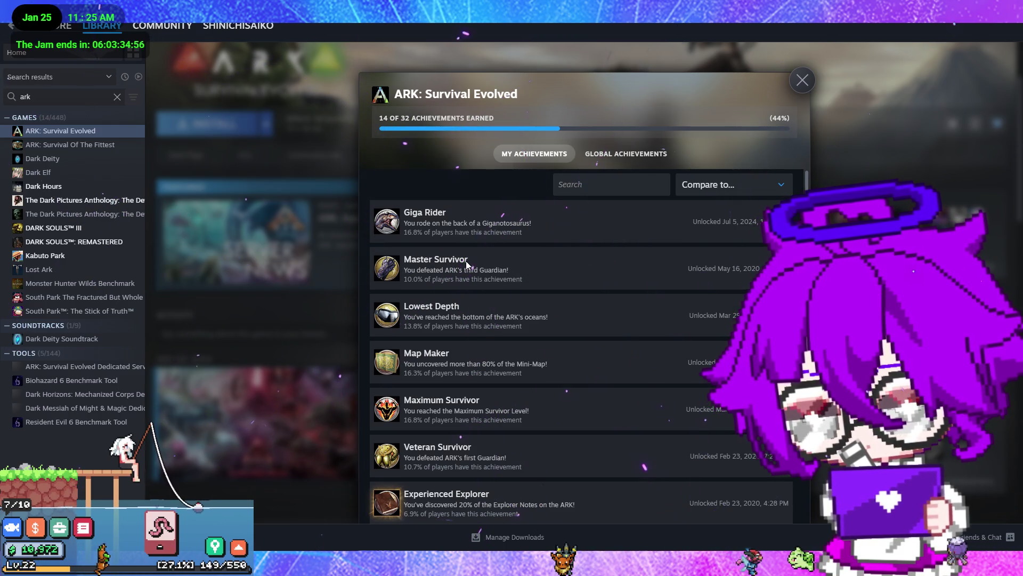
Step: Scroll through the ARK achievements list, then drag the Steam window off screen
scroll(466, 261, "down", 2)
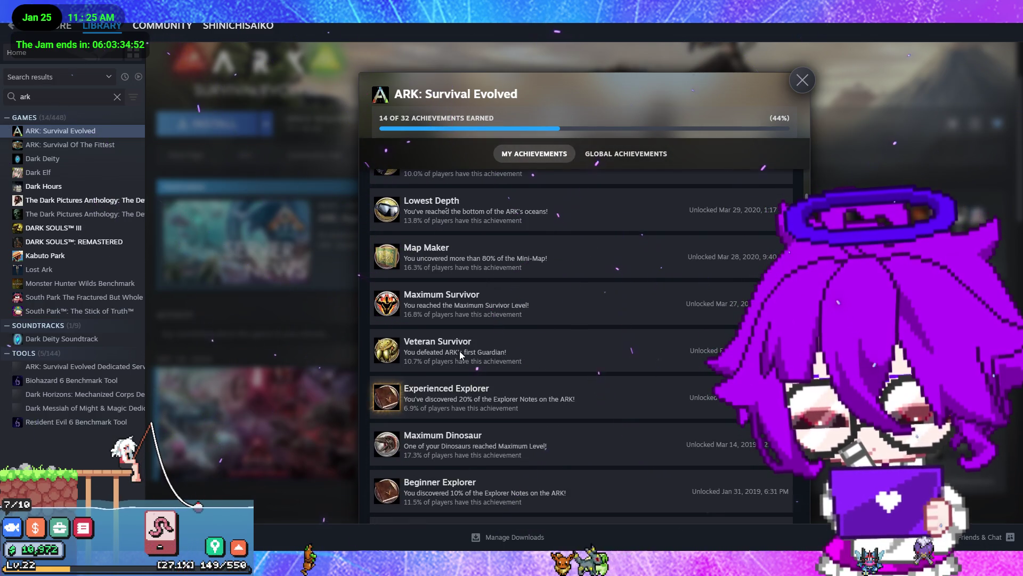
scroll(453, 352, "down", 4)
scroll(462, 354, "down", 1)
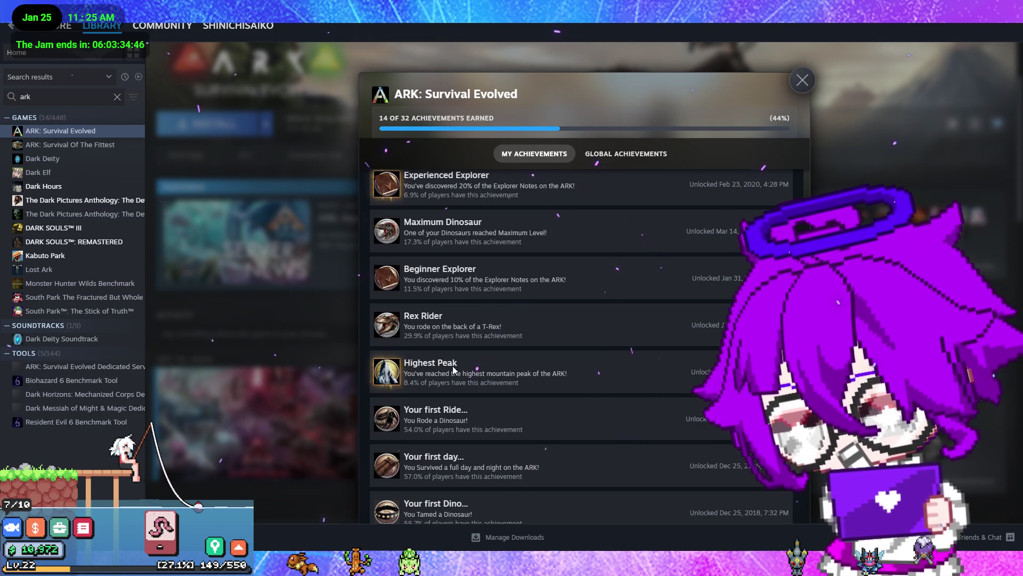
scroll(521, 369, "down", 2)
scroll(535, 368, "up", 2)
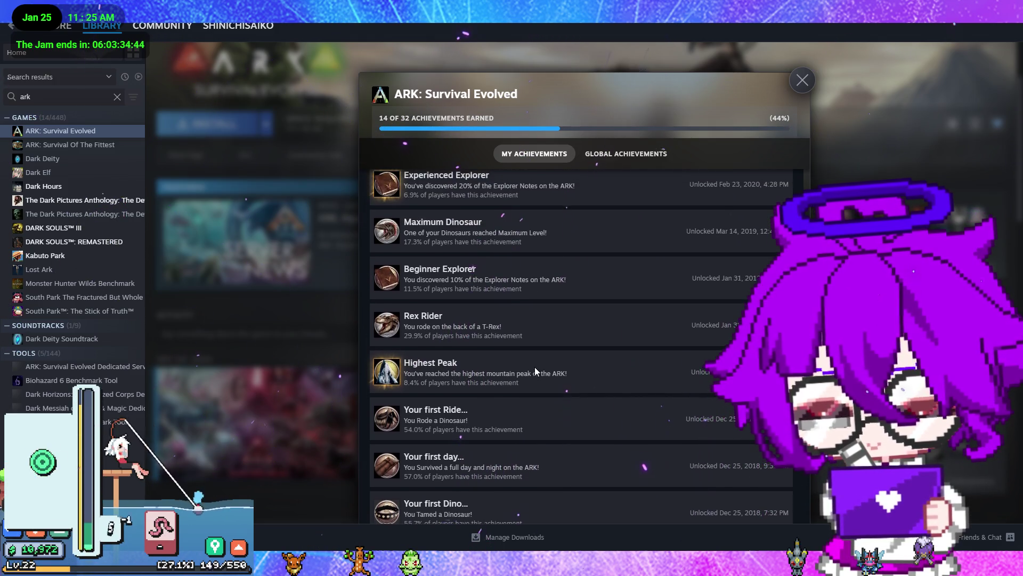
scroll(536, 367, "up", 3)
scroll(533, 366, "up", 3)
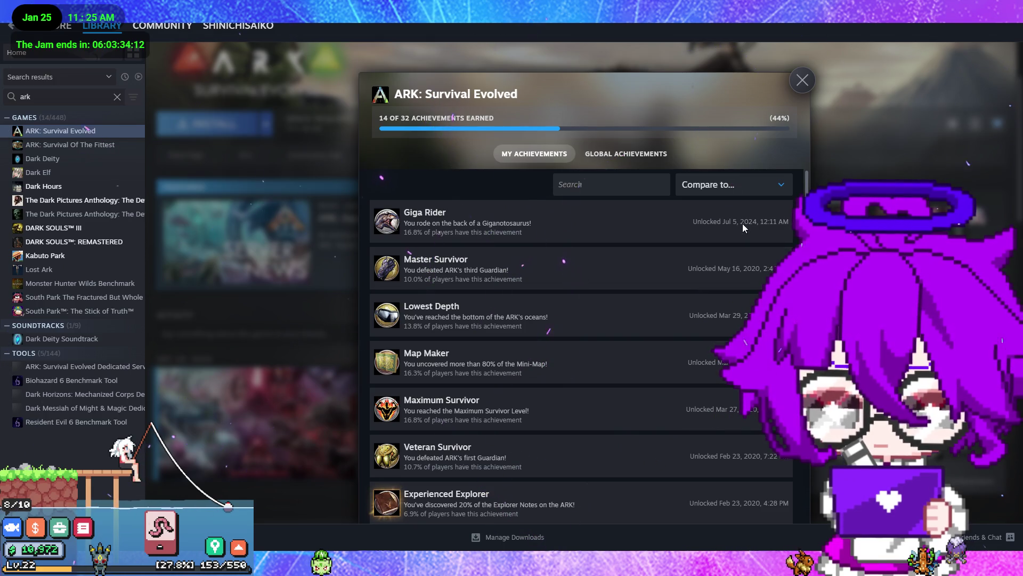
scroll(731, 256, "down", 1)
scroll(729, 265, "down", 5)
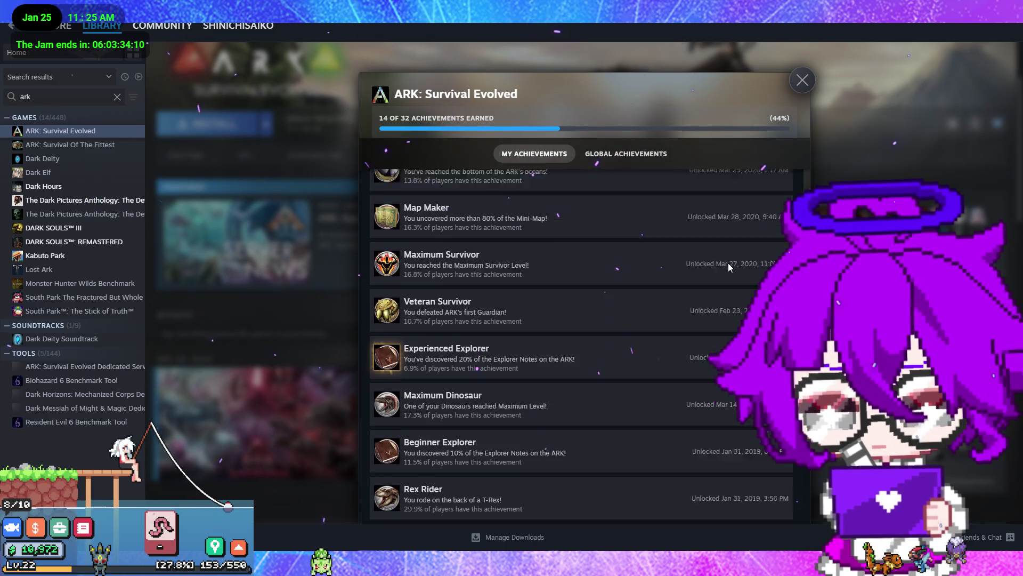
scroll(728, 264, "down", 3)
scroll(729, 261, "up", 9)
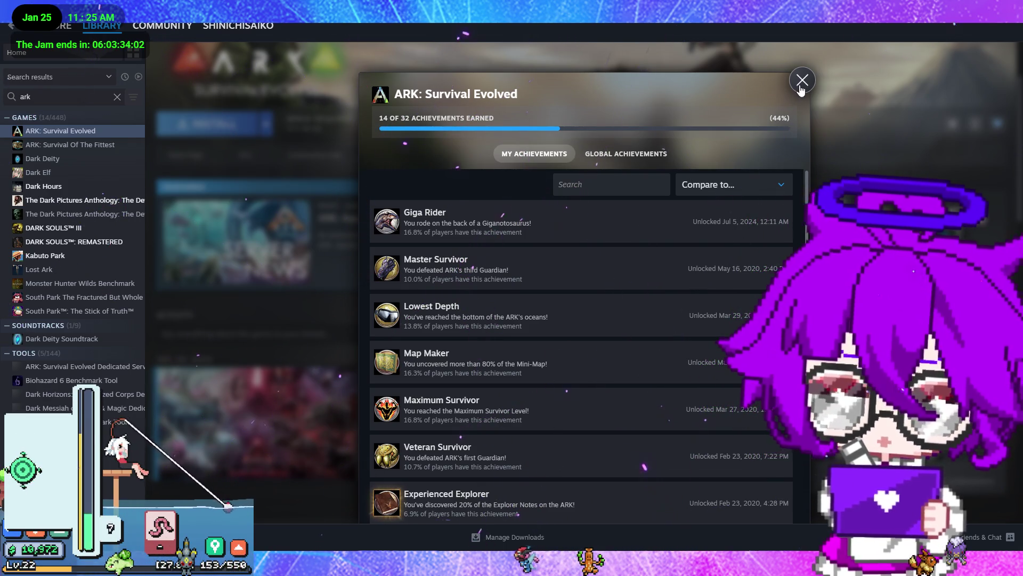
left_click_drag(770, 30, 0, 267)
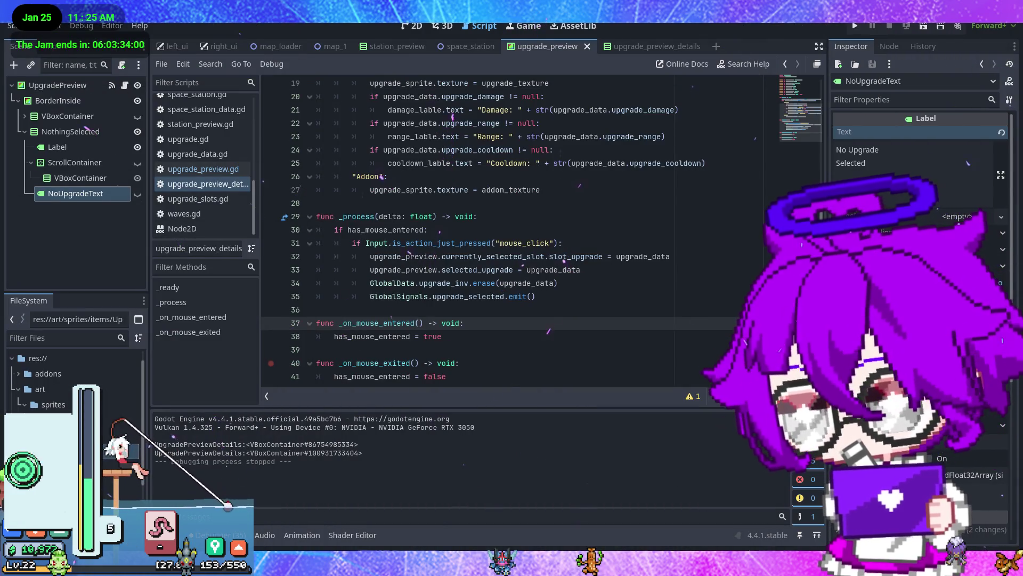
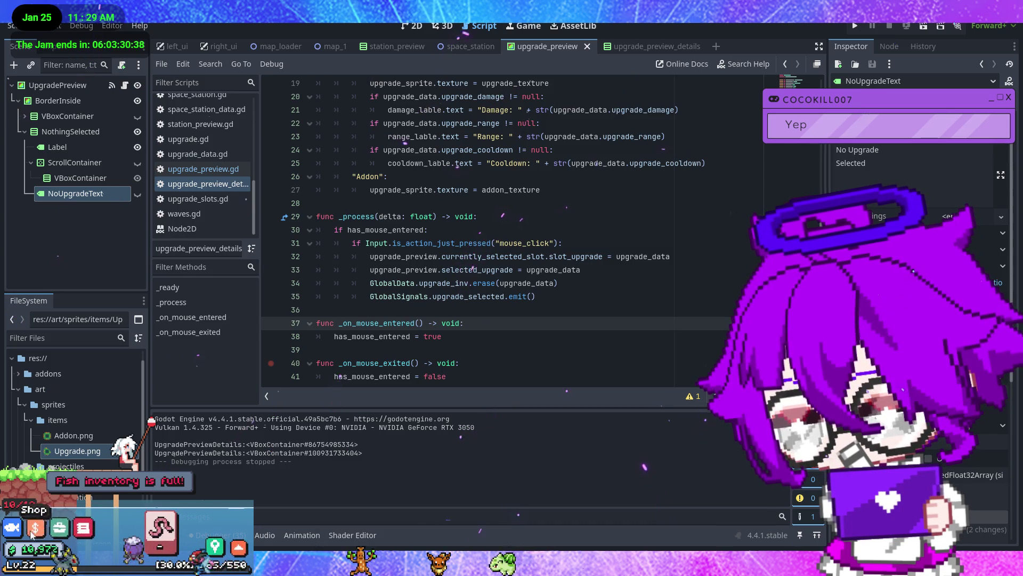
Step: Sell all caught fish and close the fish inventory overlay
left_click(11, 532)
left_click(160, 420)
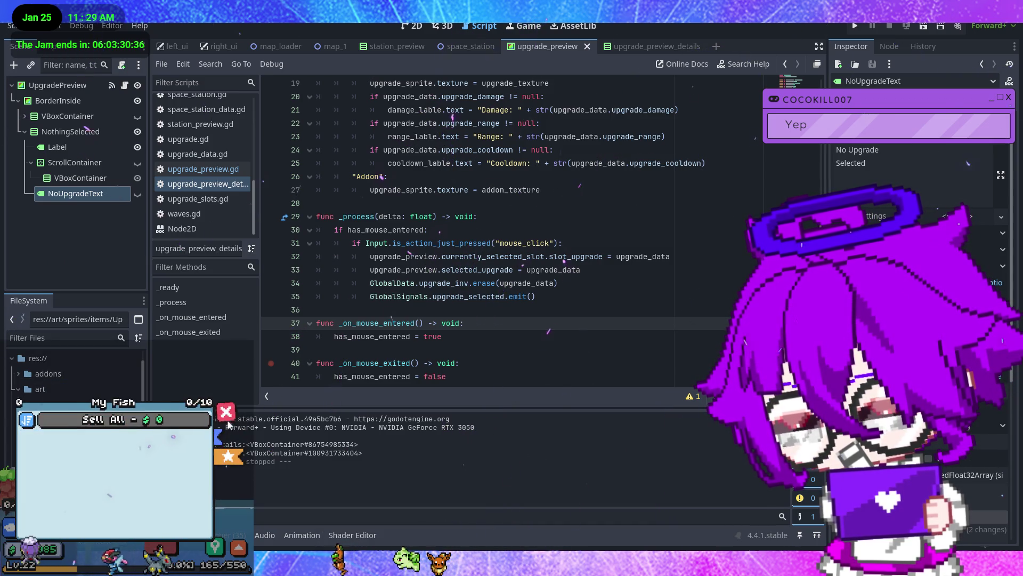
left_click(226, 412)
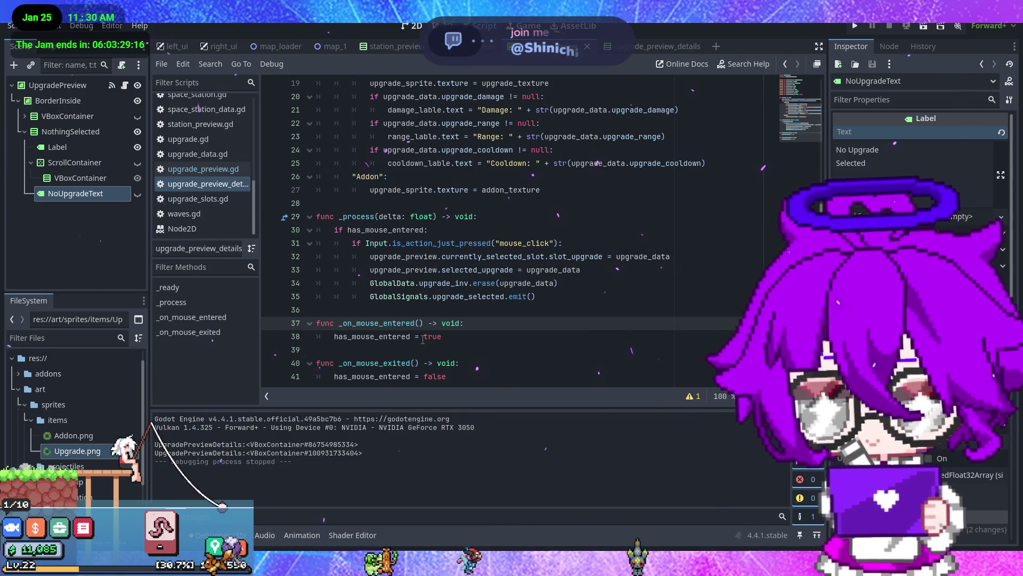
Step: Review the upgrade_selected emit in upgrade_preview_details.gd, then save and run with F5
left_click(528, 309)
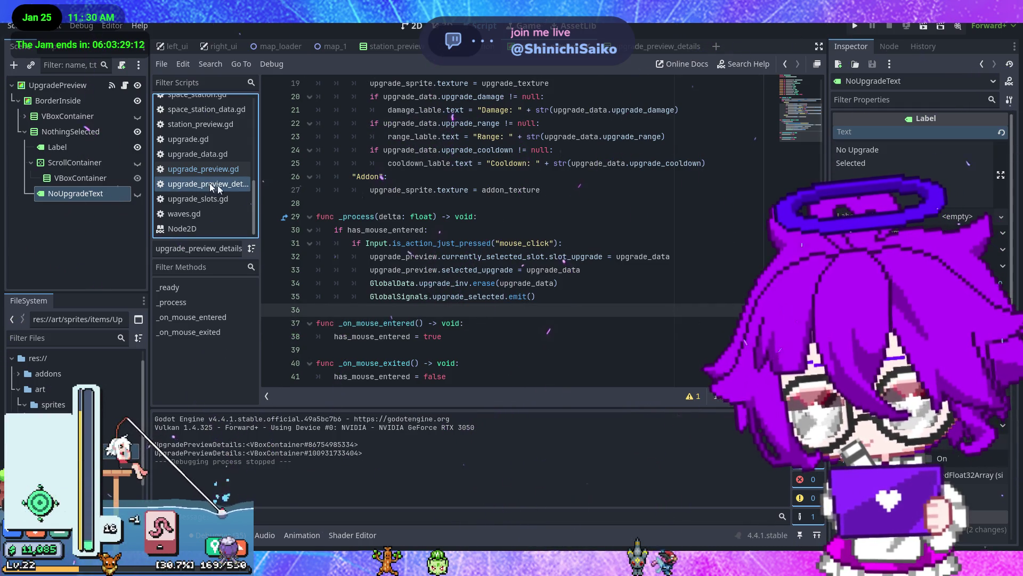
left_click(601, 301)
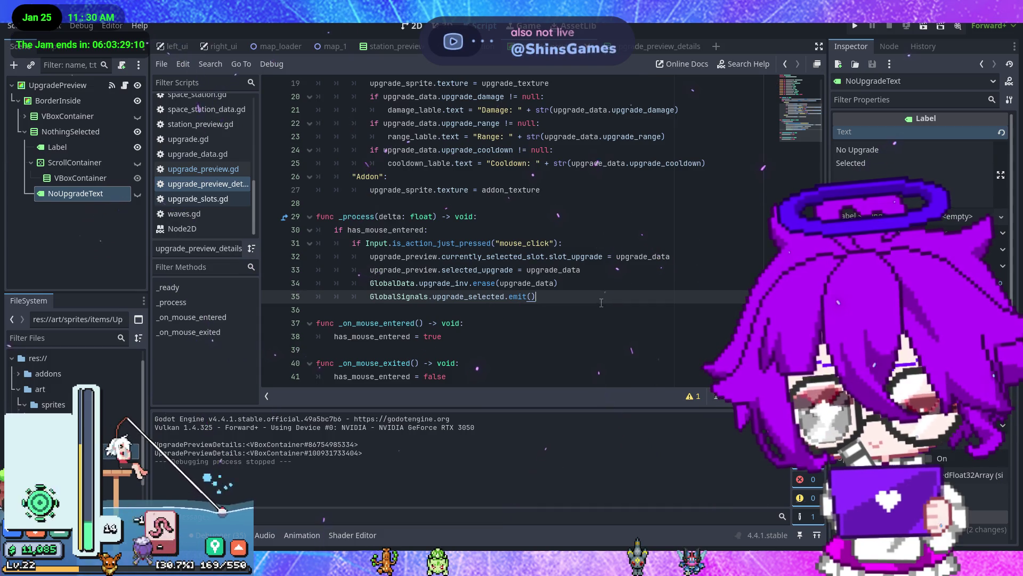
scroll(601, 302, "up", 2)
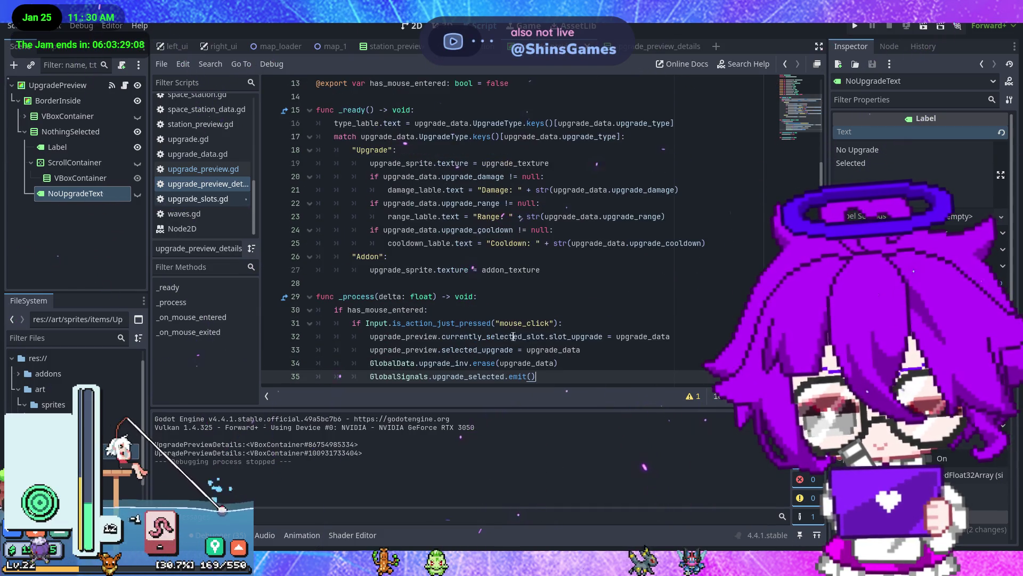
key("F5")
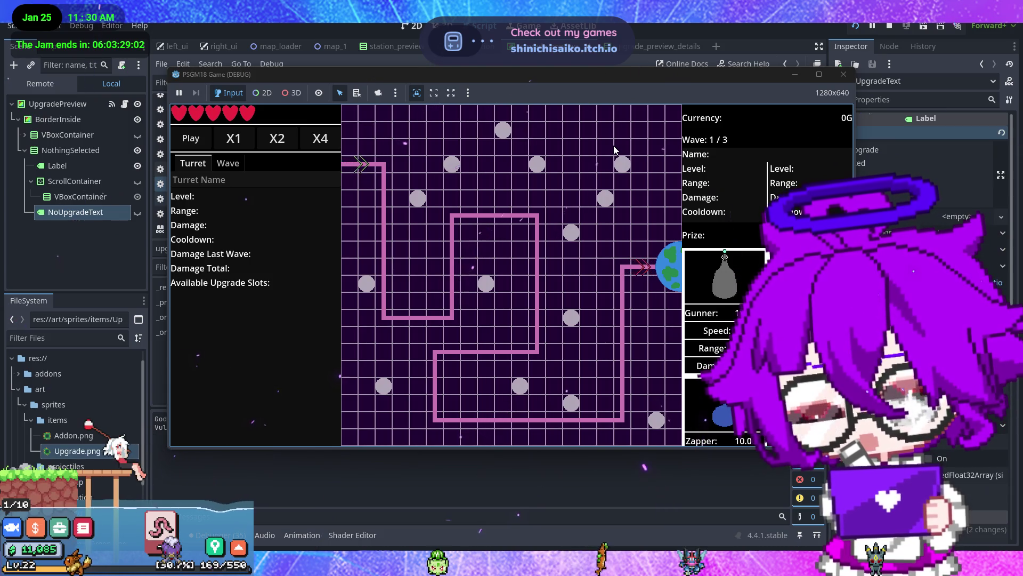
Step: Place a Gunner turret near the path start and drag the chip upgrade onto it
mouse_move(715, 326)
left_mouse_down()
mouse_move(427, 208)
mouse_move(421, 218)
mouse_move(406, 188)
left_mouse_up()
left_click(401, 177)
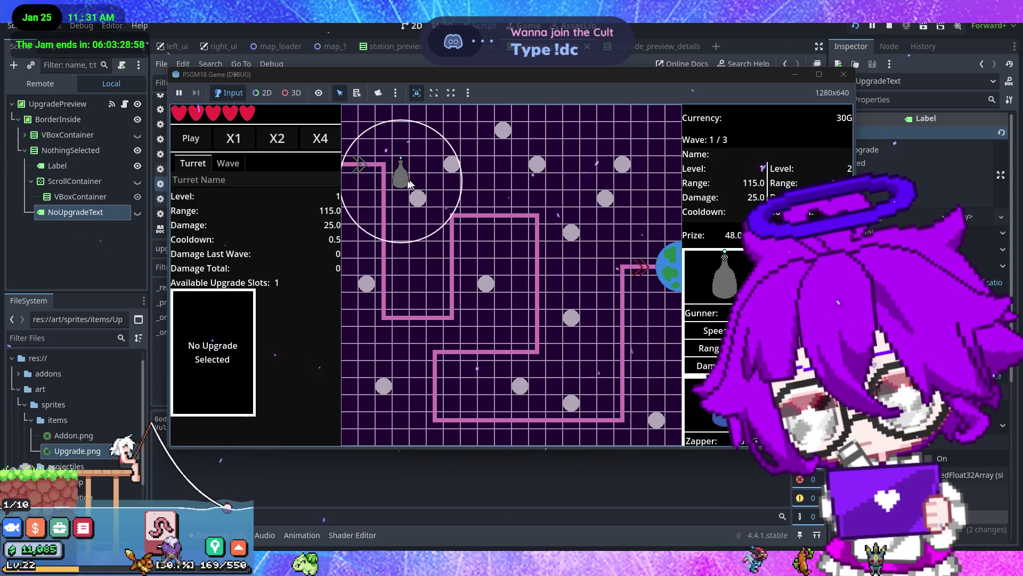
left_click(239, 333)
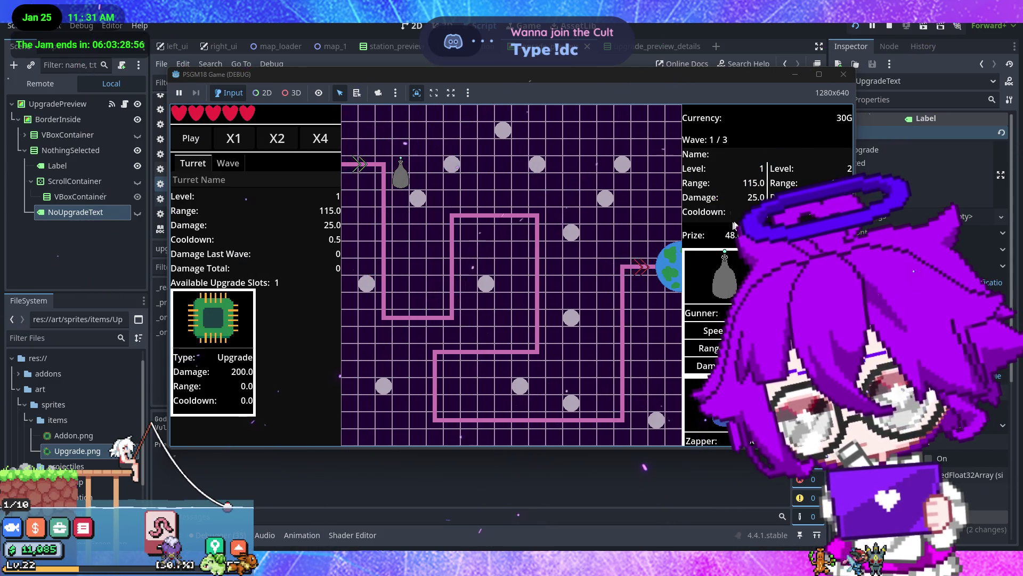
mouse_move(239, 334)
left_mouse_down()
mouse_move(425, 194)
mouse_move(404, 195)
left_mouse_up()
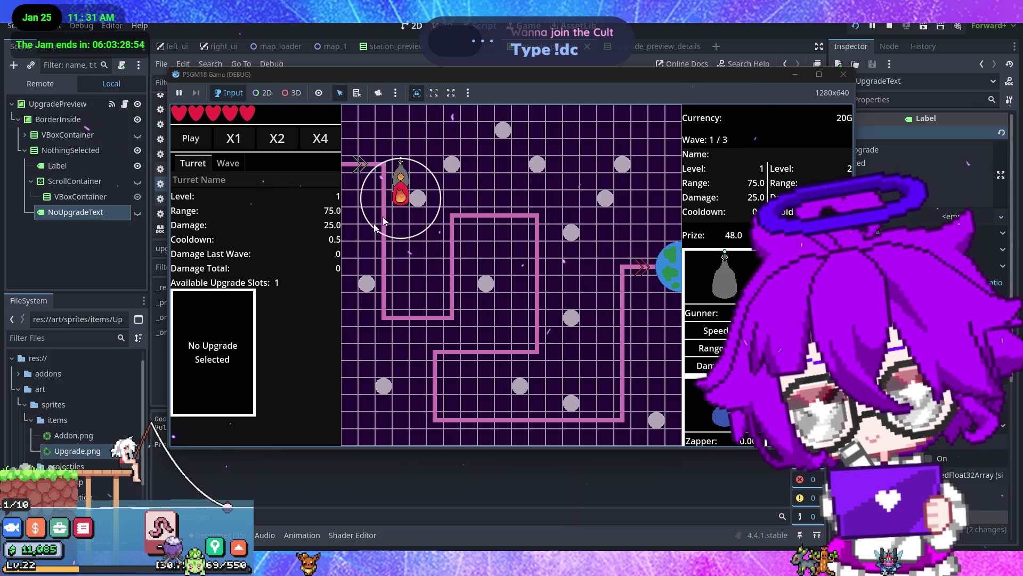
Step: Play the wave, level the Gunner to level 2 with 28 damage, and close the game
left_click(189, 147)
left_click(189, 148)
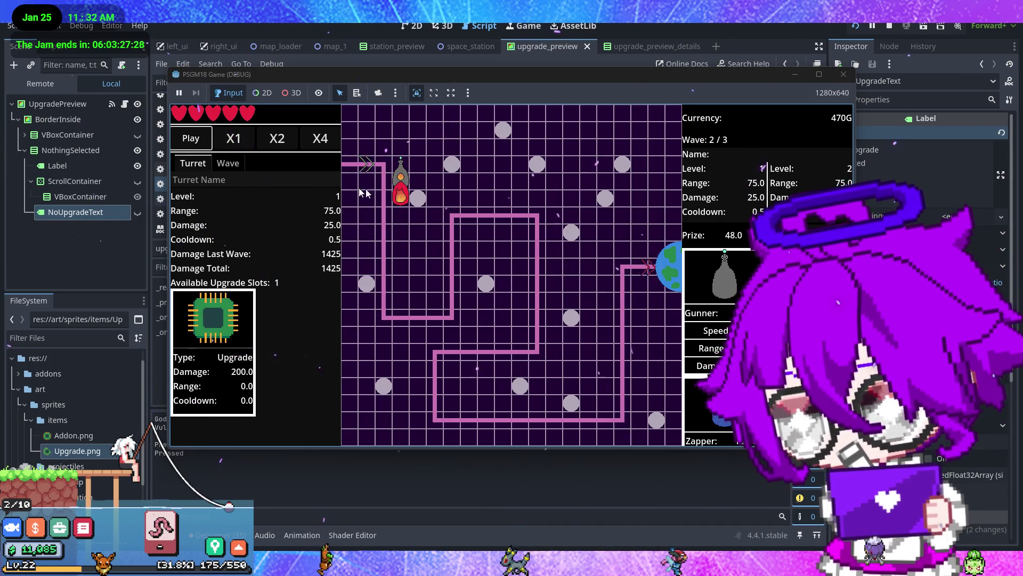
mouse_move(402, 203)
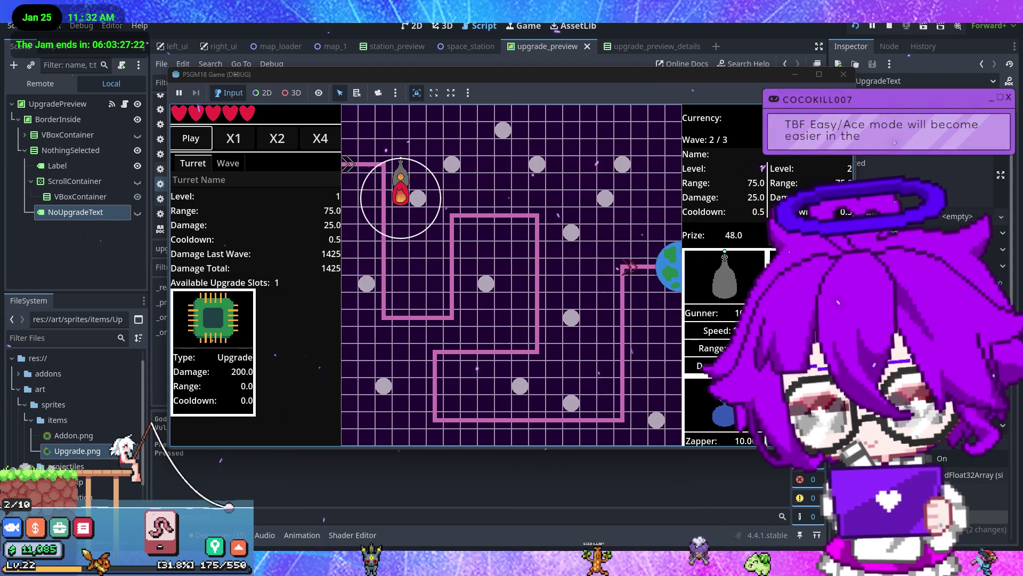
left_click(693, 229)
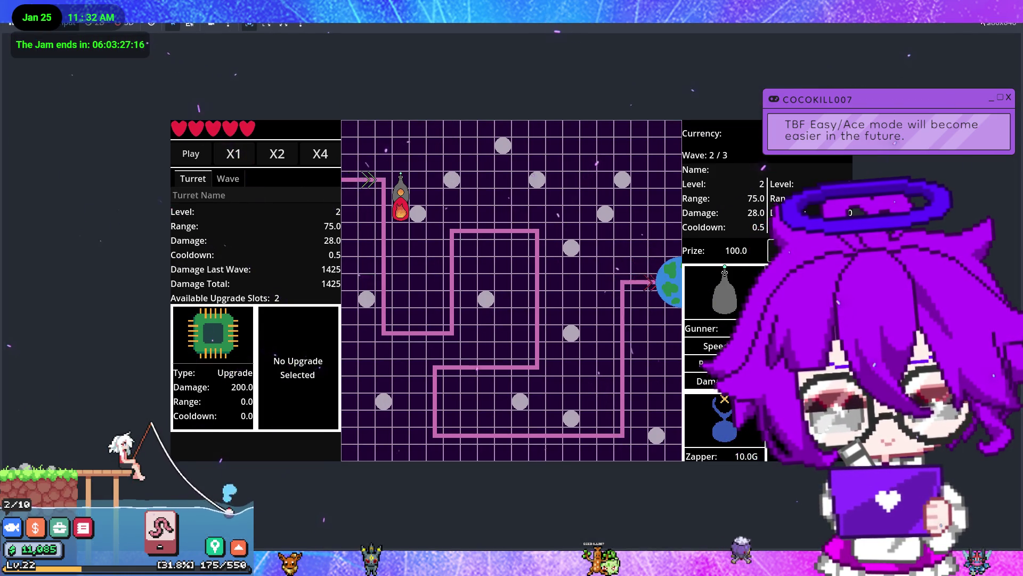
left_click(843, 74)
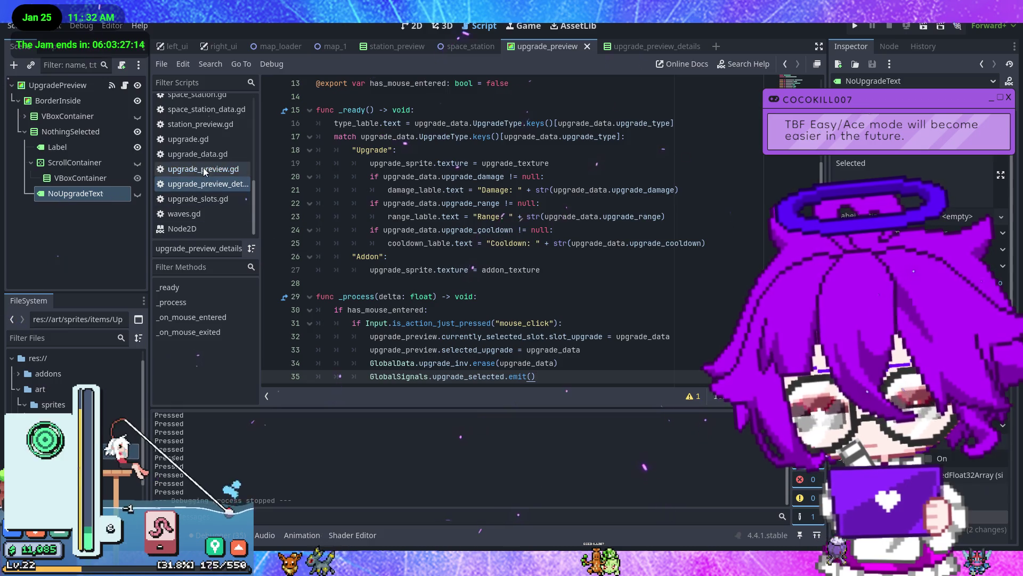
Step: Open upgrade_preview.gd and inspect the click handler's inventory check and else branch
left_click(203, 168)
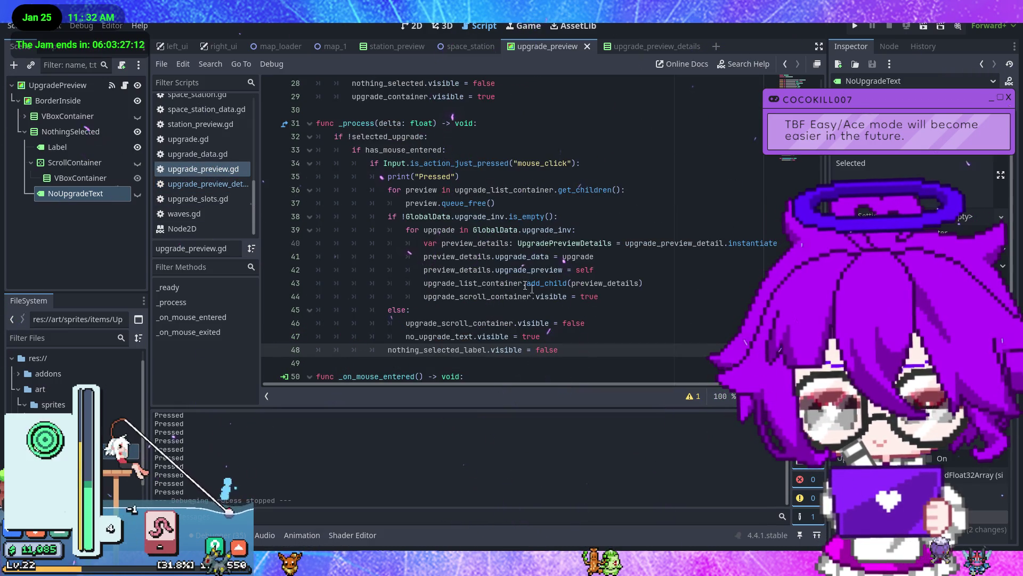
left_click(488, 177)
left_click(499, 203)
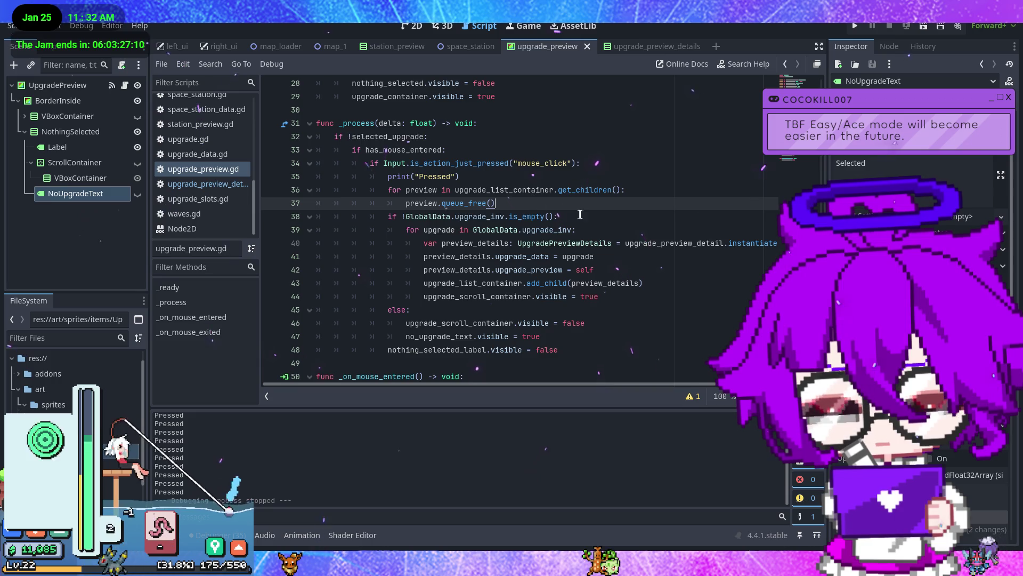
left_click(583, 215)
left_click(514, 310)
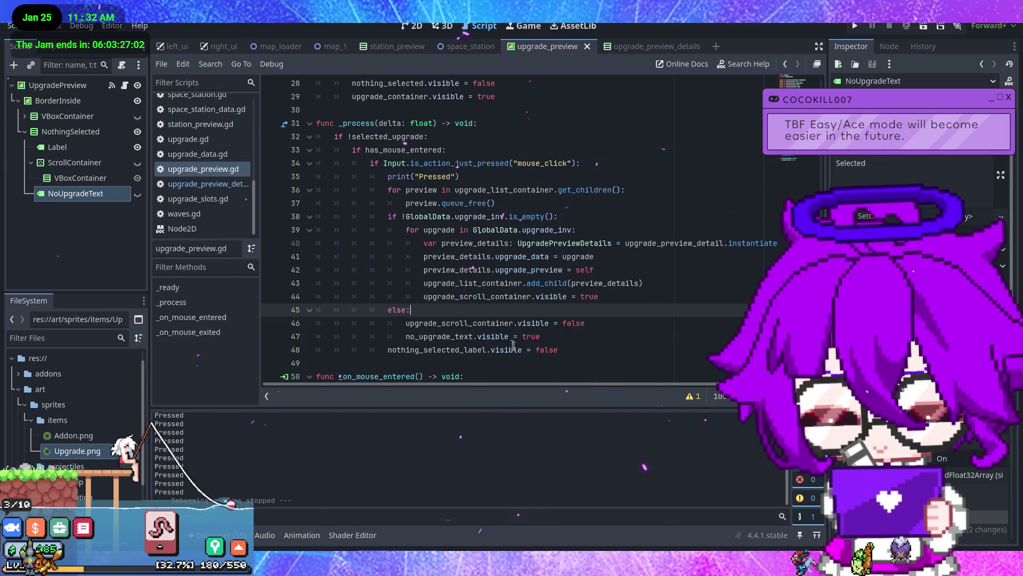
left_click(572, 352)
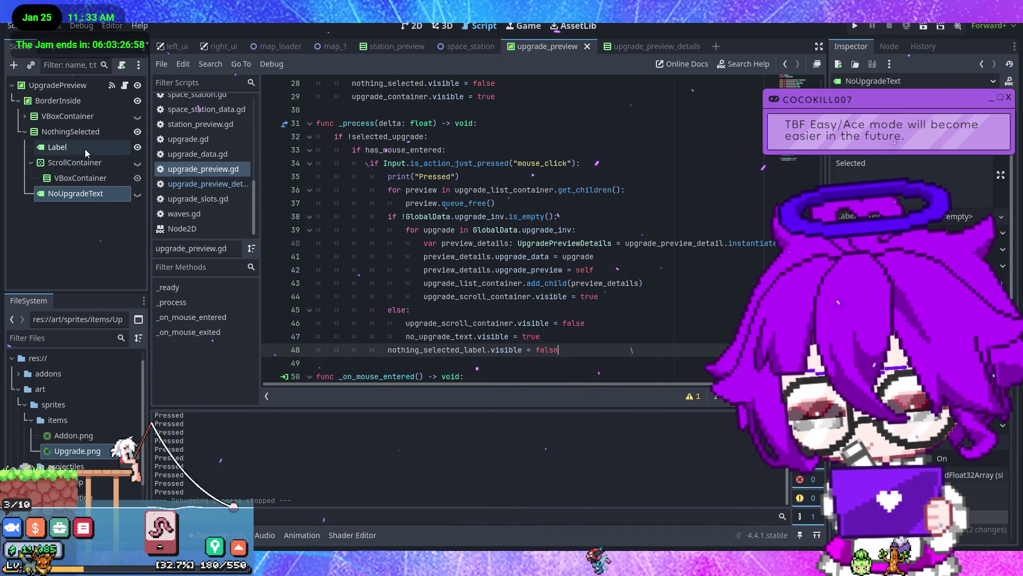
Step: Dedent line 44 so upgrade_scroll_container.visible = true runs after the for loop
scroll(443, 201, "up", 2)
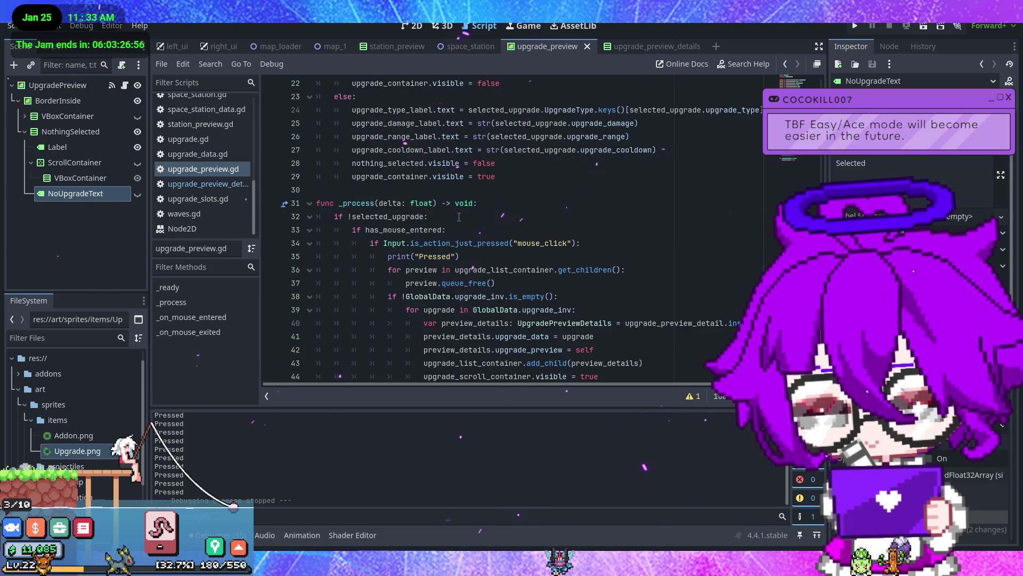
scroll(471, 224, "up", 2)
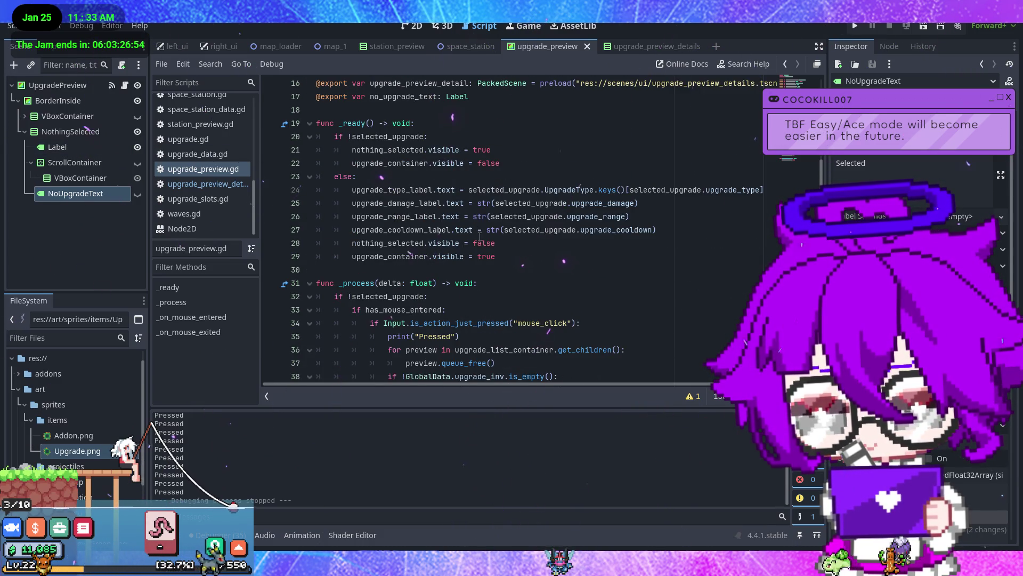
scroll(490, 245, "down", 4)
scroll(506, 249, "up", 3)
scroll(511, 250, "down", 4)
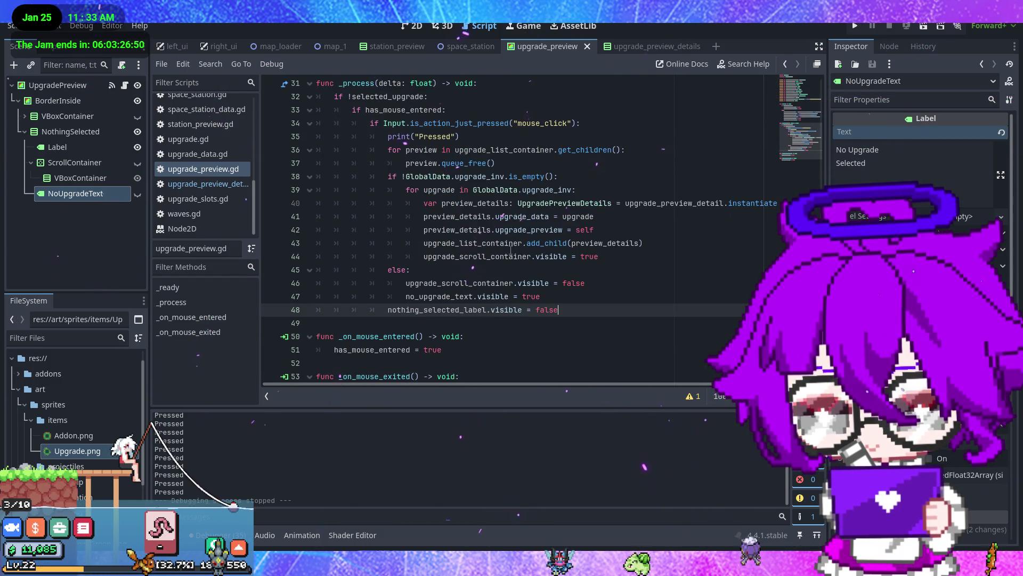
scroll(479, 298, "up", 8)
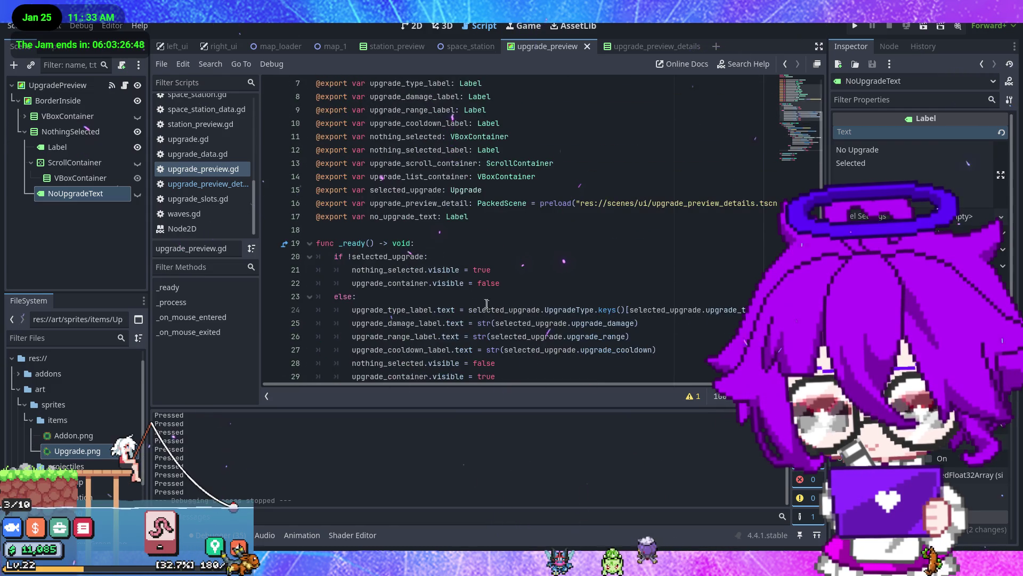
mouse_move(459, 279)
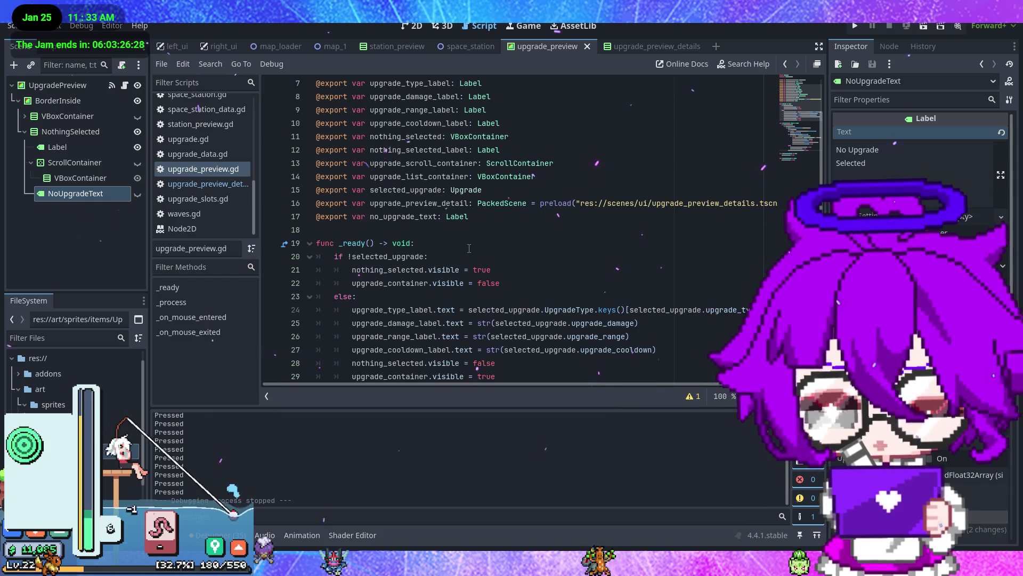
scroll(465, 277, "down", 1)
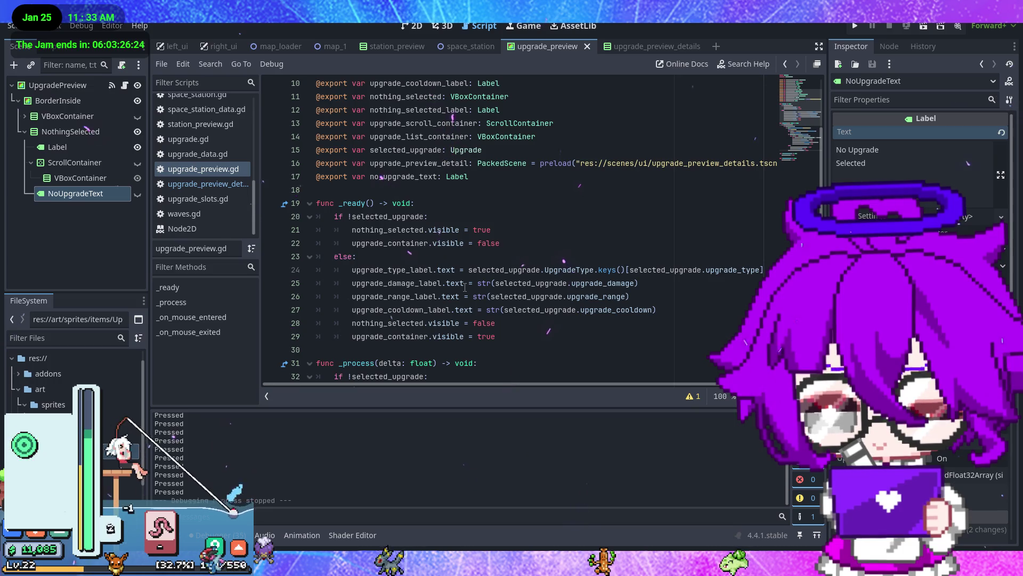
scroll(464, 288, "down", 2)
scroll(459, 293, "up", 1)
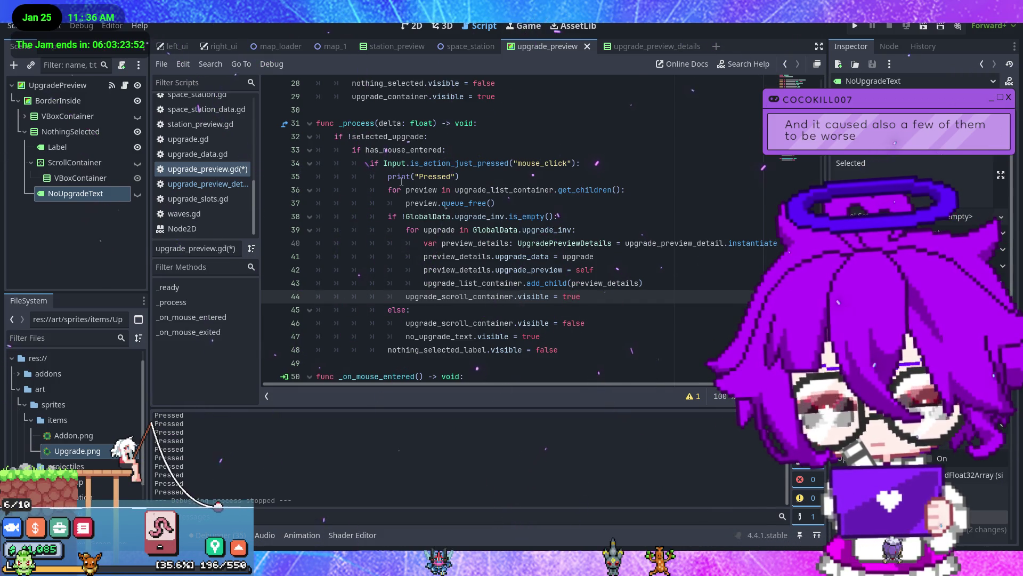
left_click(208, 170)
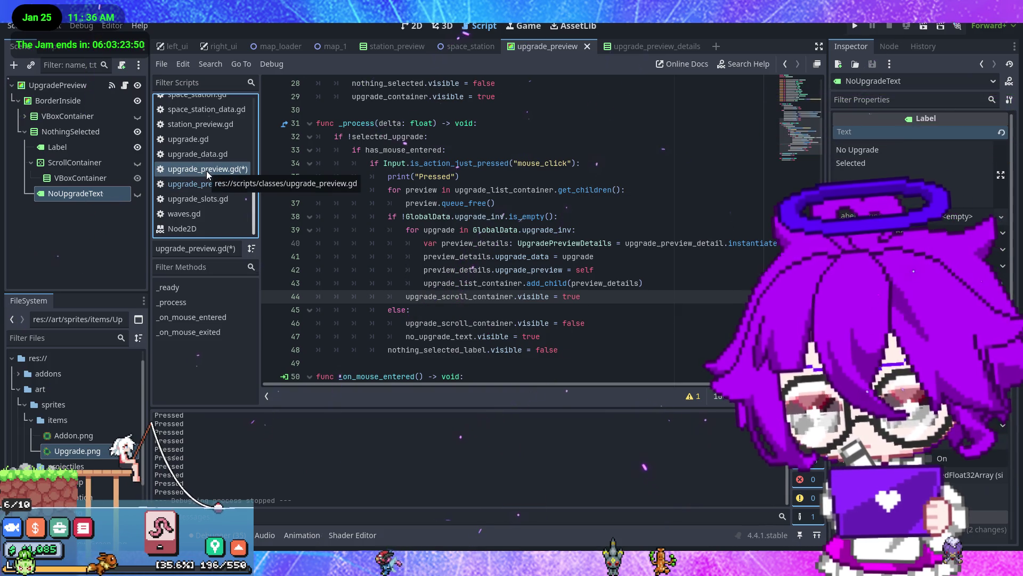
left_click(411, 27)
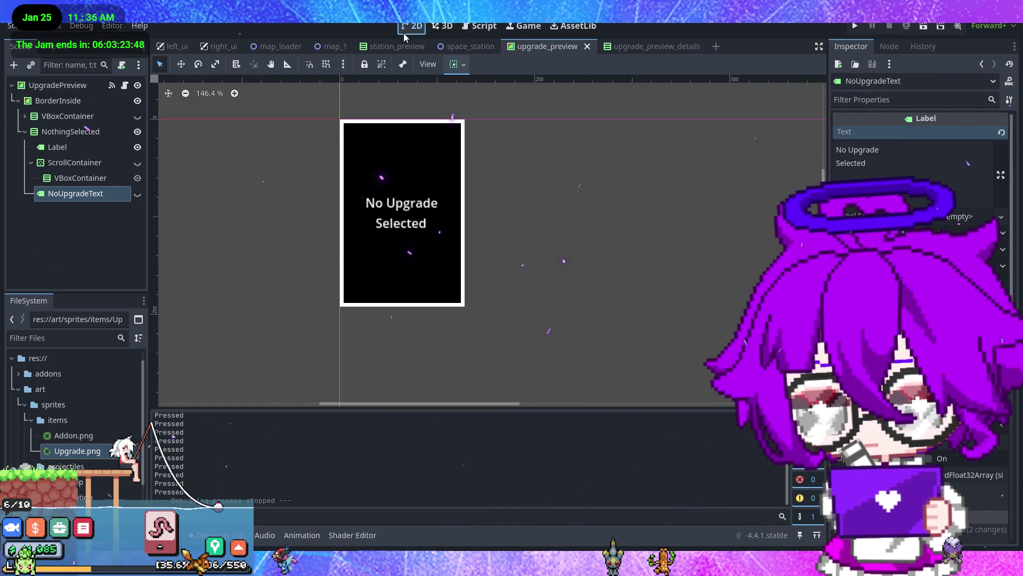
left_click(489, 29)
scroll(383, 187, "up", 4)
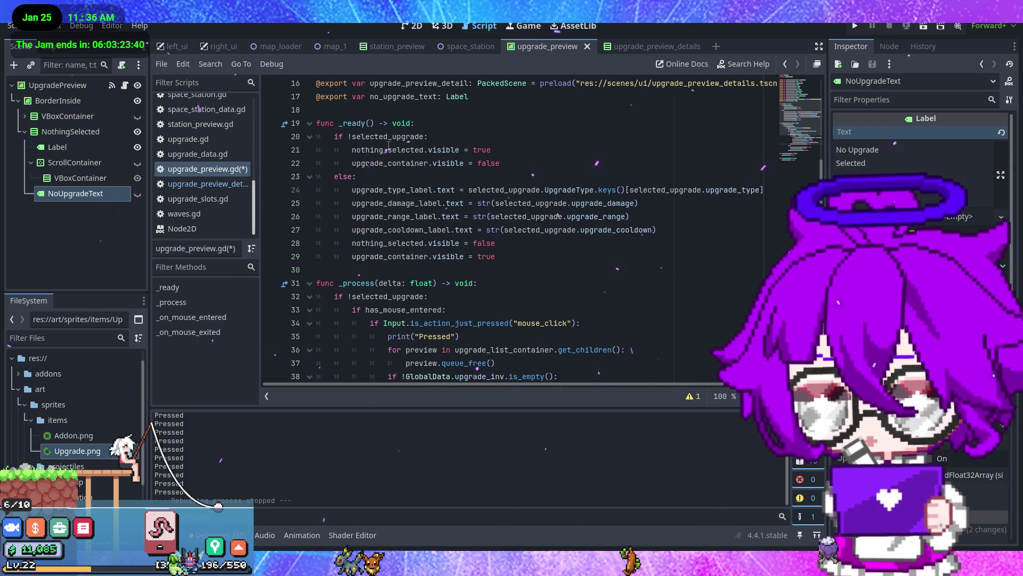
scroll(387, 133, "up", 1)
left_click(372, 177)
left_click(389, 181)
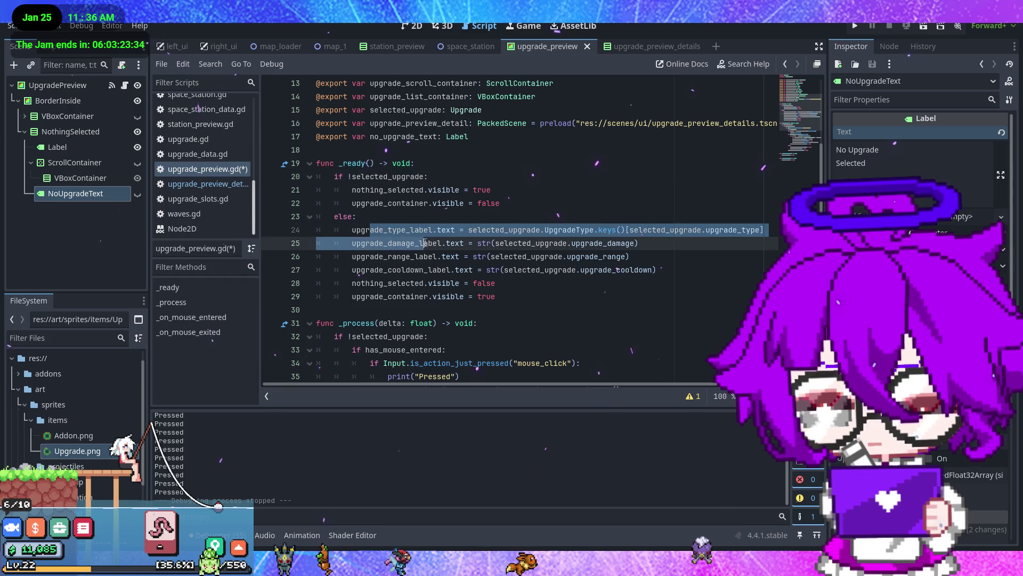
key("Down")
key("Down")
left_click_drag(514, 190, 351, 190)
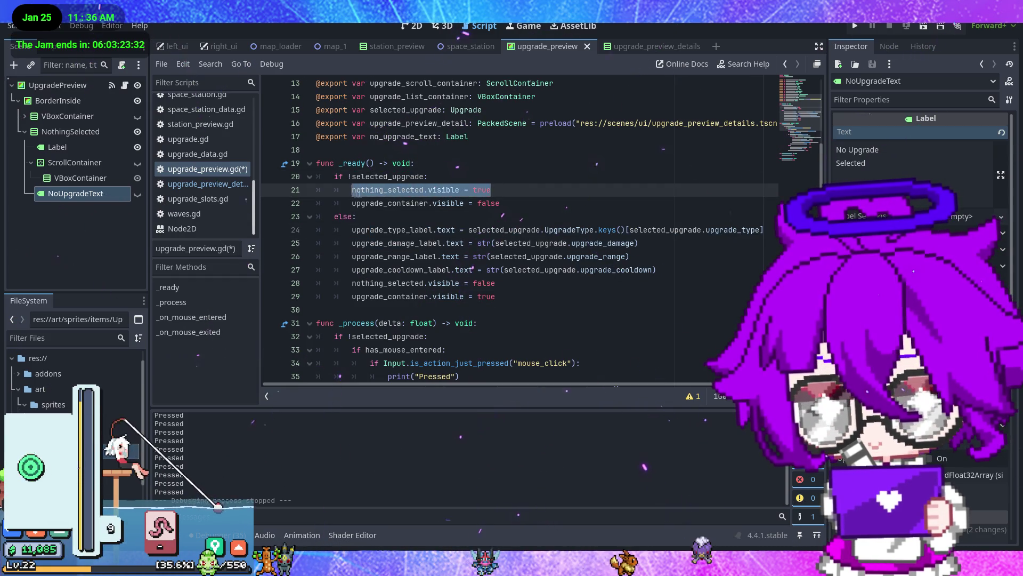
left_click(539, 194)
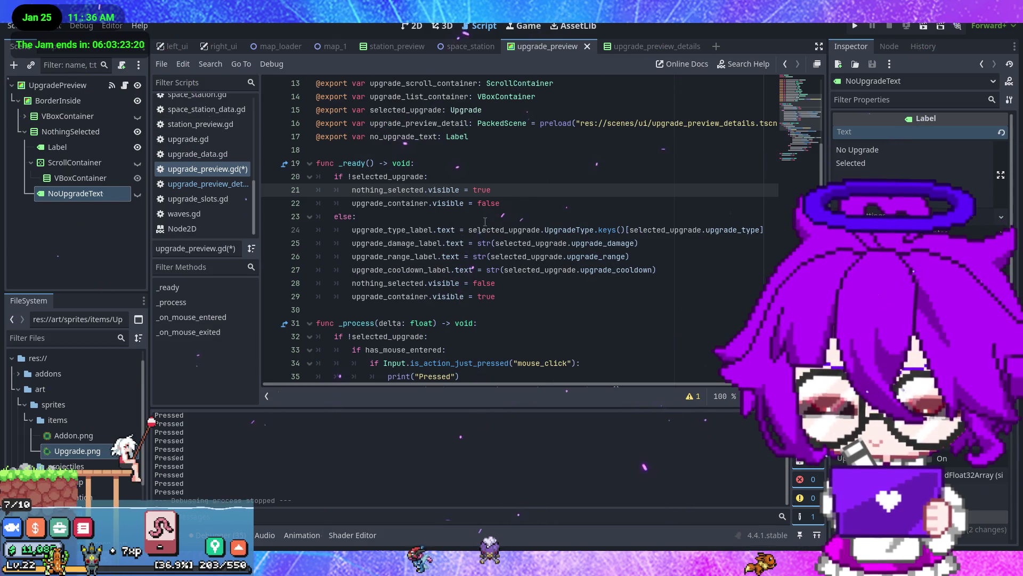
scroll(450, 218, "down", 1)
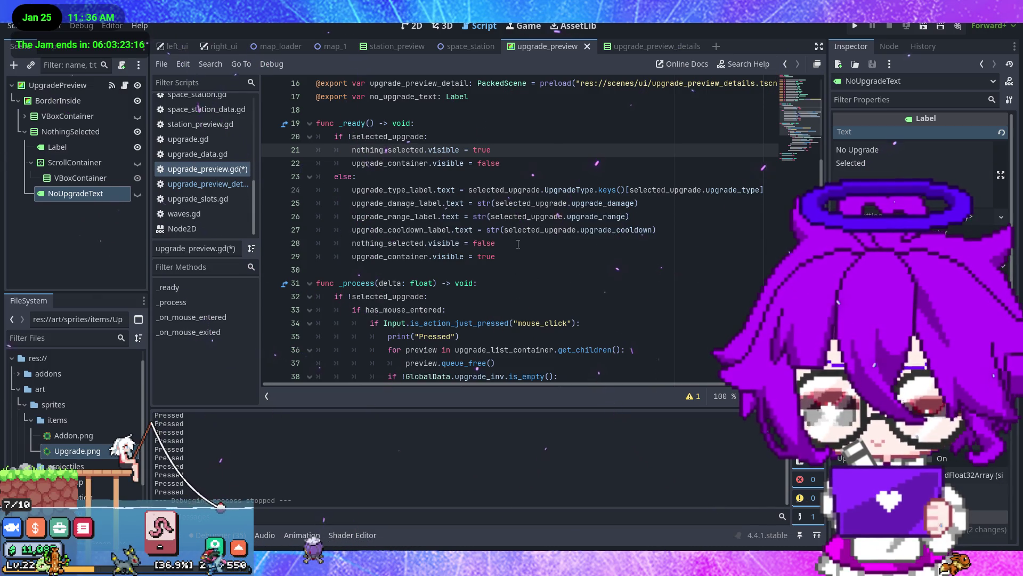
left_click(515, 243)
left_click(520, 255)
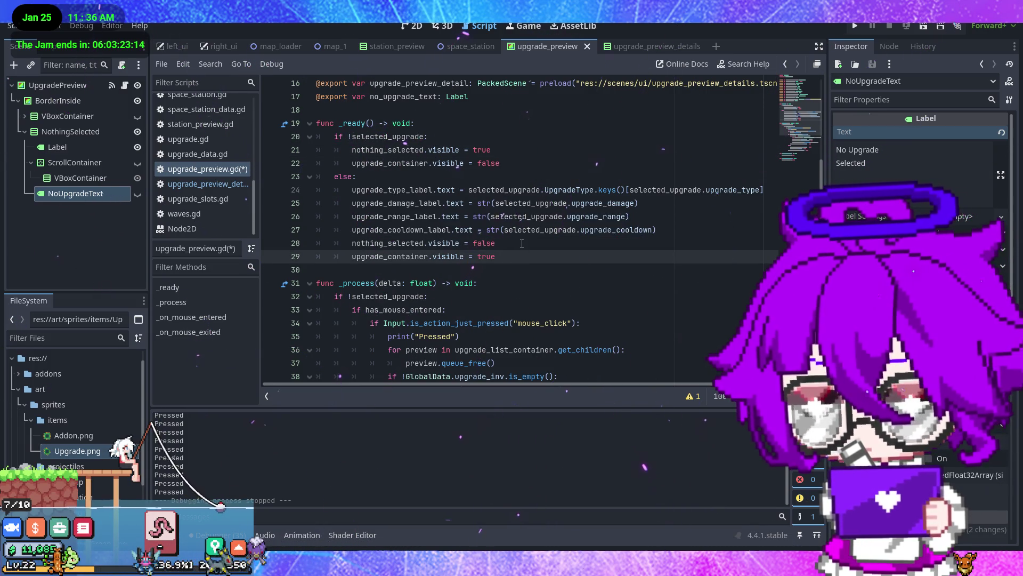
key("shift+Up")
key("shift+Up")
key("shift+Up")
key("shift+Home")
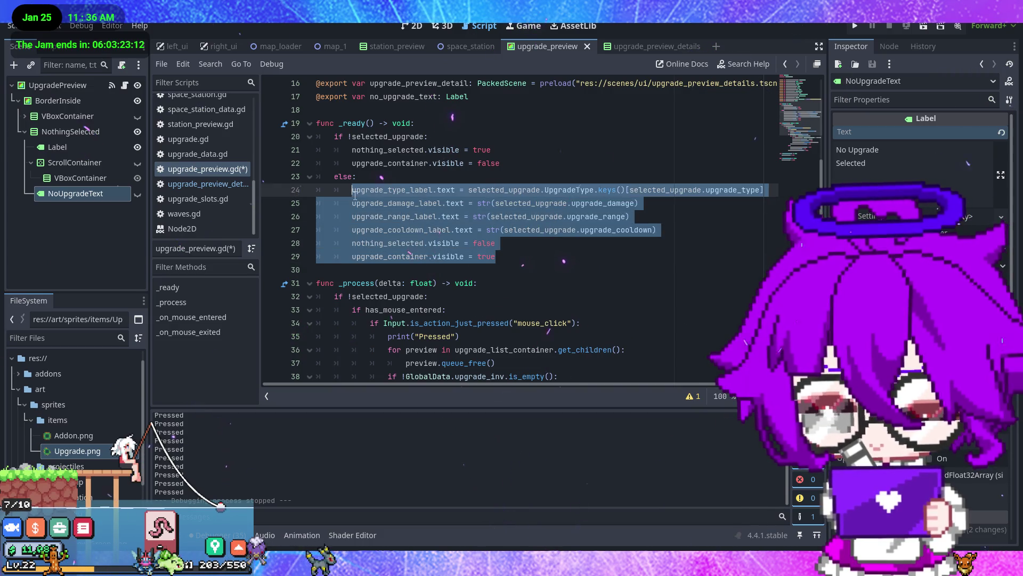
scroll(553, 228, "down", 1)
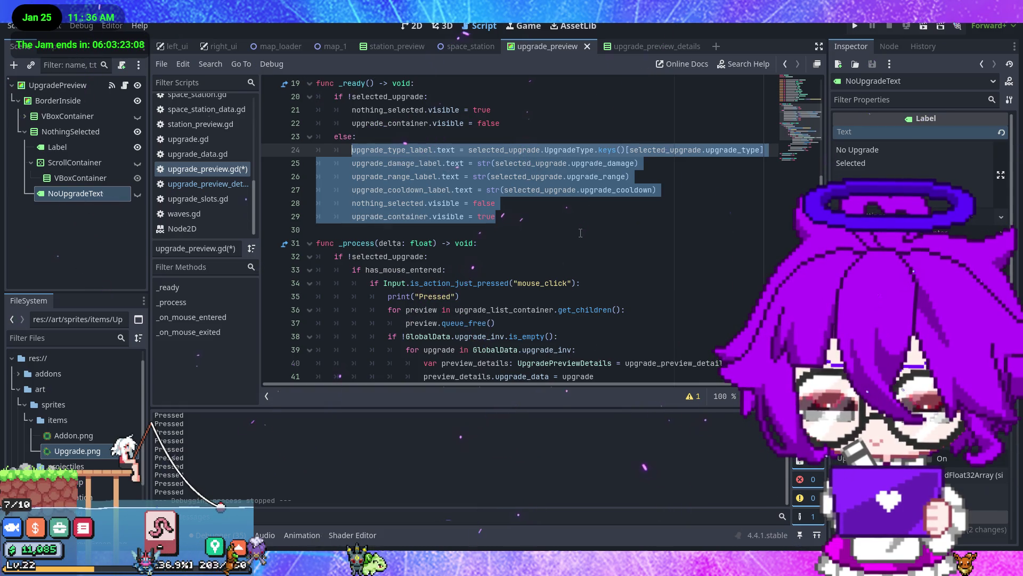
left_click_drag(517, 124, 354, 114)
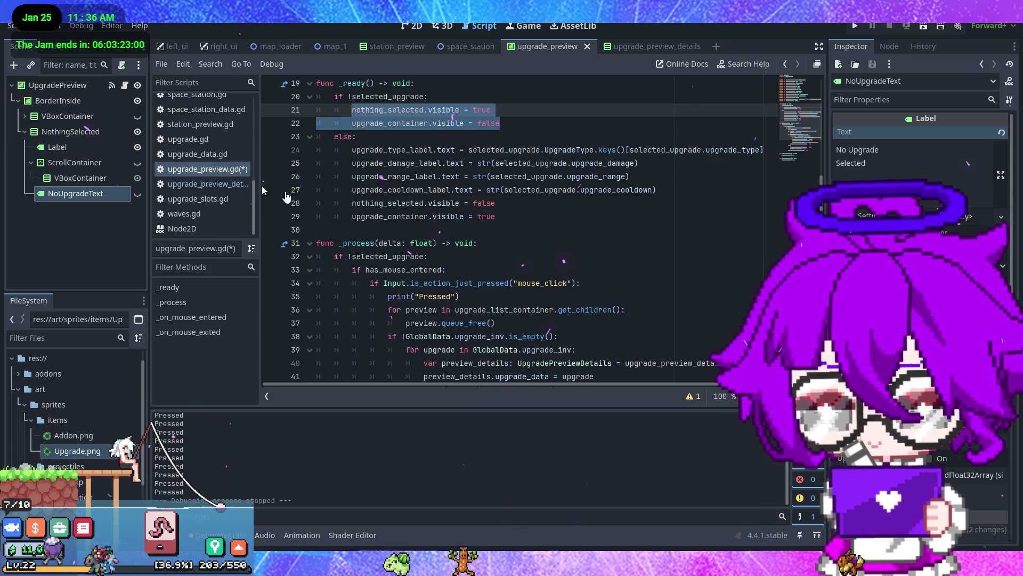
scroll(495, 255, "down", 1)
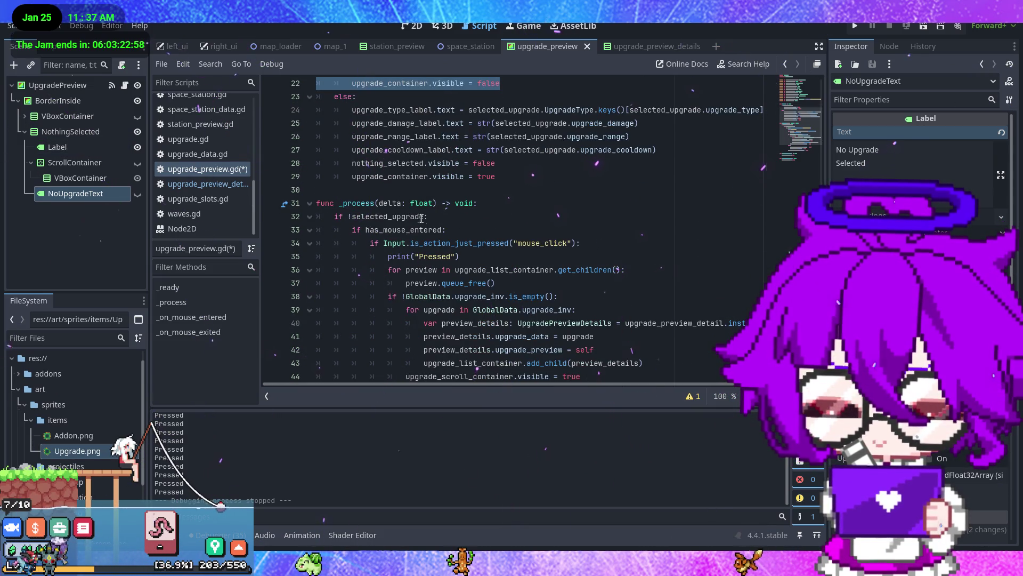
scroll(356, 215, "down", 1)
scroll(391, 201, "down", 1)
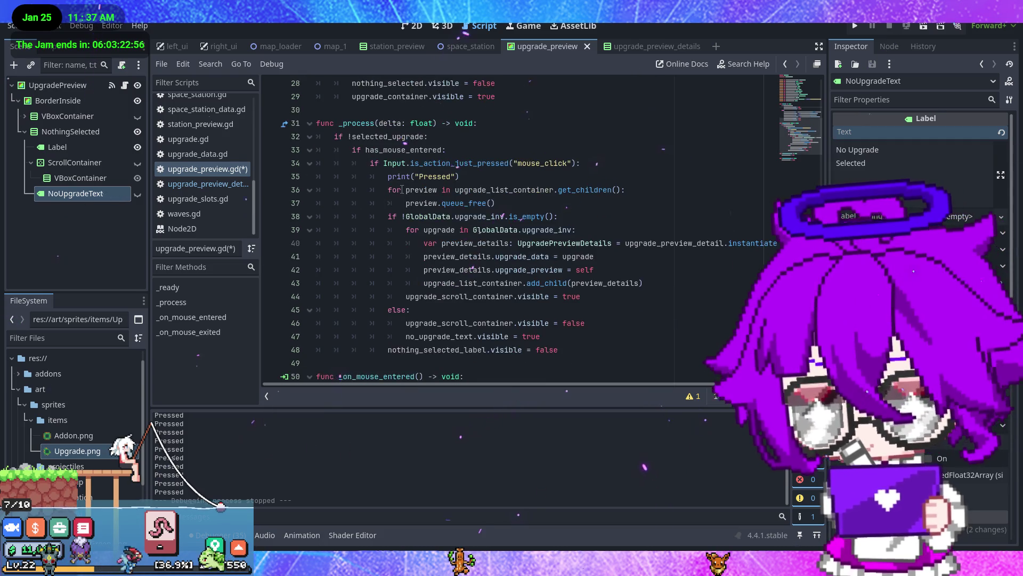
left_click_drag(364, 150, 453, 147)
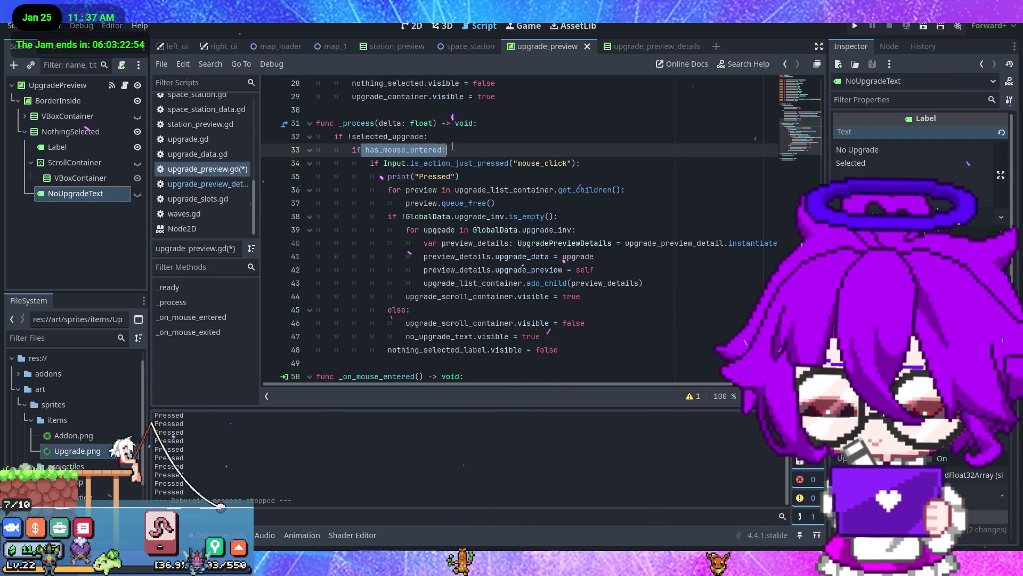
left_click(487, 178)
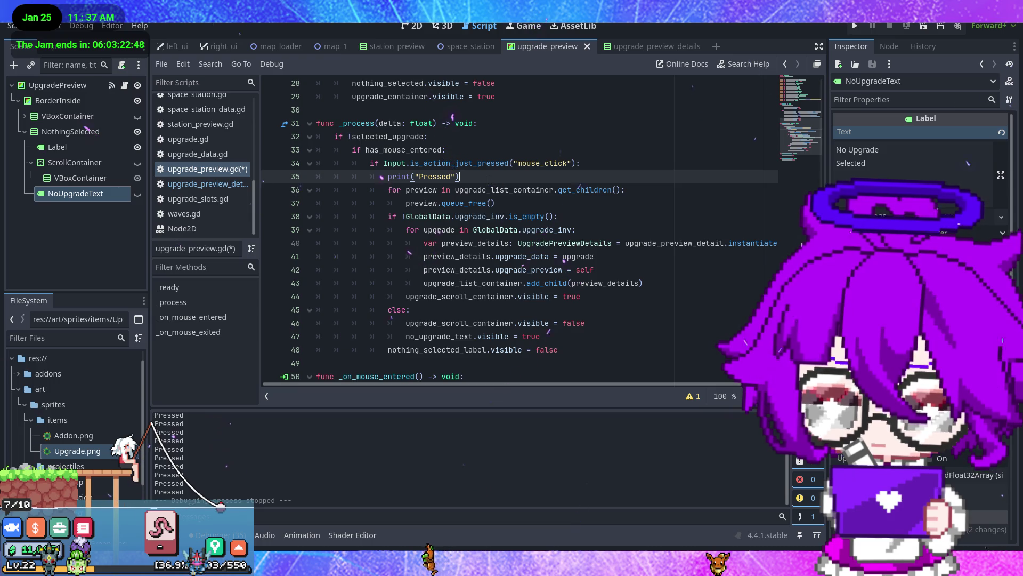
left_click(460, 139)
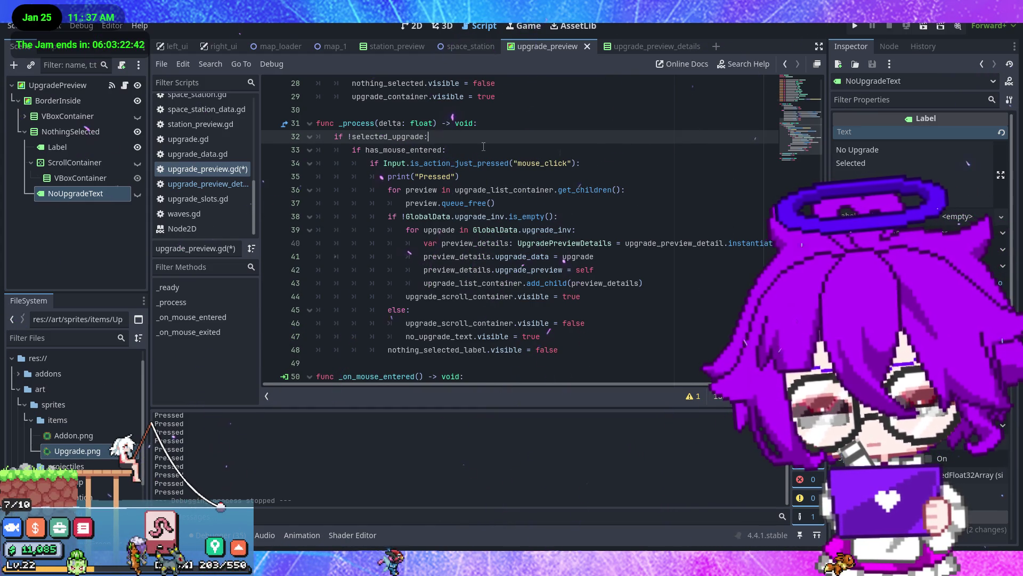
key("Return")
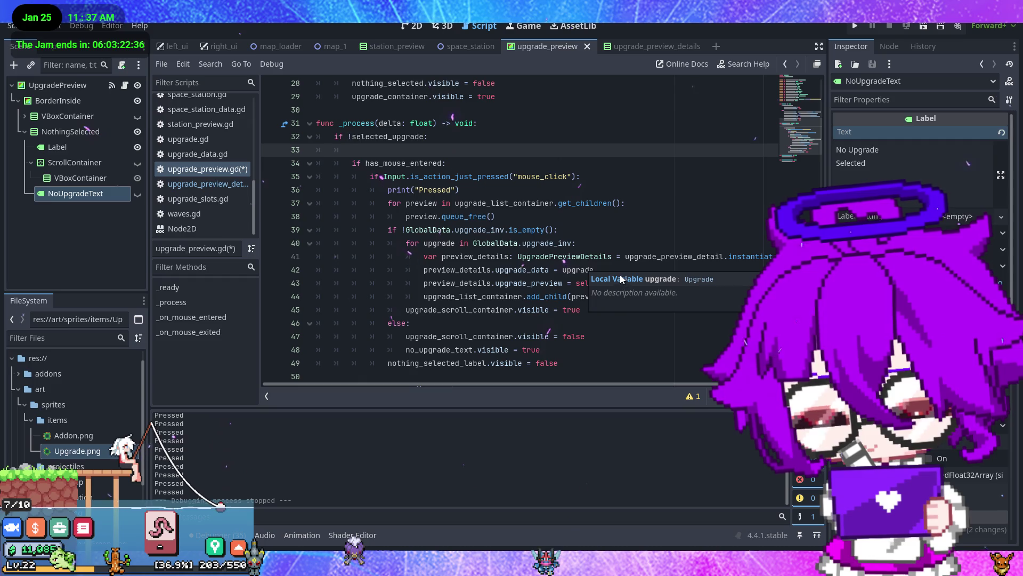
key("ctrl+z")
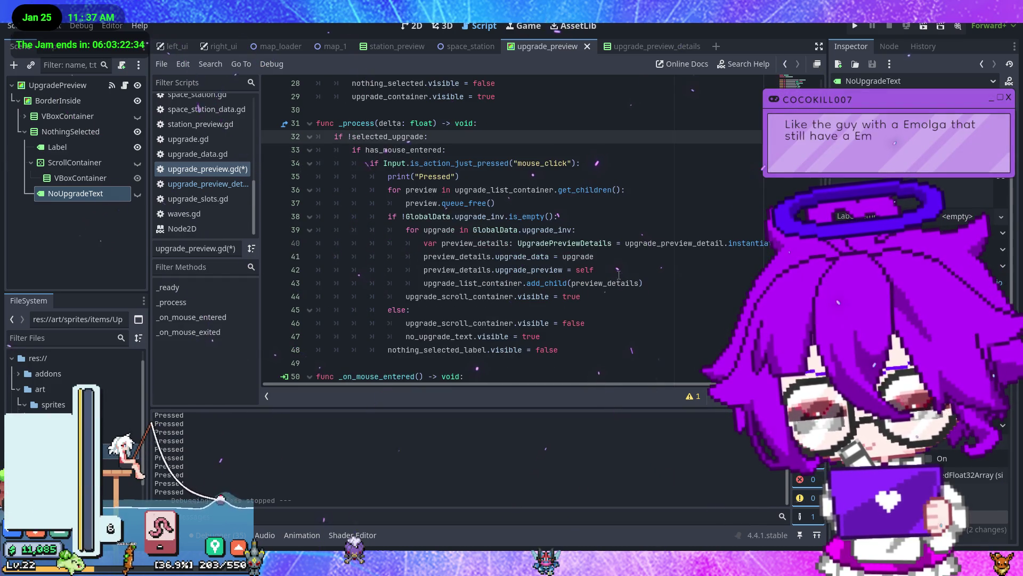
left_click_drag(459, 176, 317, 178)
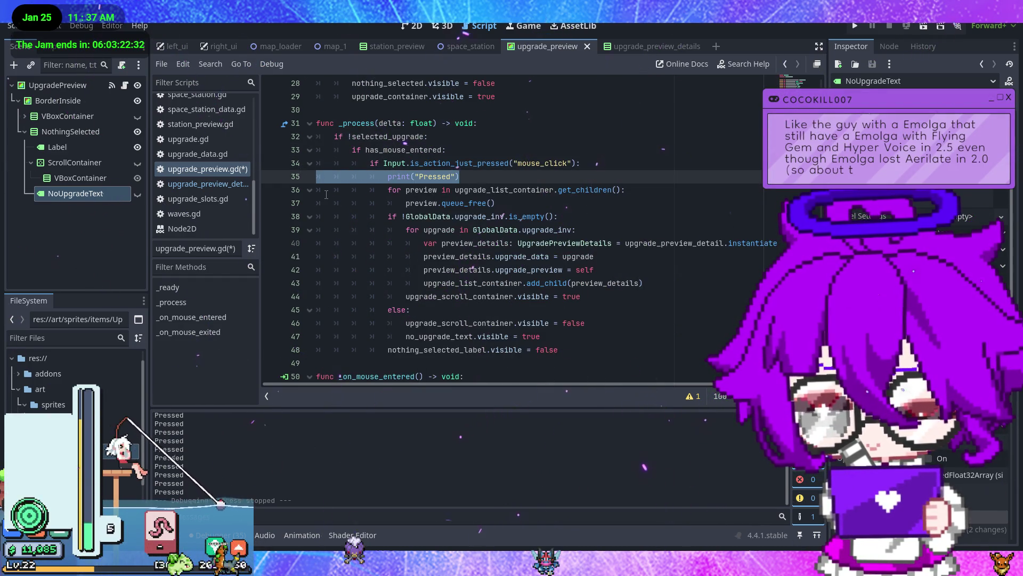
Step: Delete the print("Pressed") debug line from _process
key("BackSpace")
key("BackSpace")
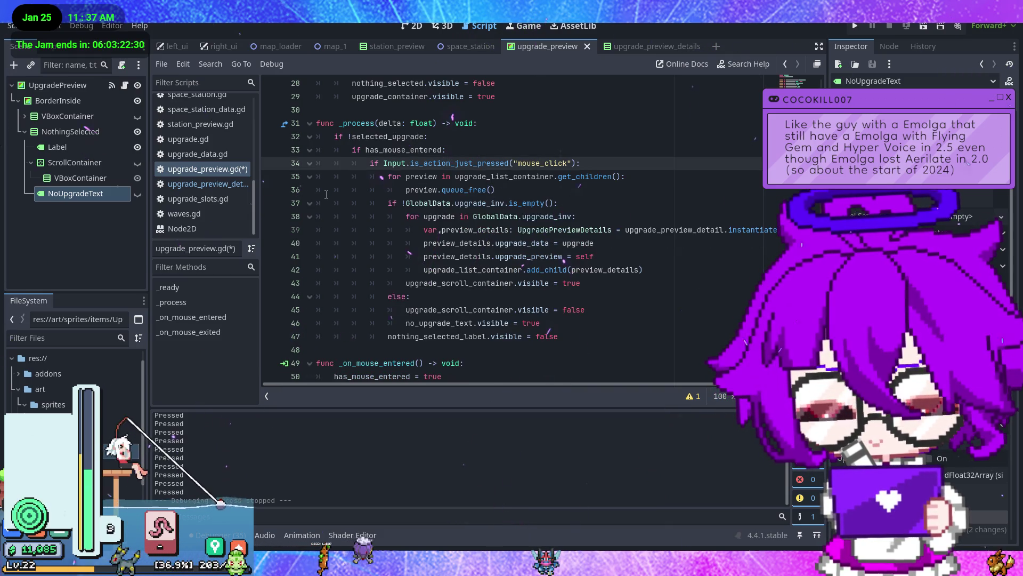
left_click(646, 176)
left_click(618, 190)
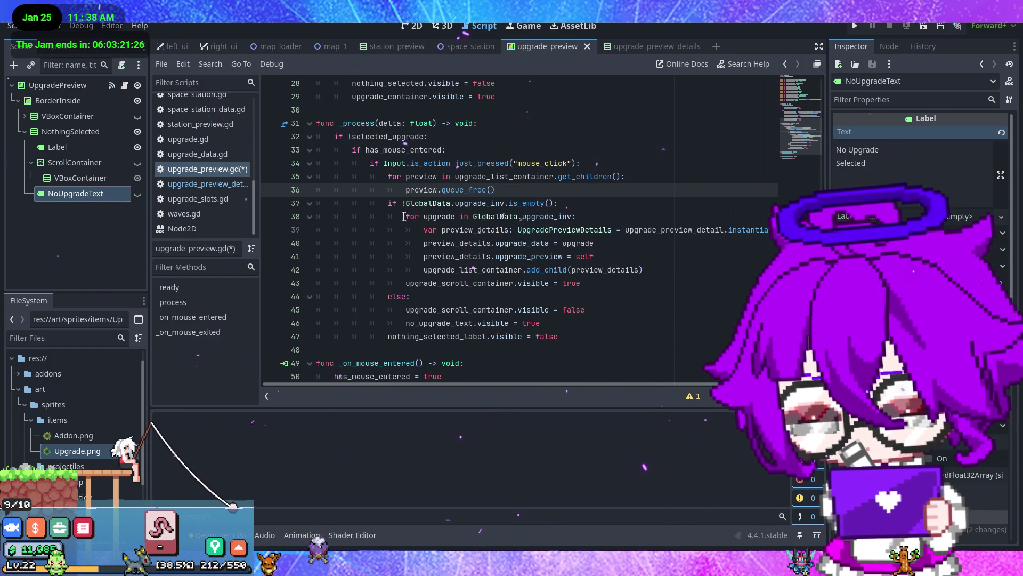
mouse_move(408, 209)
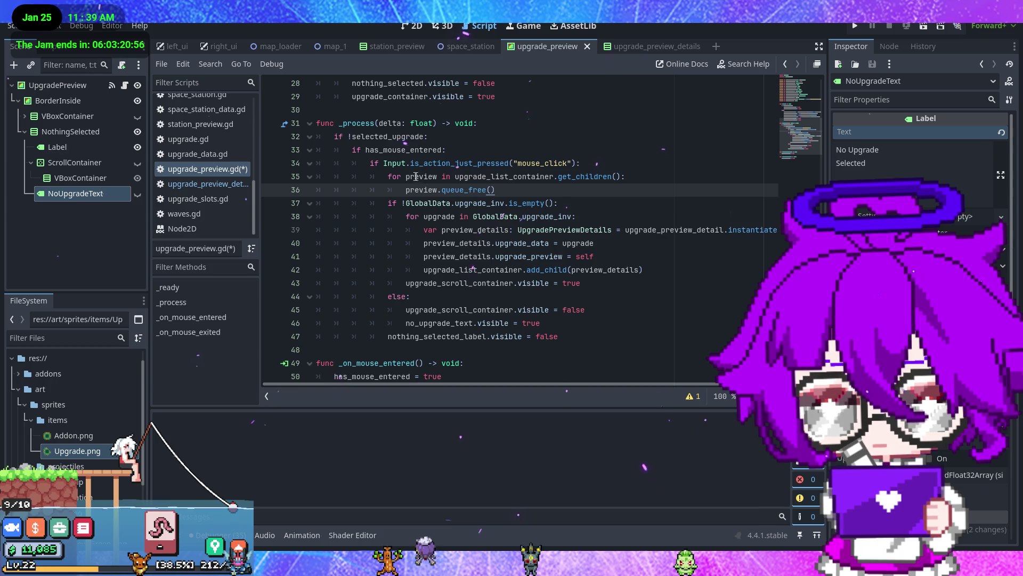
left_click(531, 194)
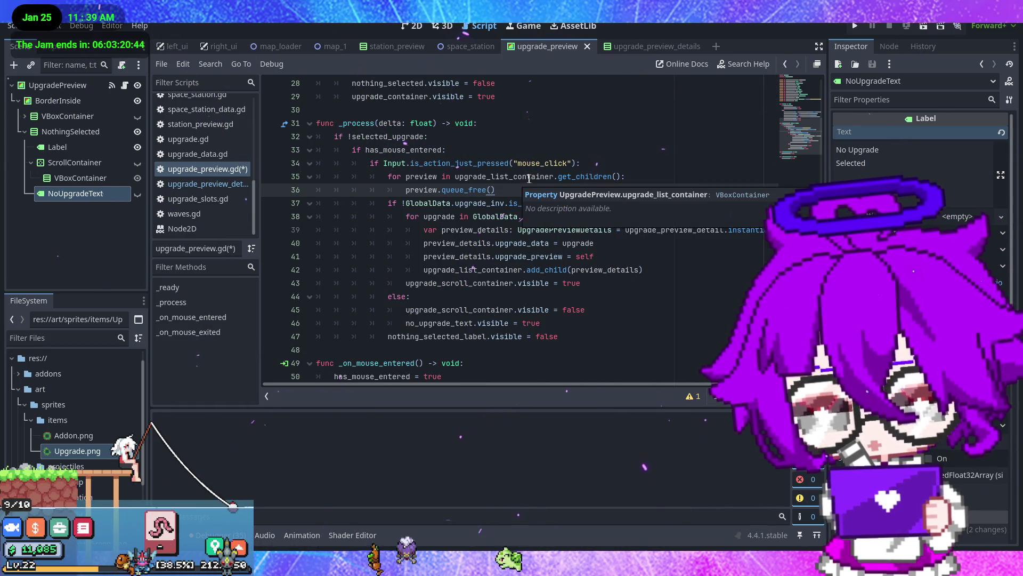
Step: Scroll back to the top of the script and select the UpgradePreview root node
scroll(512, 186, "up", 8)
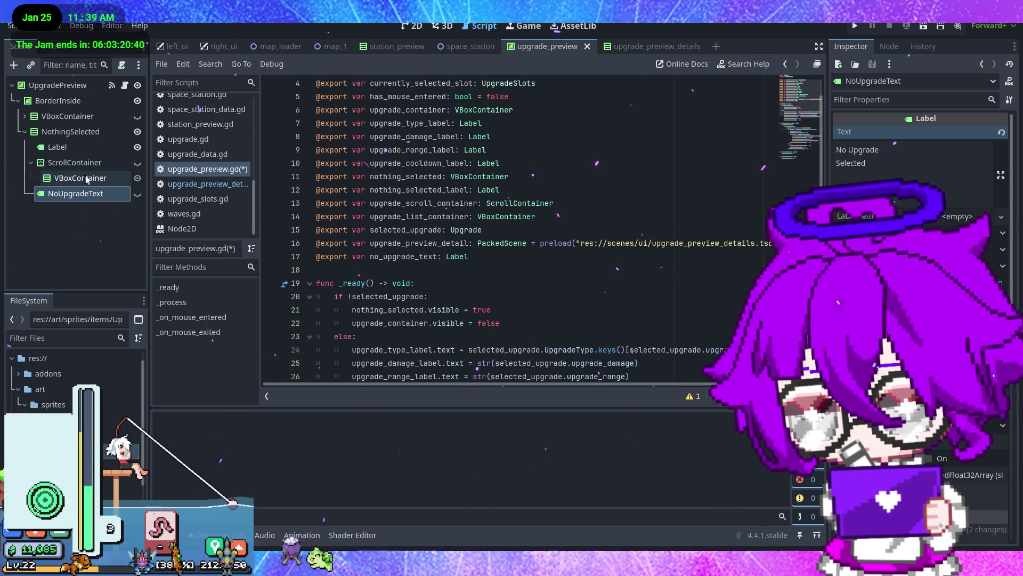
key("Down")
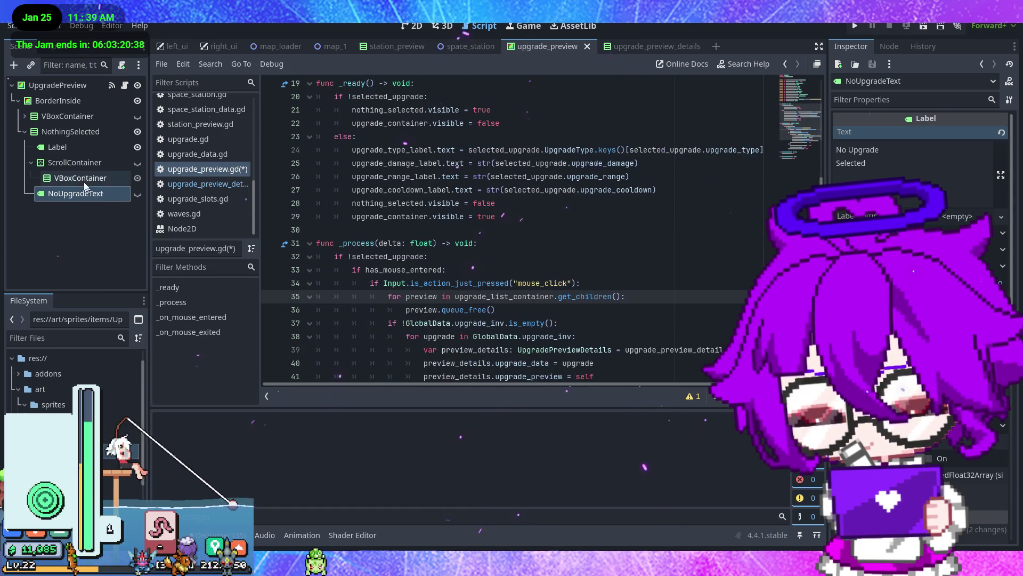
scroll(522, 283, "down", 1)
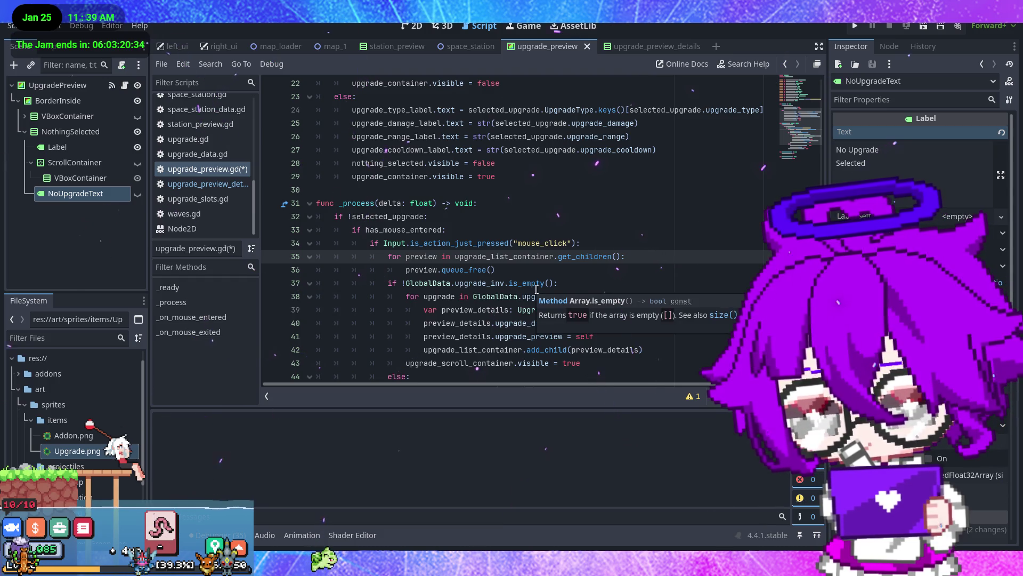
left_click(585, 283)
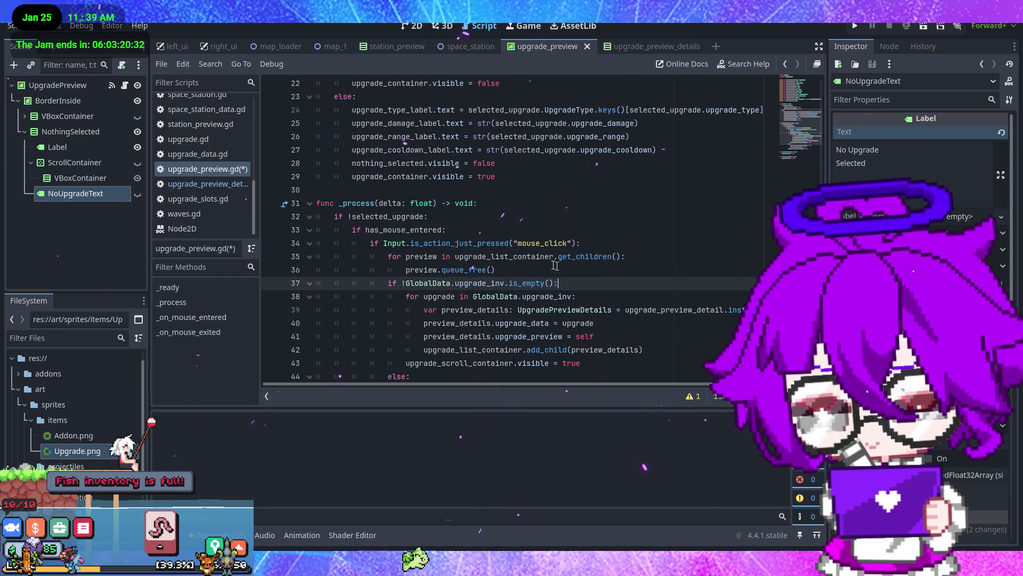
left_click(525, 256)
scroll(521, 260, "up", 4)
scroll(521, 260, "up", 3)
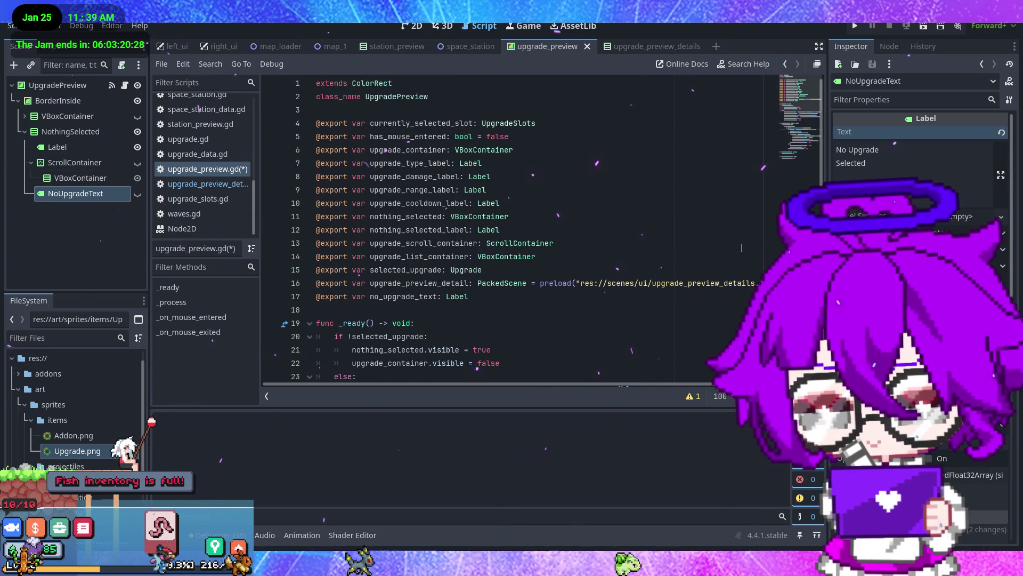
left_click(58, 85)
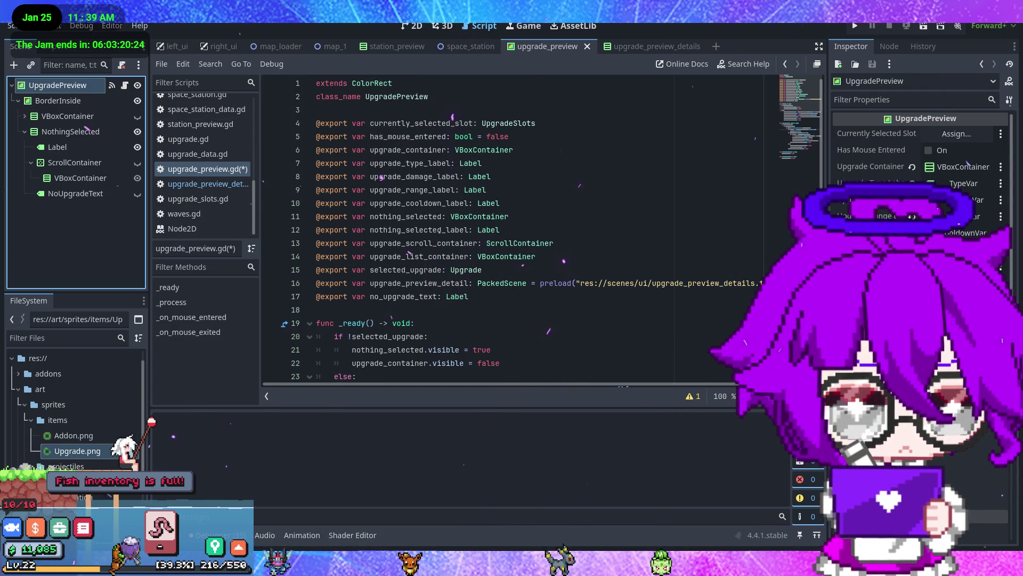
left_click(957, 298)
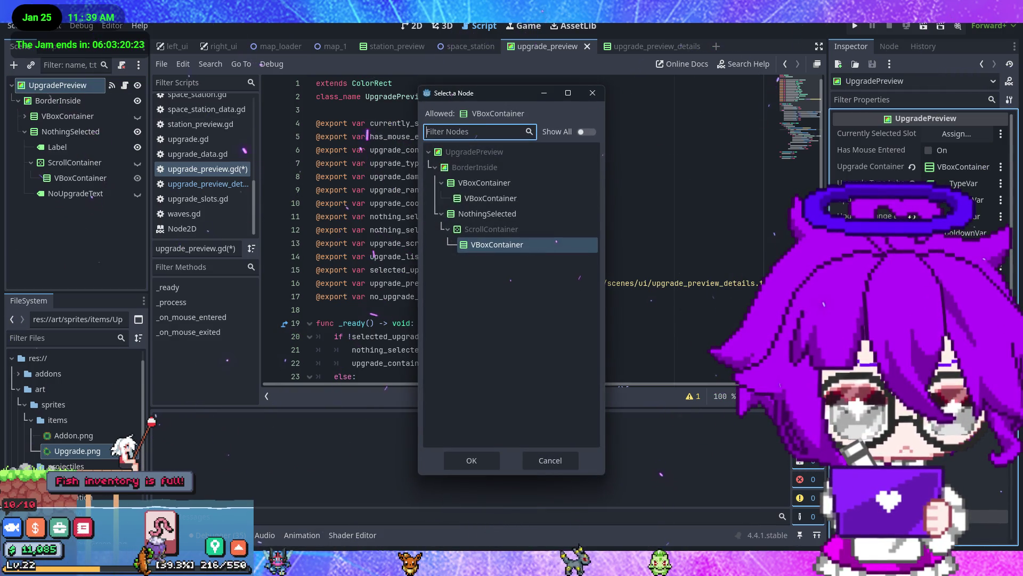
left_click(571, 459)
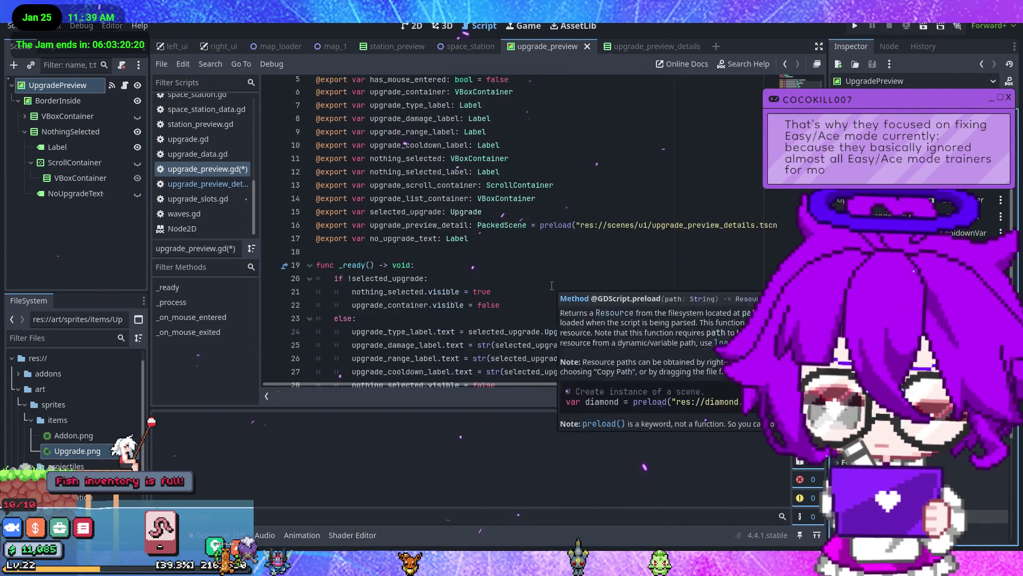
scroll(553, 287, "down", 8)
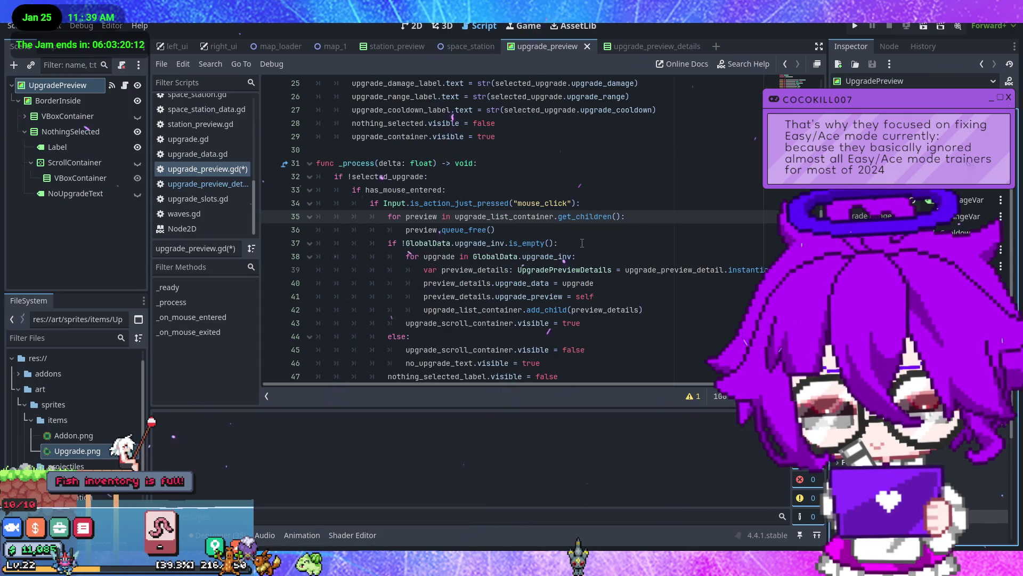
left_click(598, 230)
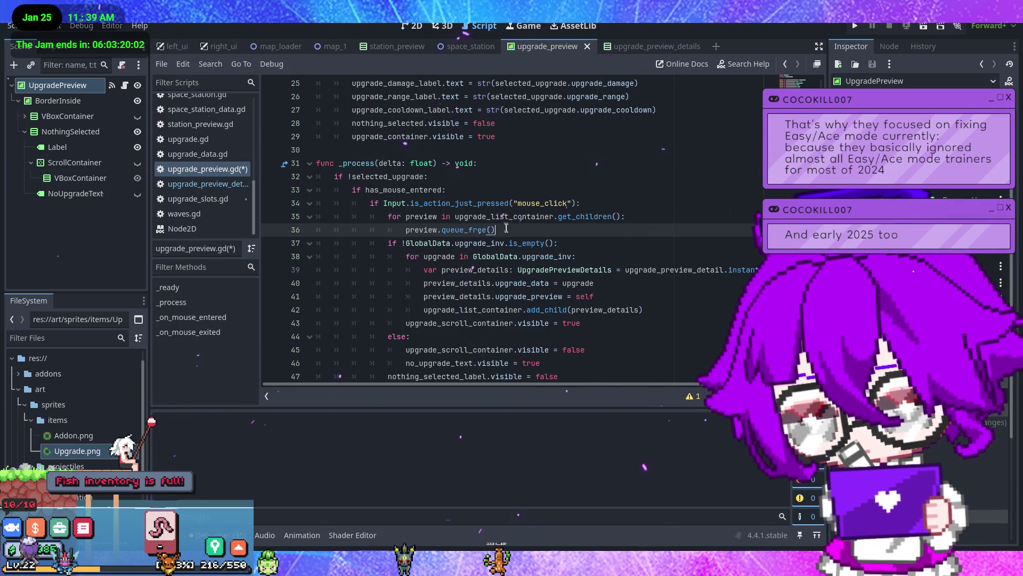
left_click_drag(402, 243, 506, 243)
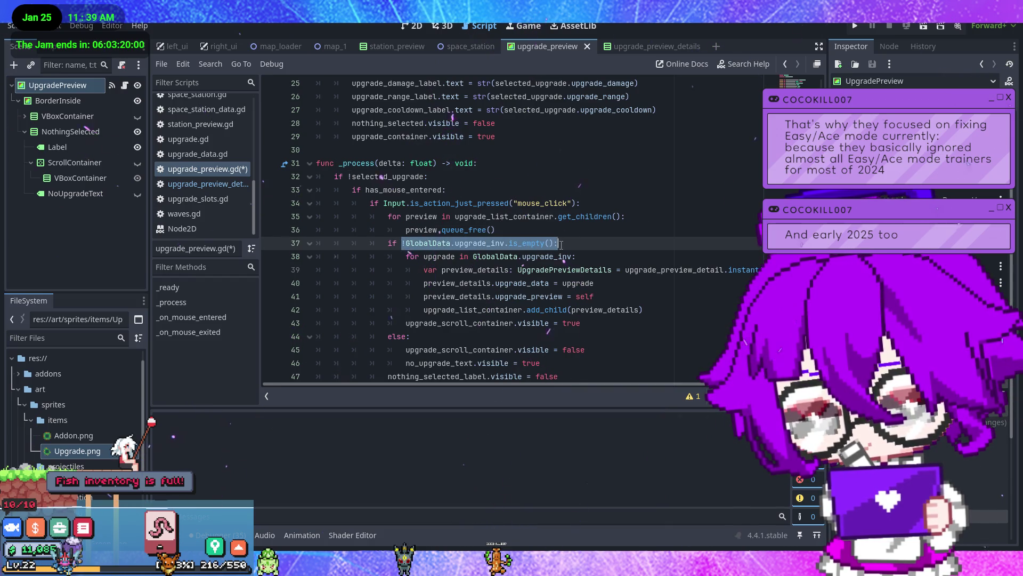
left_click(589, 244)
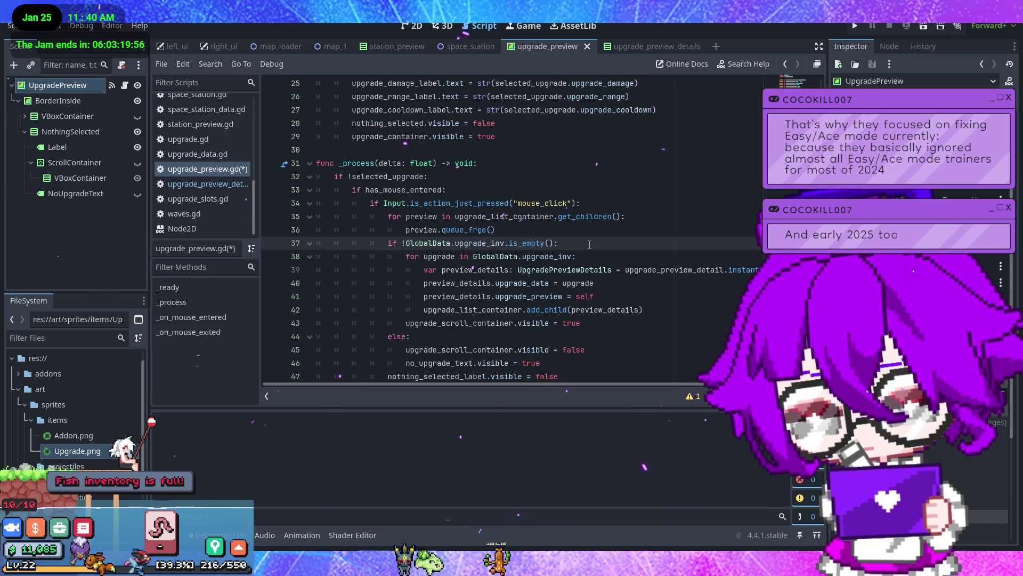
scroll(590, 244, "down", 1)
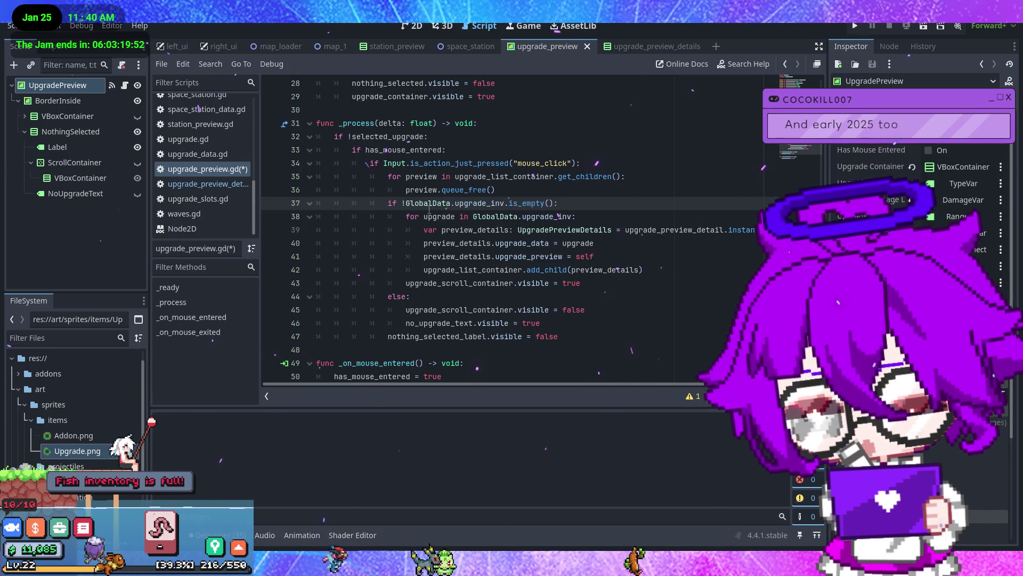
left_click(533, 194)
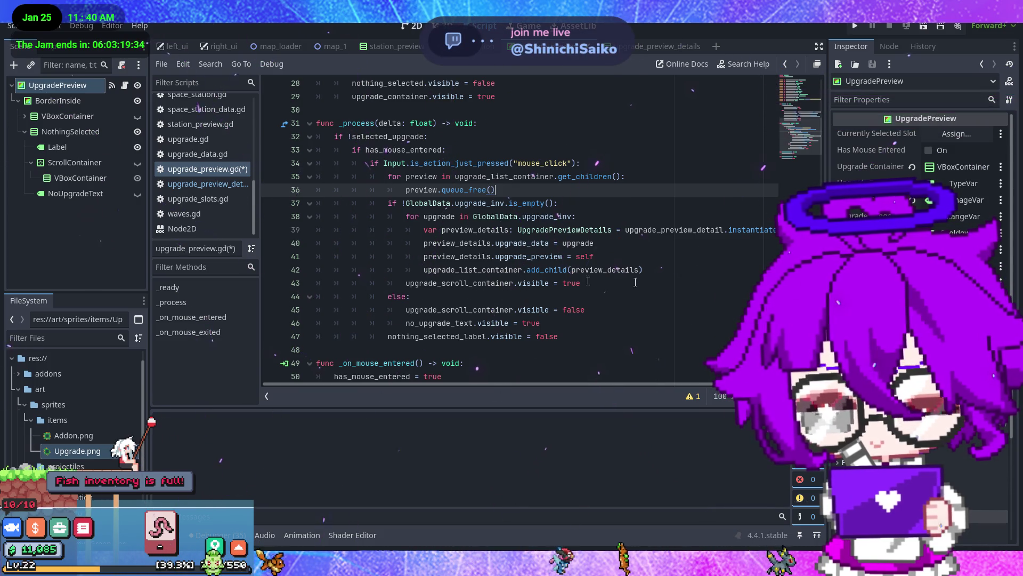
left_click(960, 249)
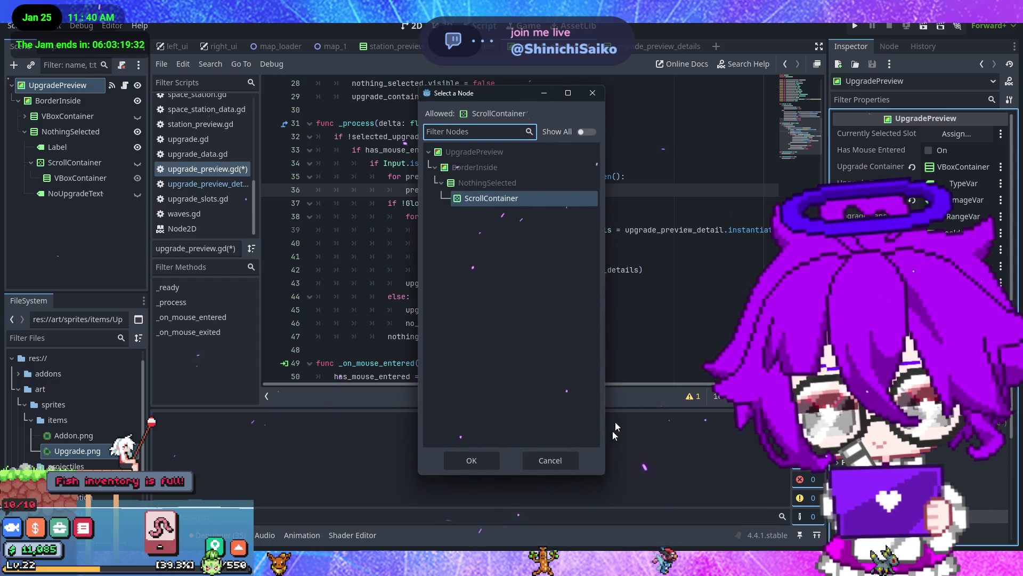
left_click(558, 459)
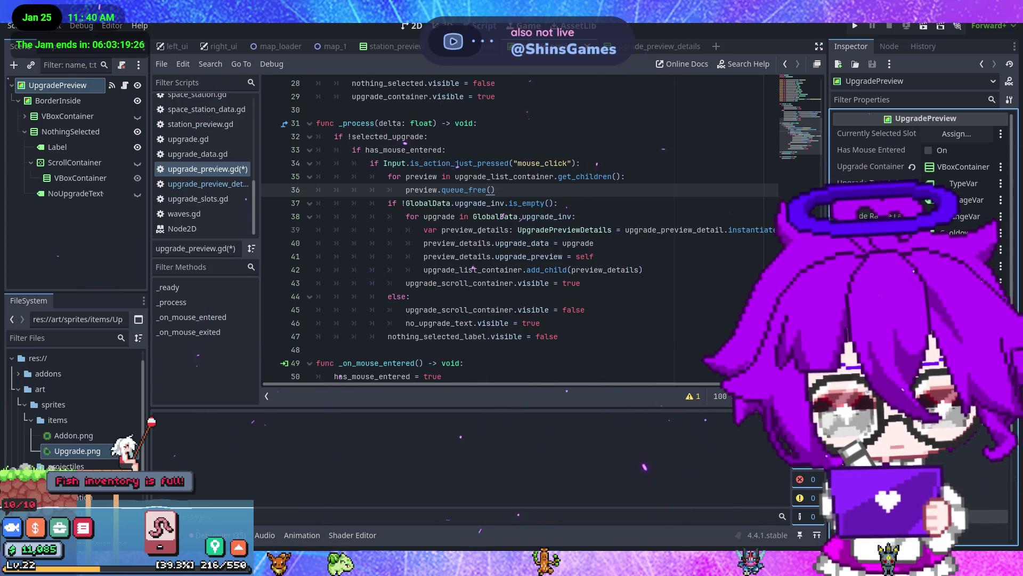
left_click(959, 265)
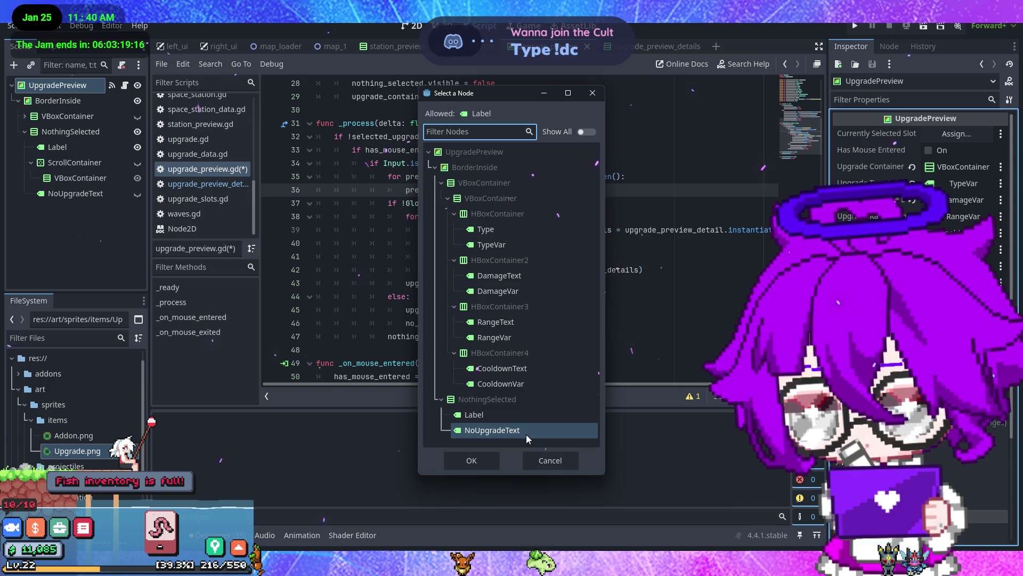
left_click(550, 459)
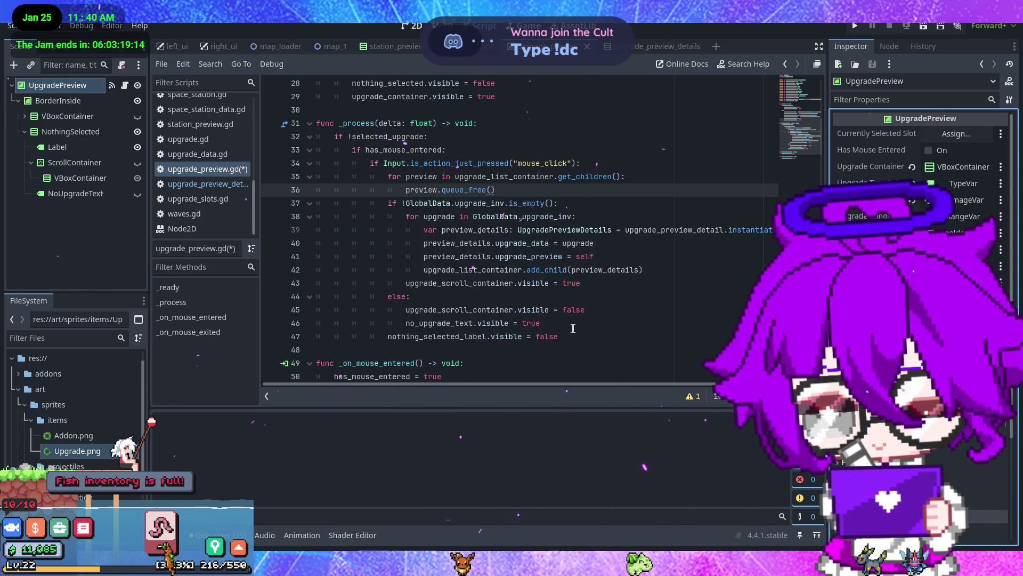
left_click(575, 327)
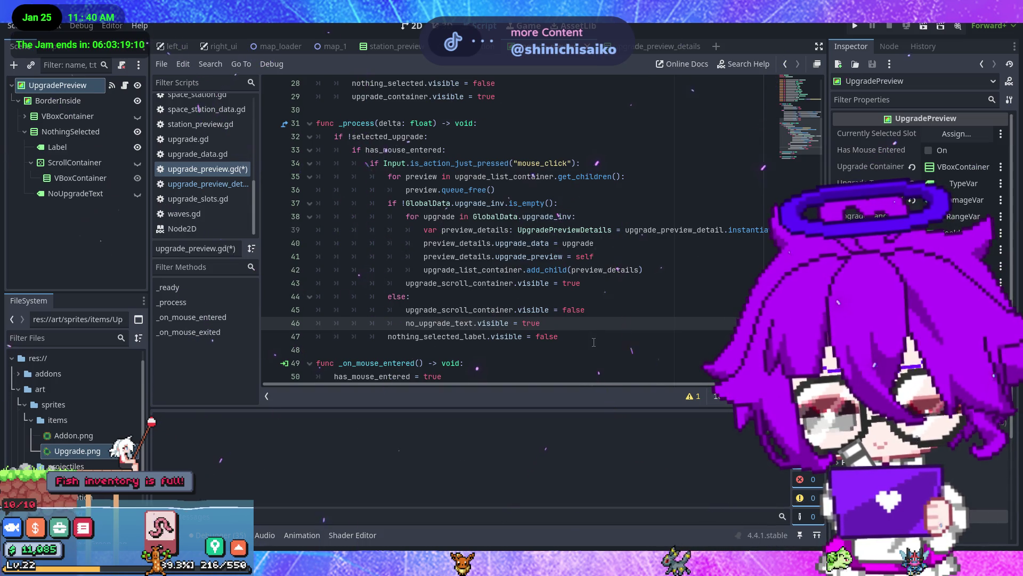
left_click(594, 341)
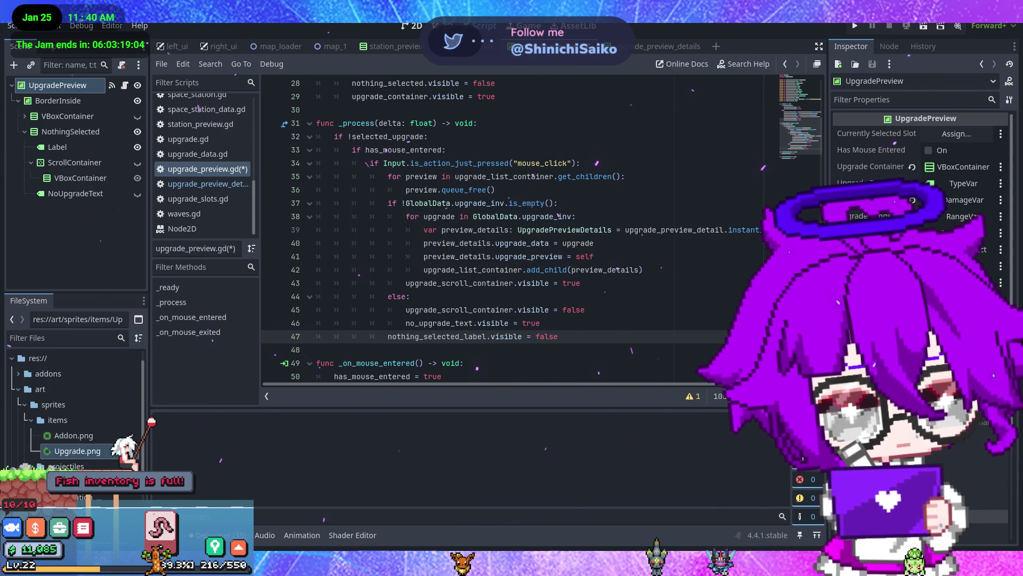
left_click(957, 266)
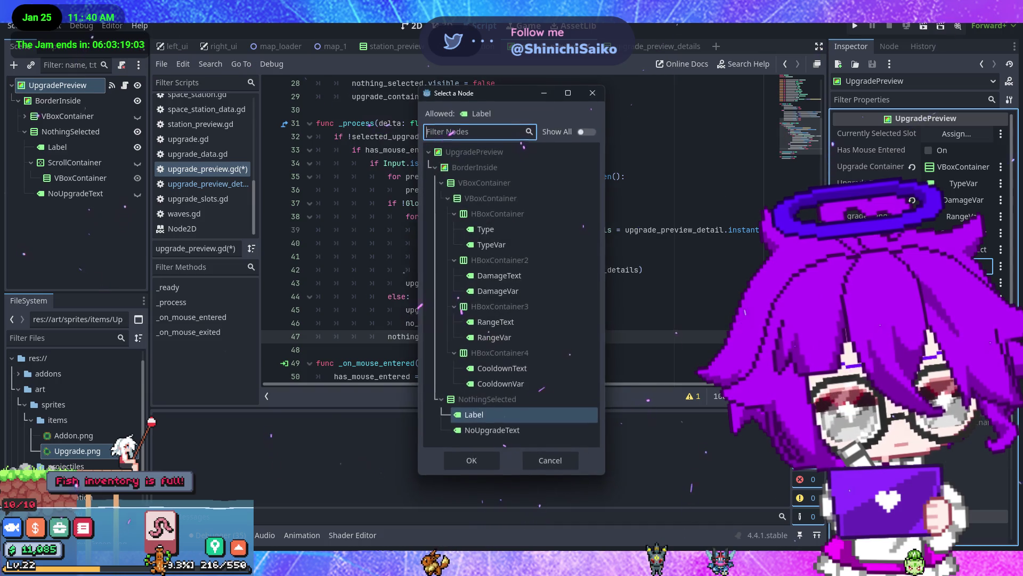
left_click(564, 459)
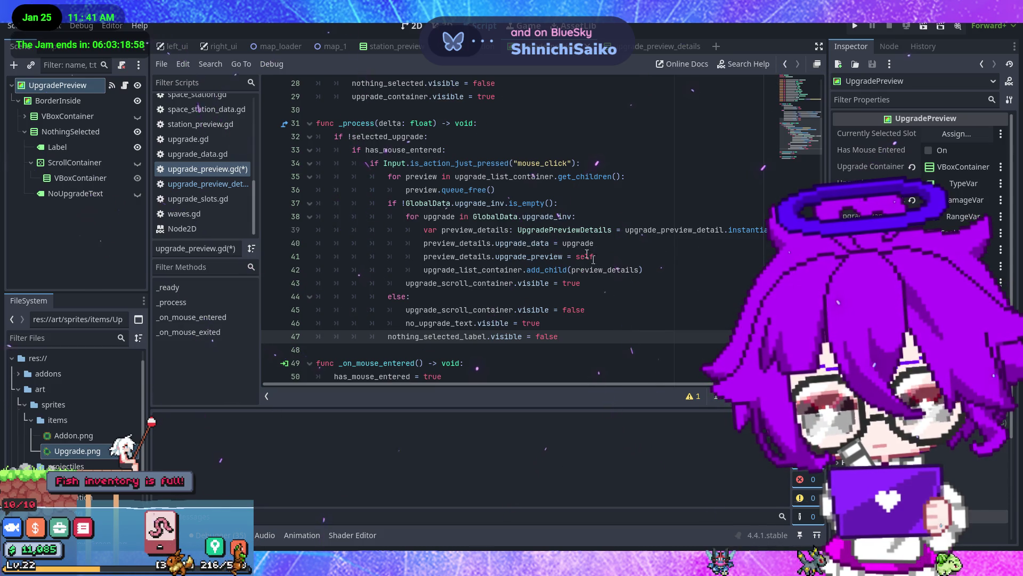
left_click(557, 190)
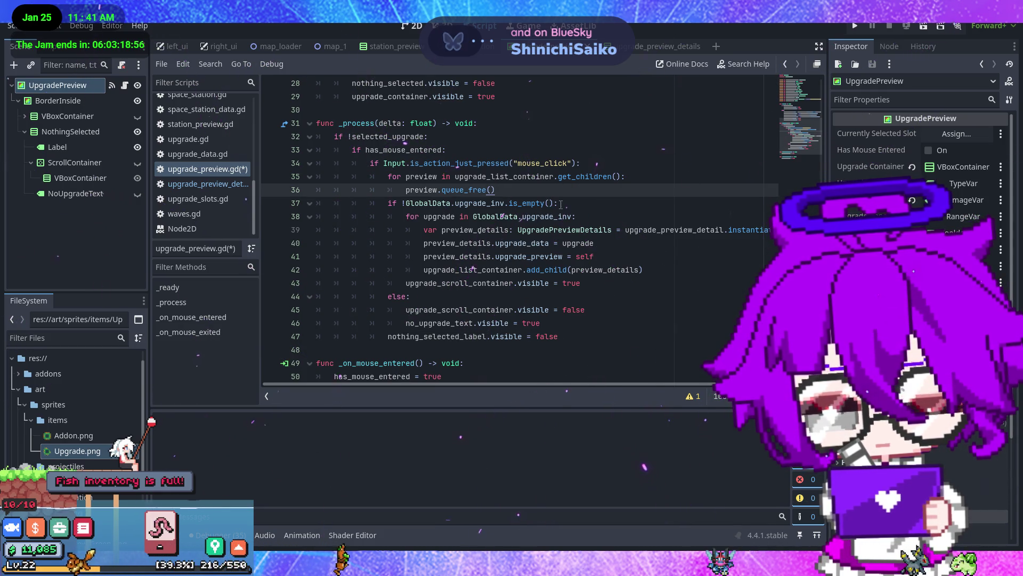
left_click(457, 299)
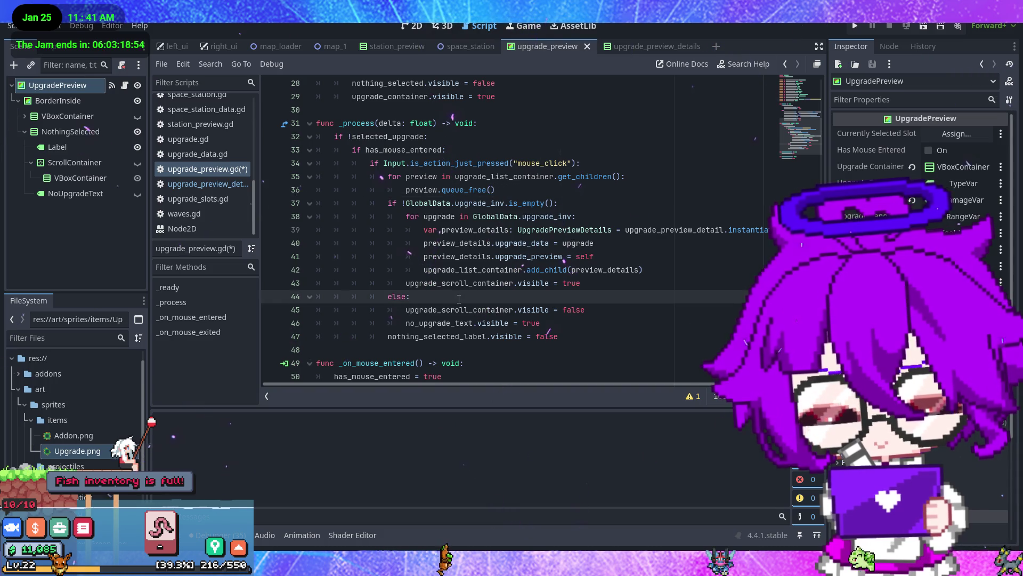
Step: Add print("inv empty") under else:, save the script, and briefly test-run the game
key("Return")
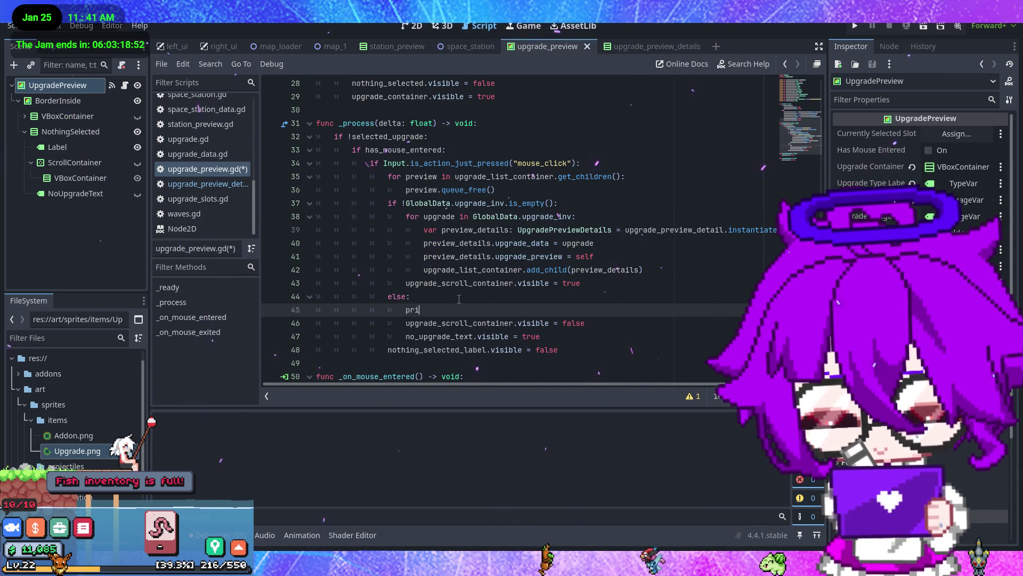
type("print(\"inv emp")
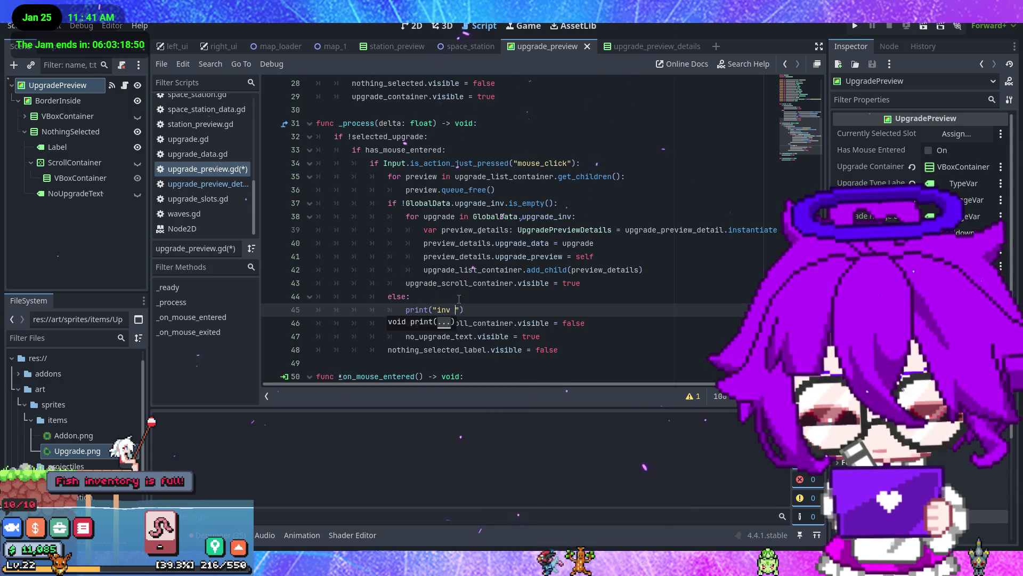
type("ty")
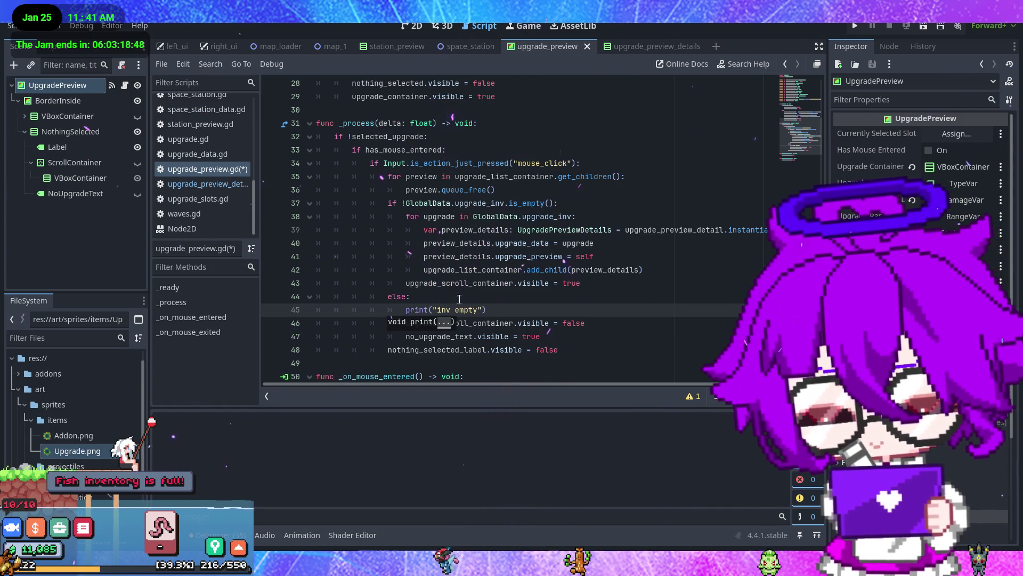
key("ctrl+s")
left_click(854, 27)
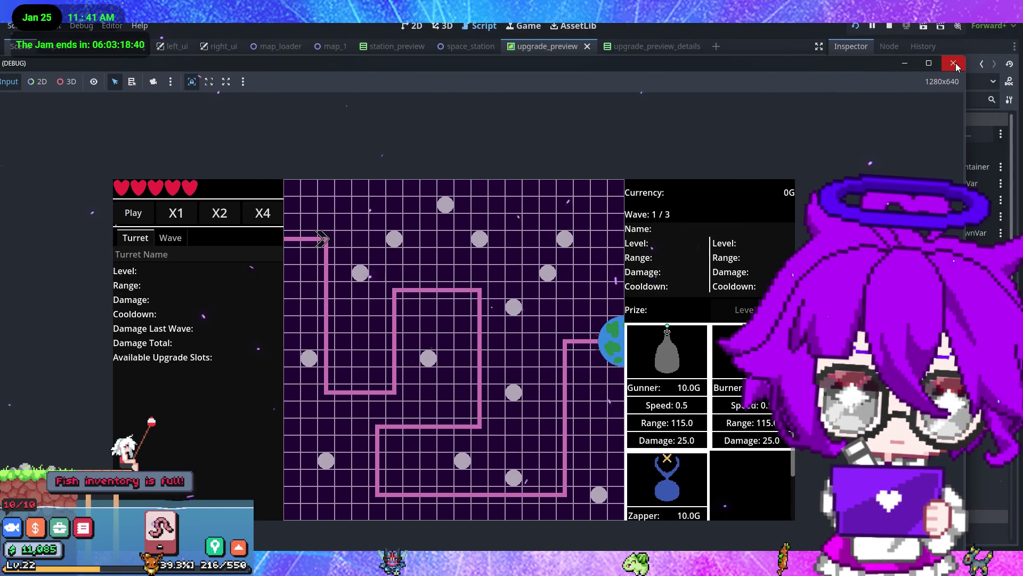
left_click(954, 63)
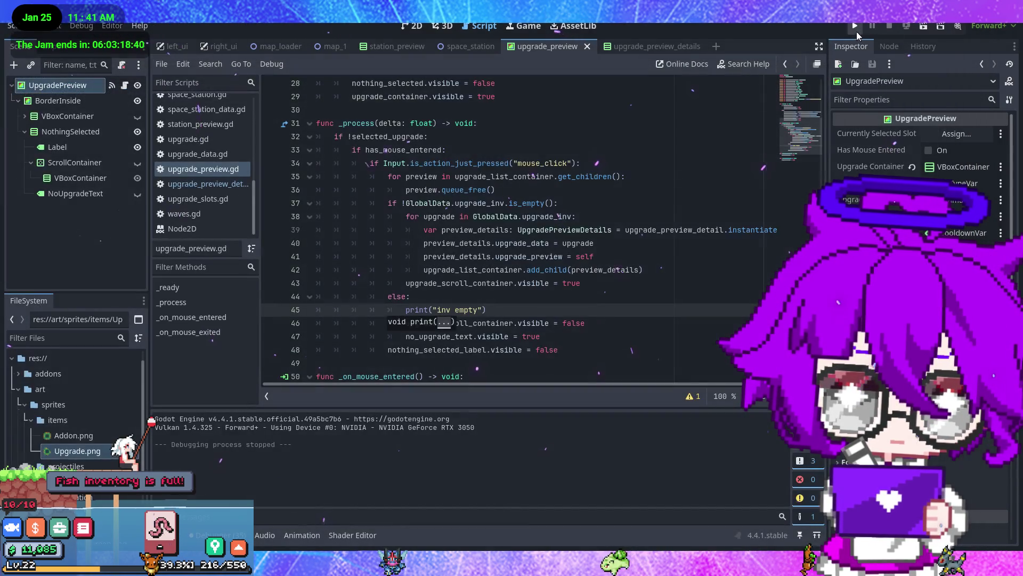
Step: Run the game, sell the fish, place a Gunner turret and give it the chip upgrade
left_click(855, 26)
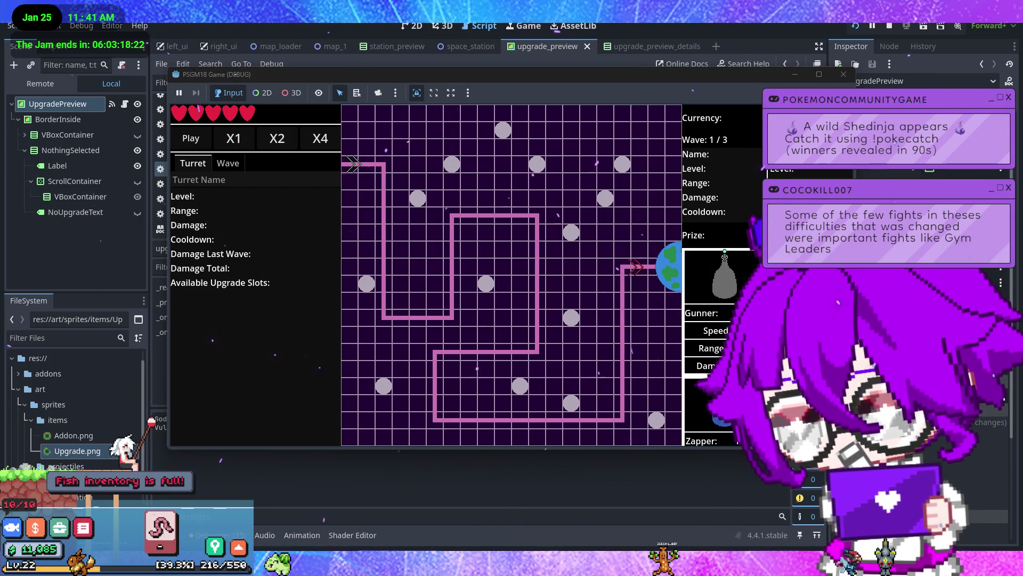
left_click(11, 528)
left_click(122, 420)
left_click(229, 412)
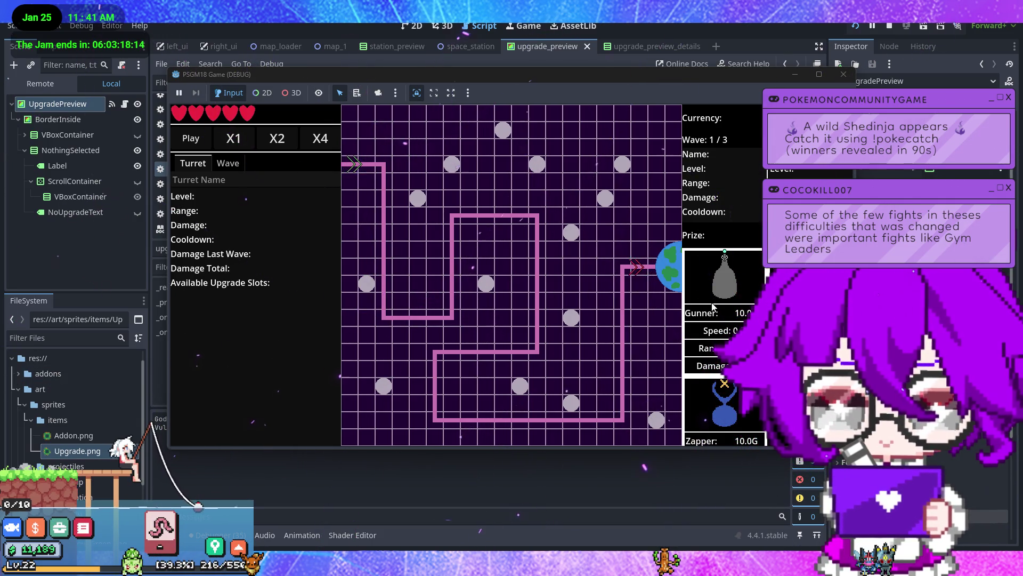
mouse_move(717, 305)
left_mouse_down()
mouse_move(432, 222)
mouse_move(399, 155)
mouse_move(400, 172)
left_mouse_up()
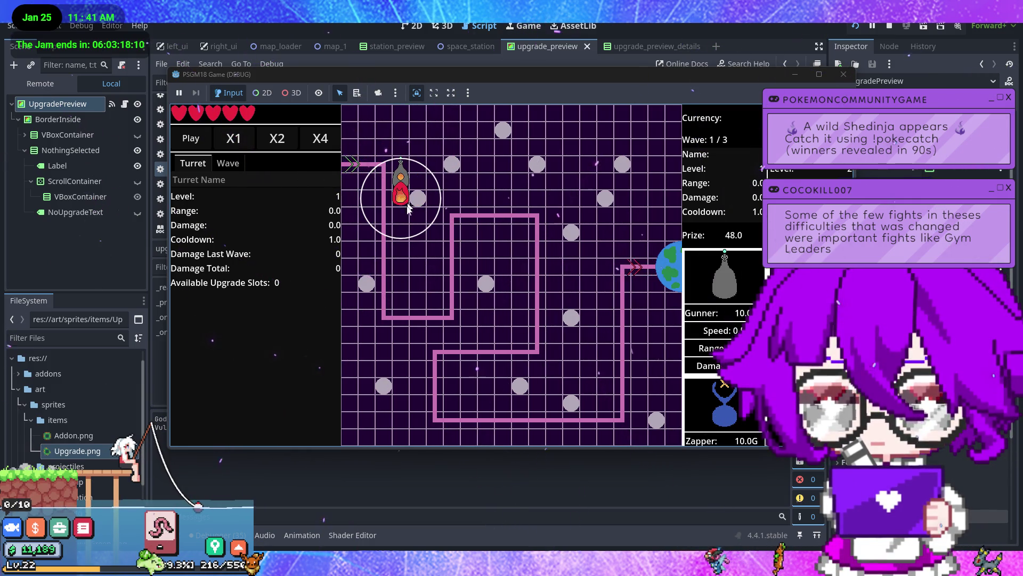
left_click(403, 202)
left_click(231, 353)
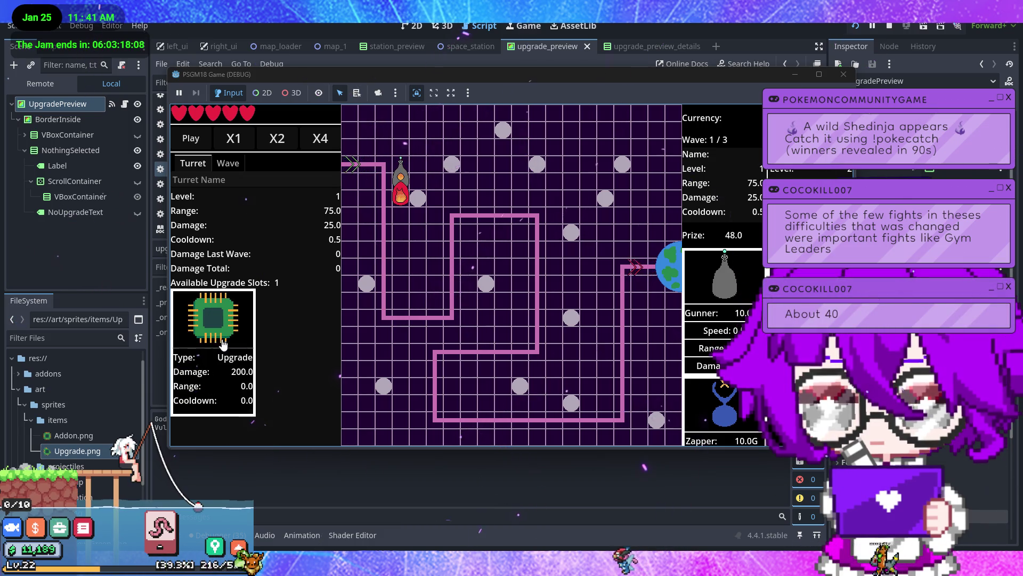
left_click(408, 186)
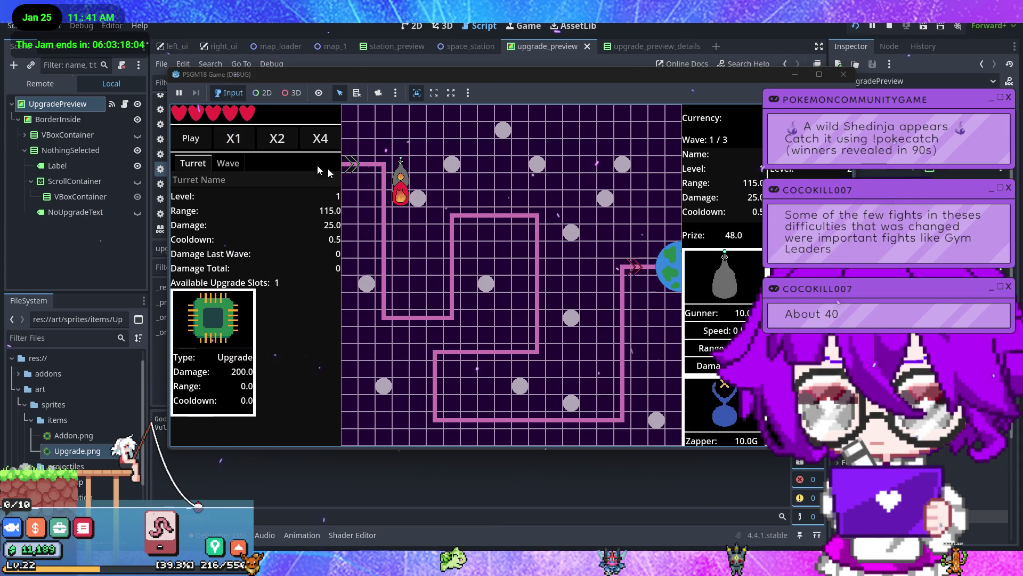
Step: Play the first wave, level the turret to 2, select its empty slot, and stop with F8
left_click(191, 140)
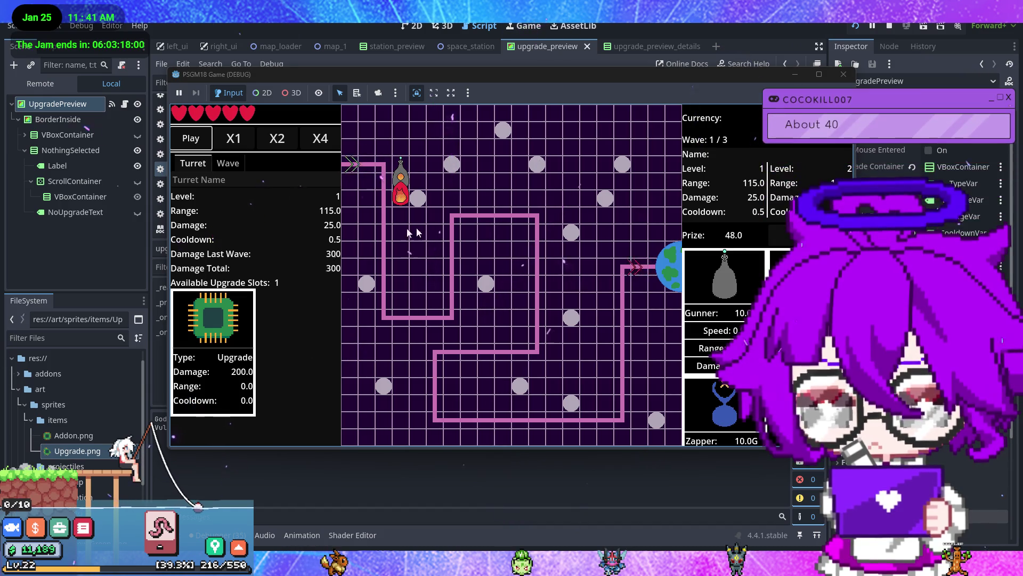
left_click(404, 207)
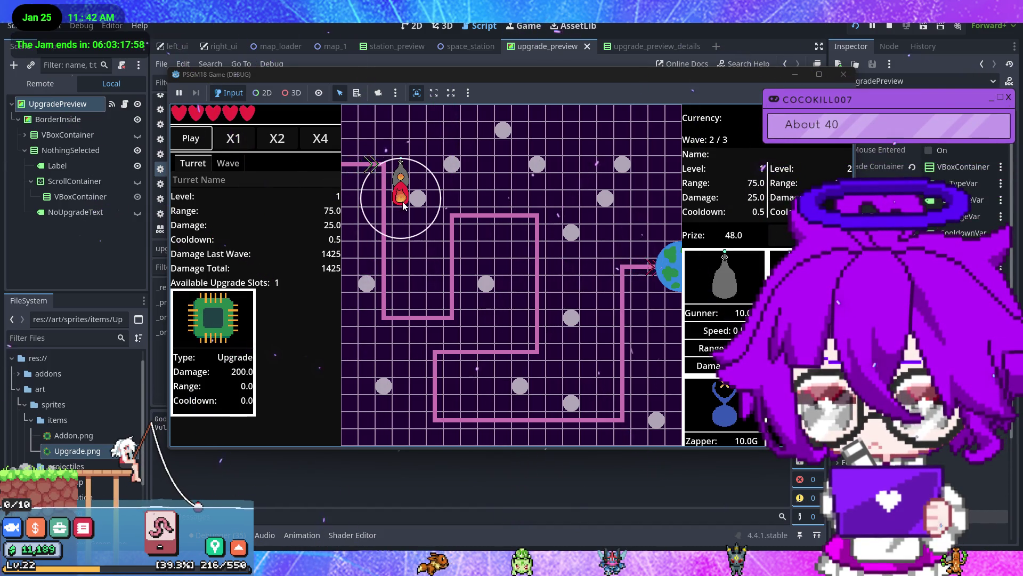
left_click(779, 240)
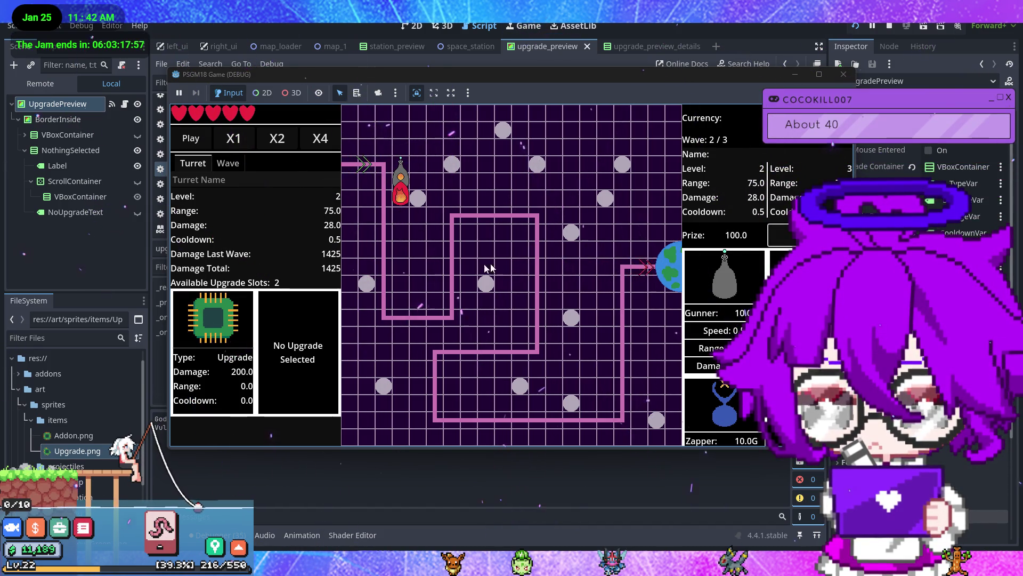
left_click(306, 355)
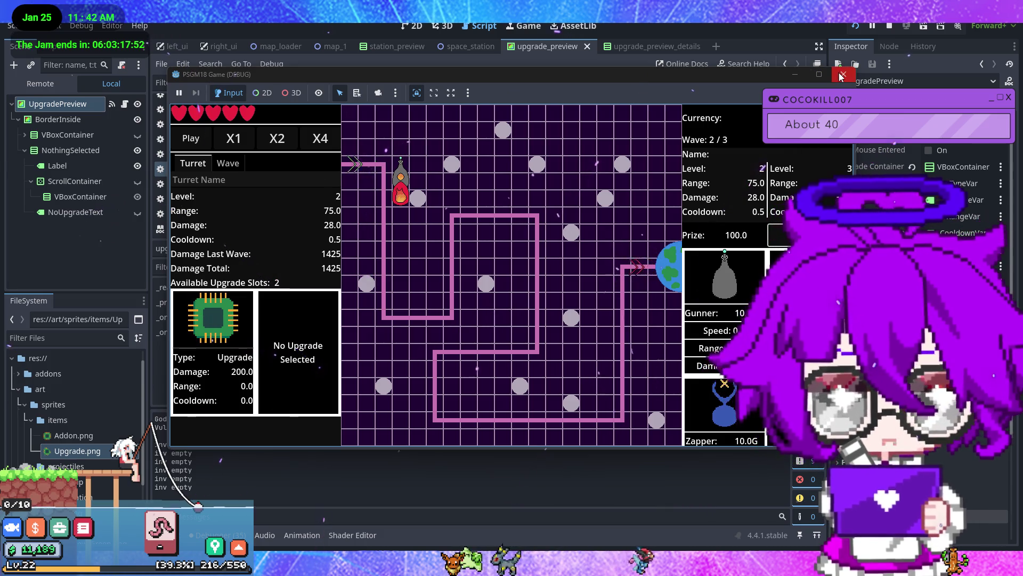
key("F8")
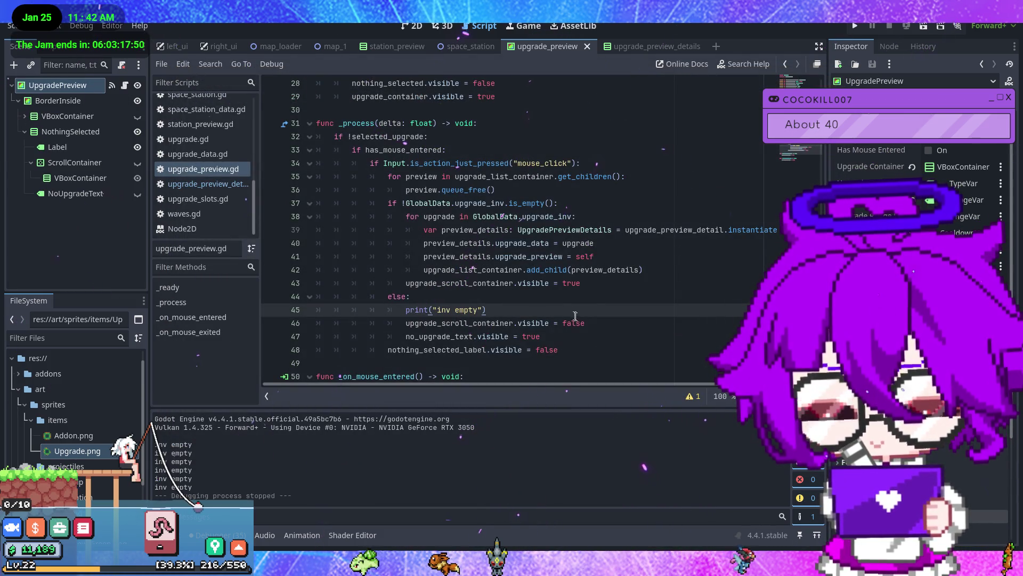
Step: Review lines 46–48 of the else branch, then select the NoUpgradeText label node
left_click(608, 325)
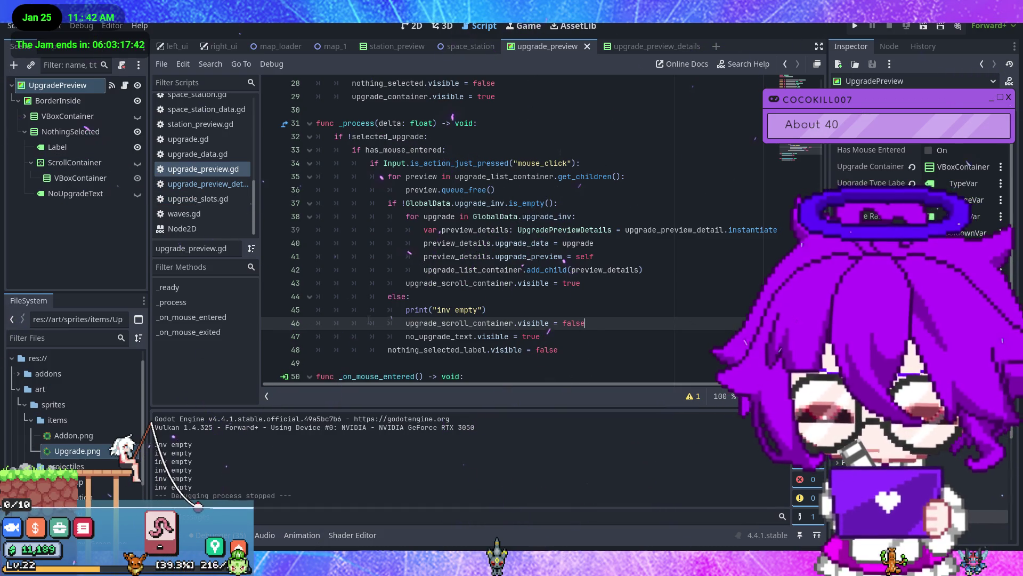
left_click(570, 343)
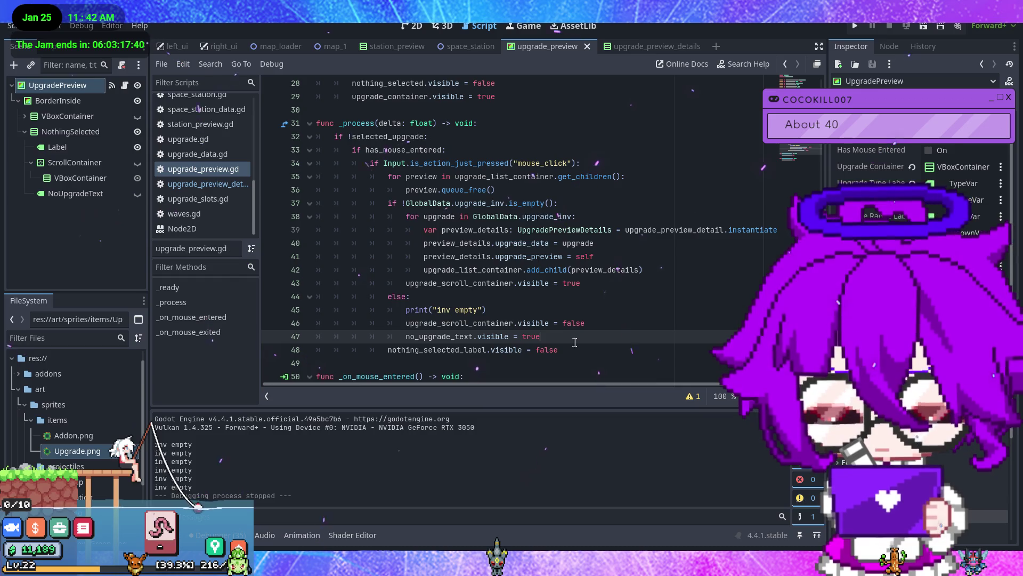
left_click(591, 350)
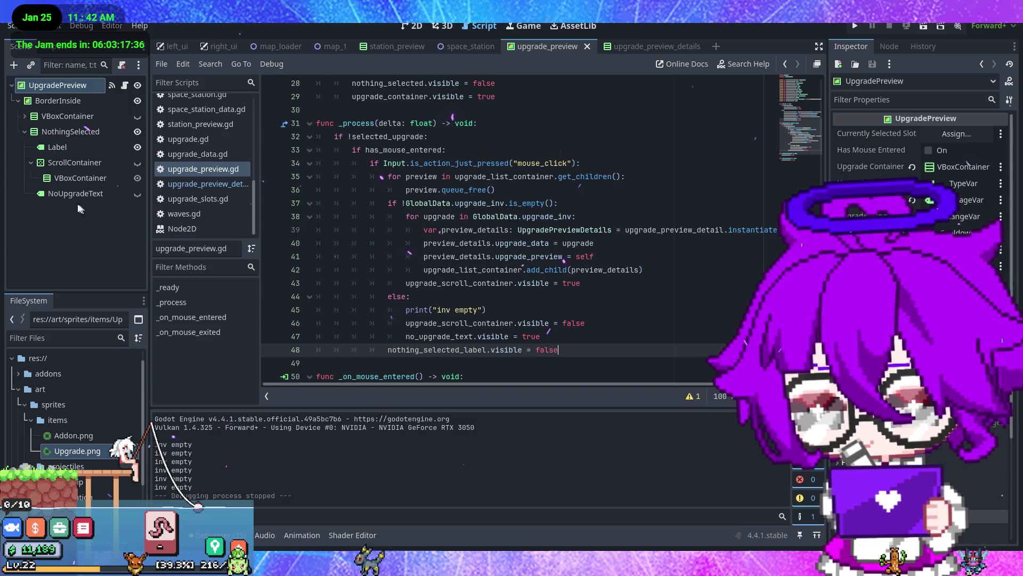
left_click(66, 194)
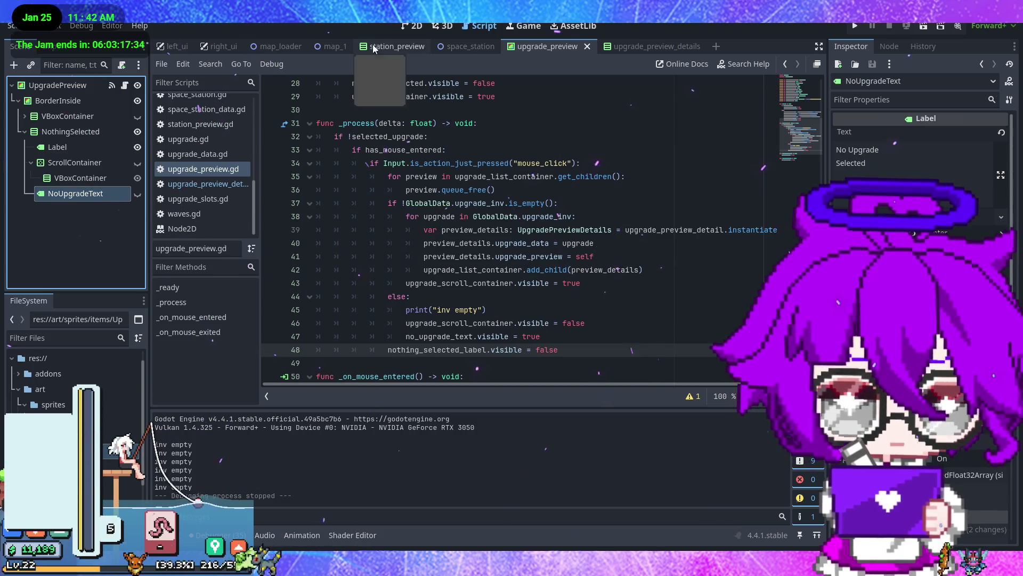
Step: Hide Label, show NoUpgradeText, and view the UpgradePreview scene in 2D
left_click(137, 147)
left_click(136, 196)
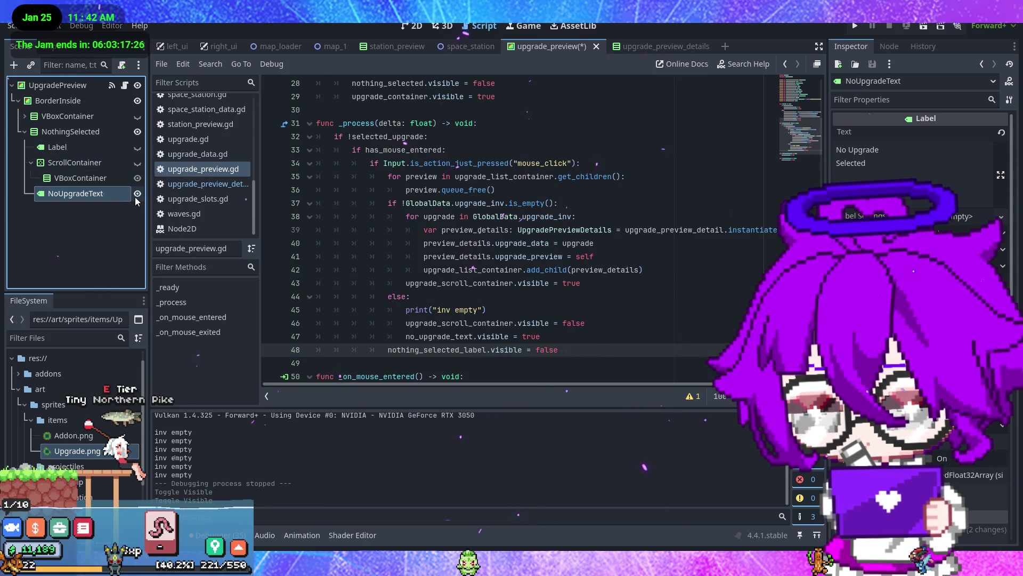
left_click(408, 28)
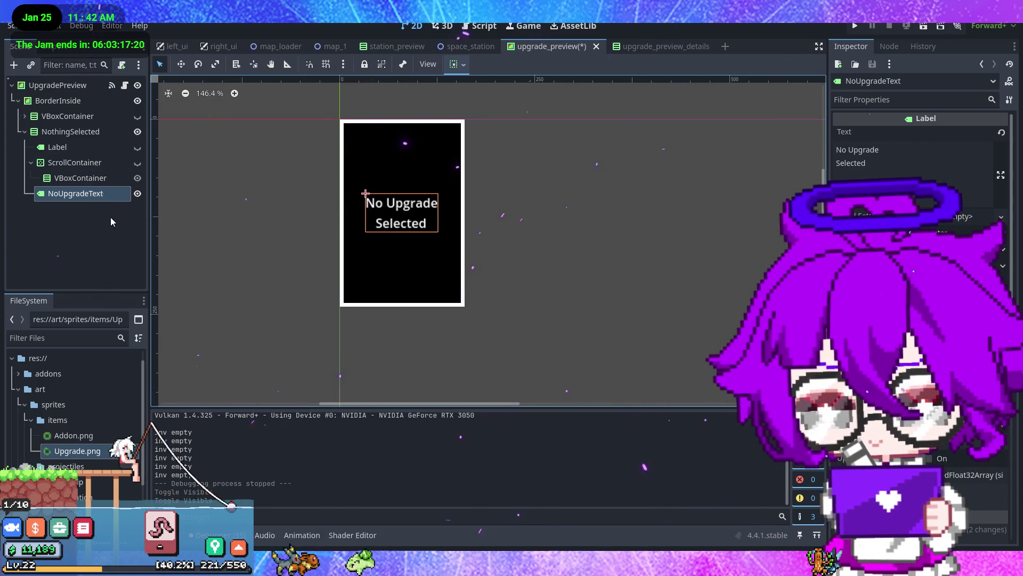
left_click(137, 147)
left_click(137, 193)
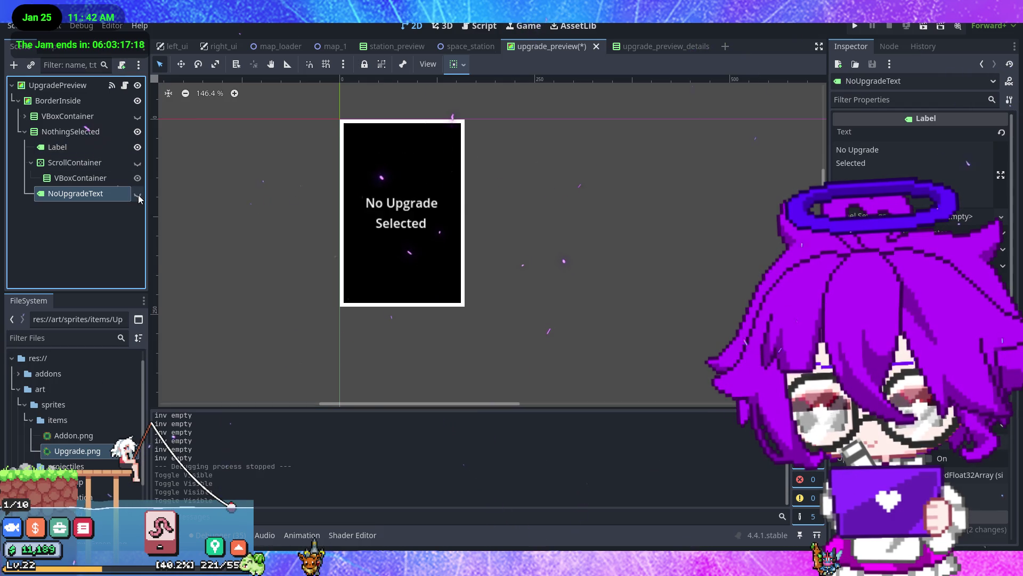
left_click(137, 147)
left_click(136, 194)
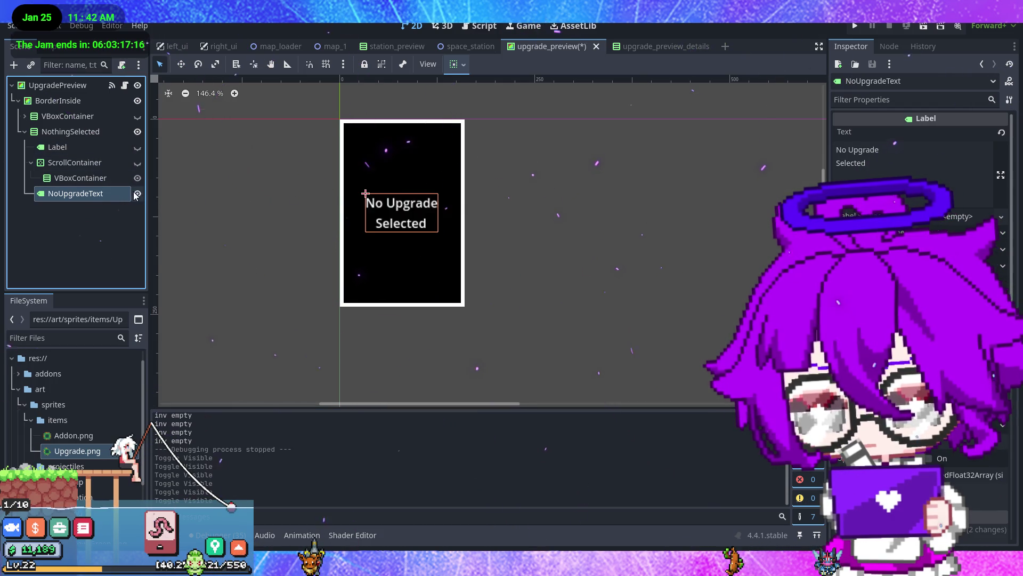
Step: Clear the NoUpgradeText label's Text property in the Inspector
left_click(874, 154)
key("ctrl+a")
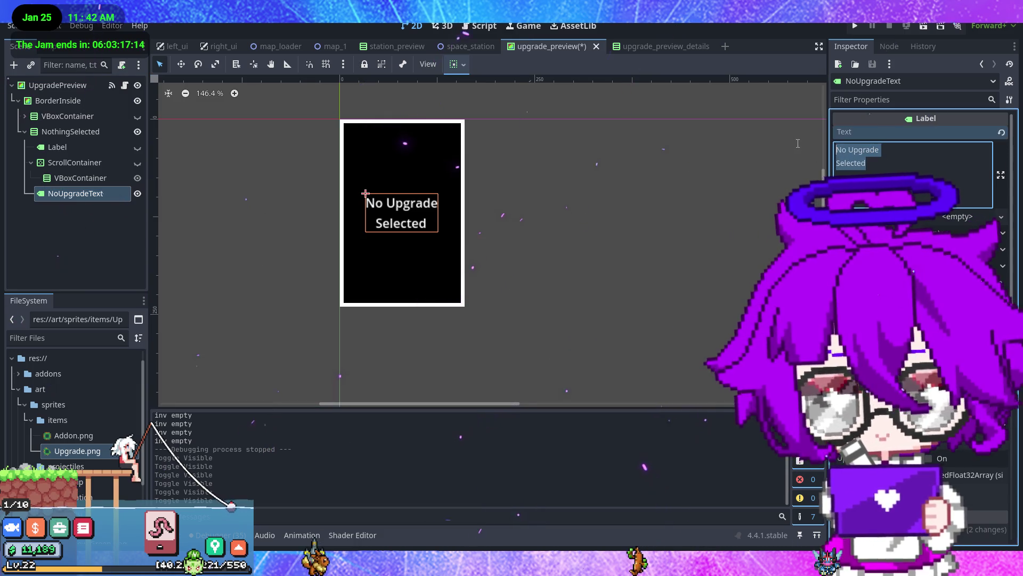
key("BackSpace")
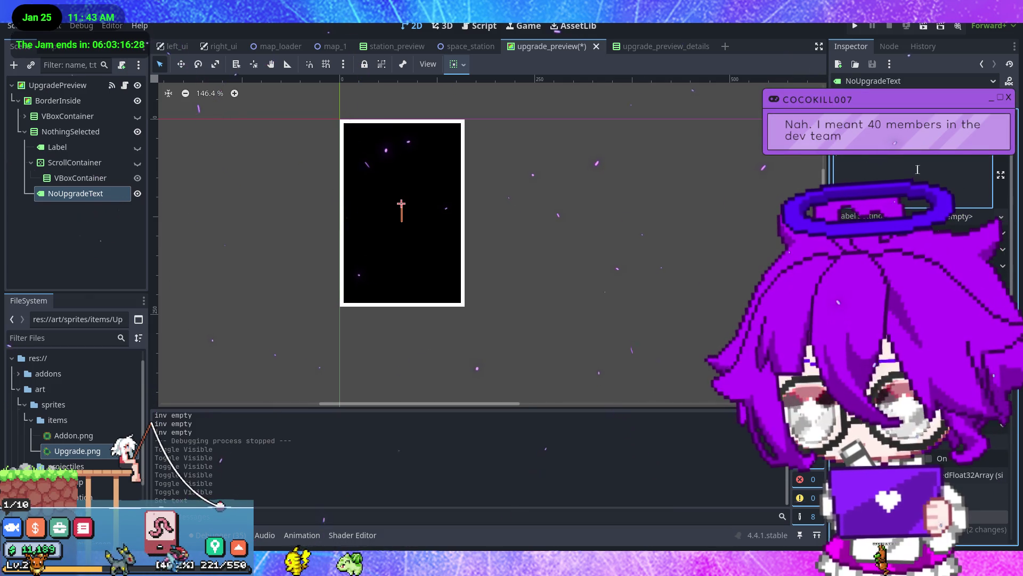
Step: Enter 'No Upgrade' plus a line break as NoUpgradeText's text, then save and run
type("No")
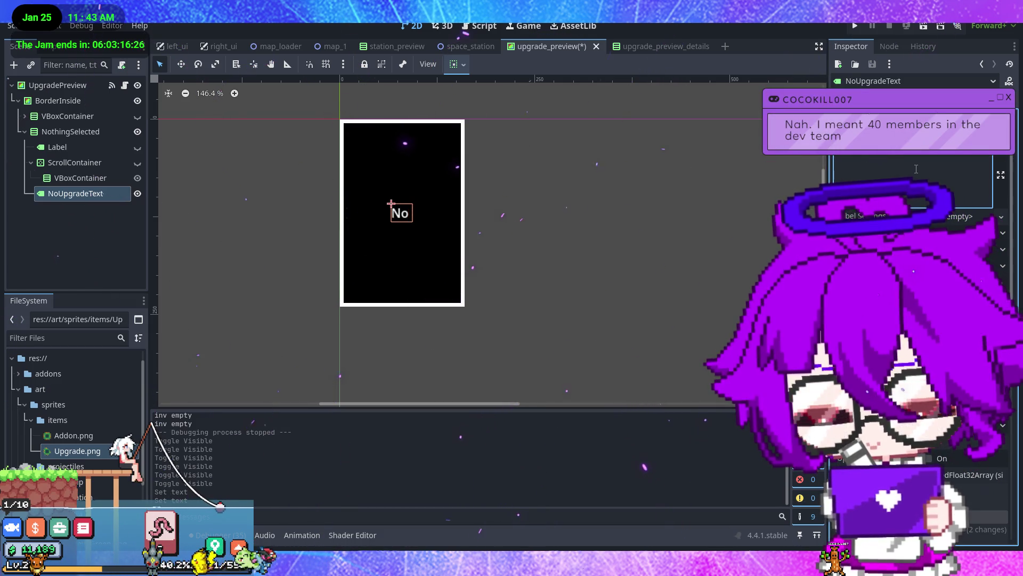
type(" Upgrades")
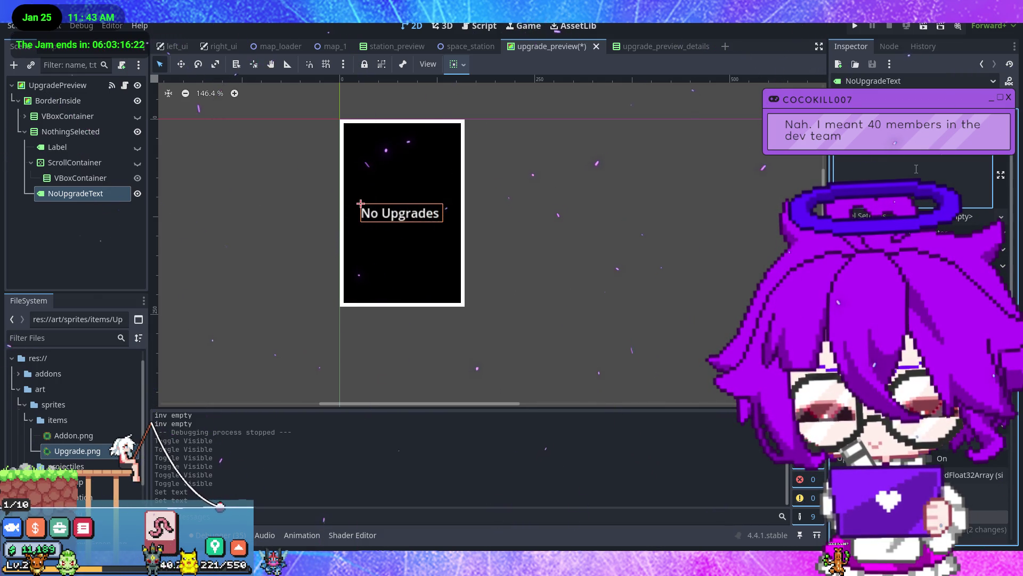
key("Return")
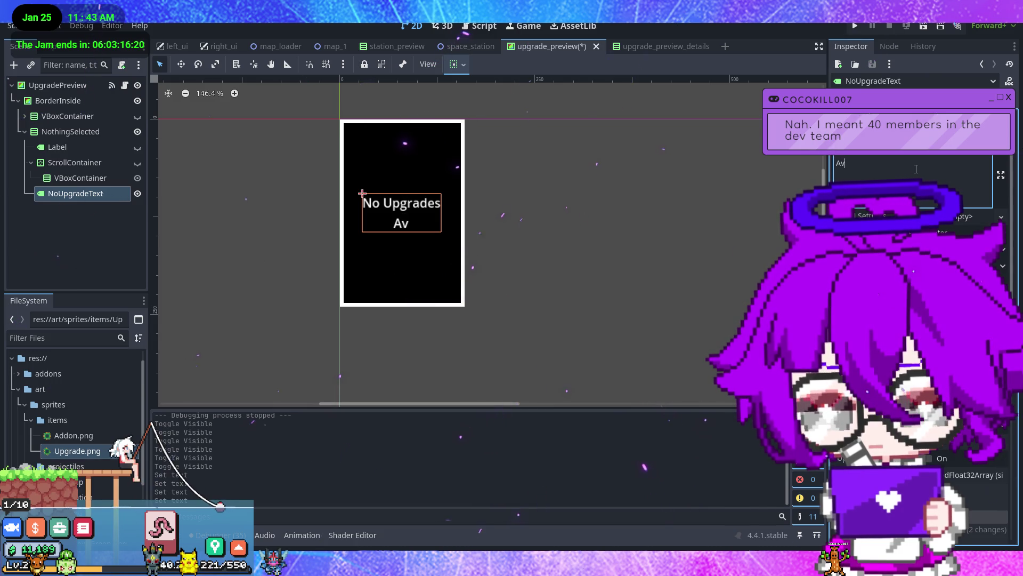
key("F5")
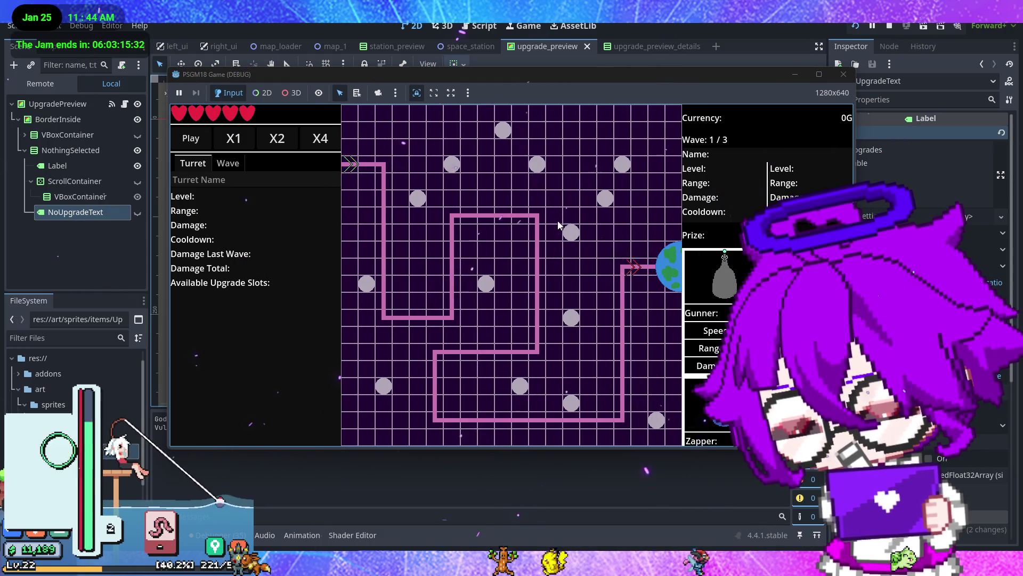
Step: Build a Gunner turret, start the wave, equip the chip upgrade, and level it to 2
left_click(727, 277)
left_click(401, 191)
left_click(405, 197)
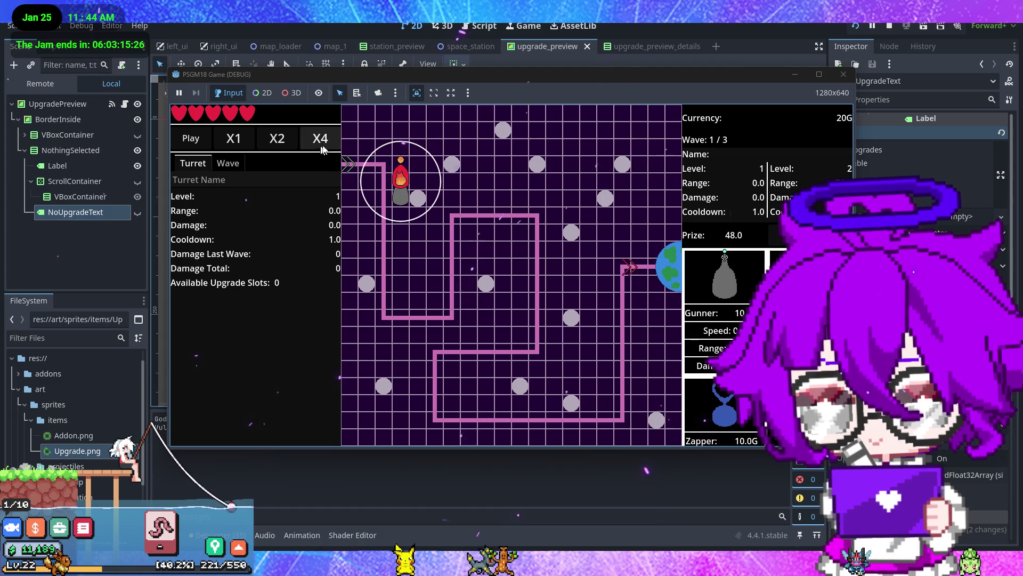
left_click(190, 140)
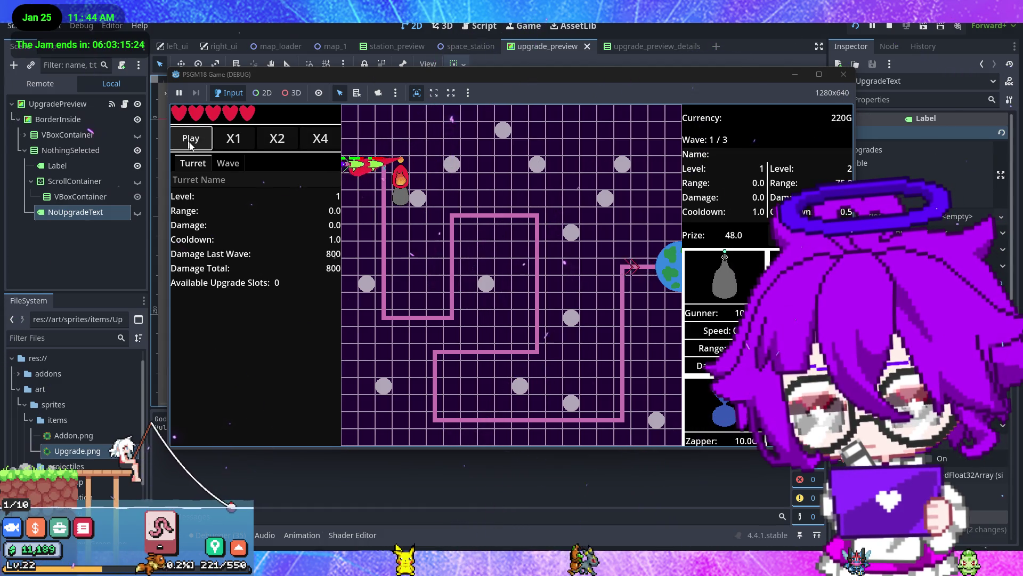
left_click(400, 184)
left_click(231, 342)
left_click(401, 184)
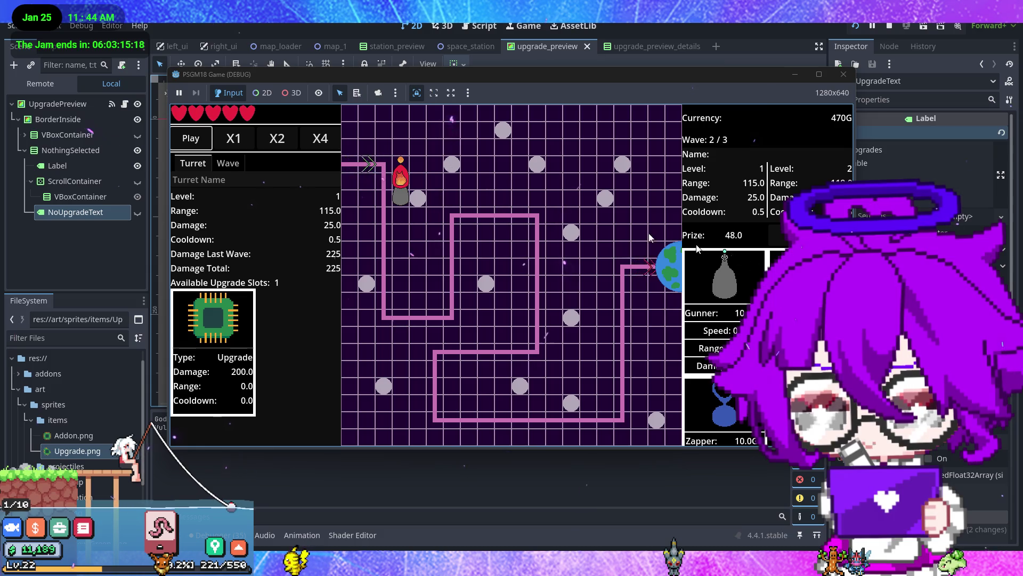
left_click(778, 235)
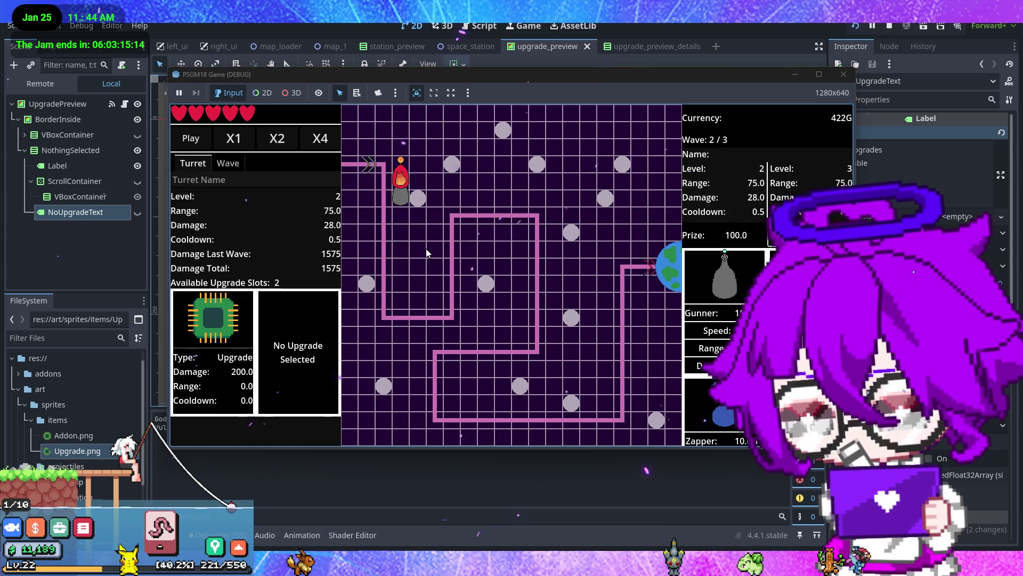
Step: Check the second slot's upgrade options and reselect the level-2 turret
left_click(307, 355)
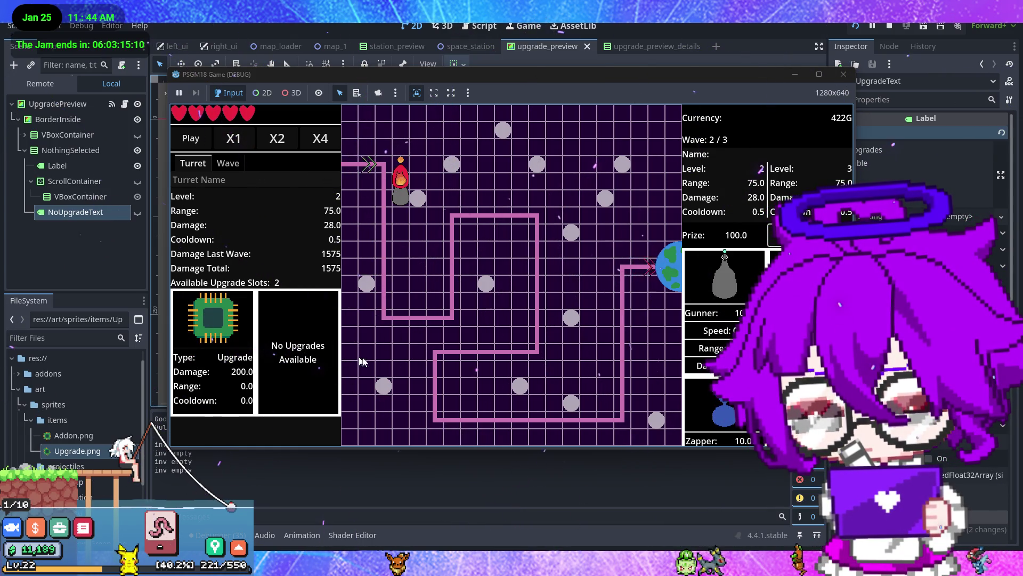
left_click(415, 274)
left_click(396, 217)
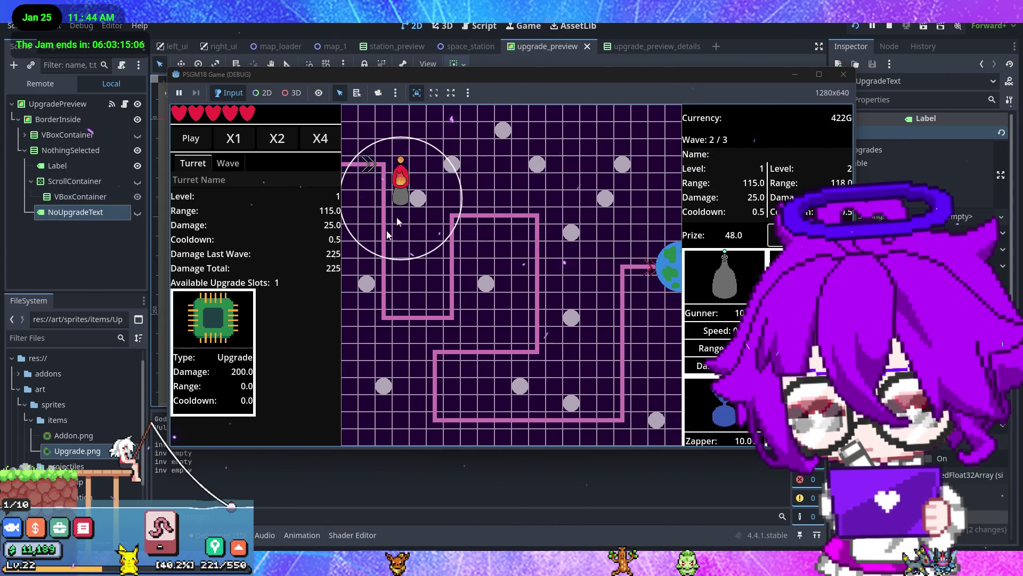
left_click(421, 267)
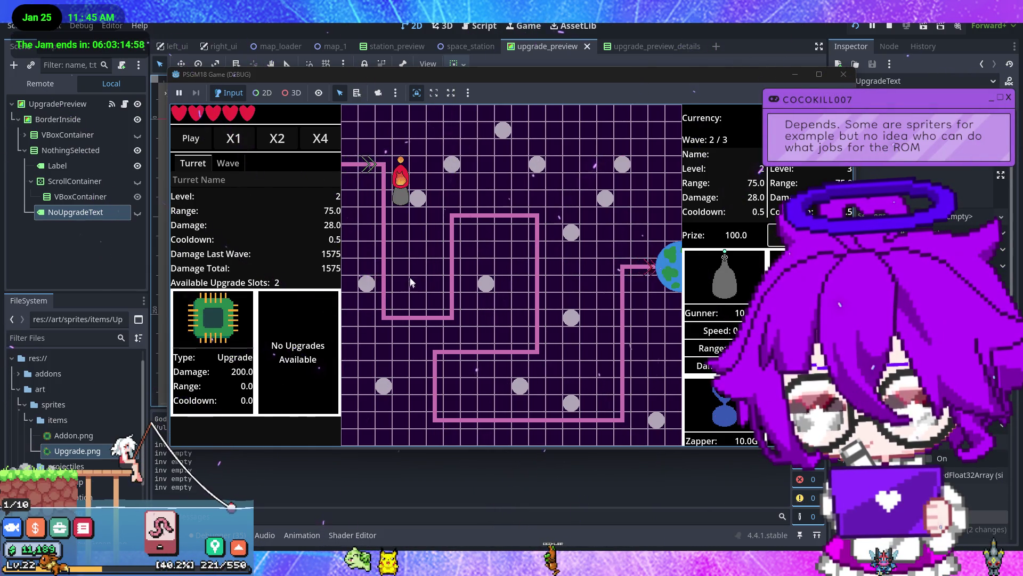
left_click(401, 181)
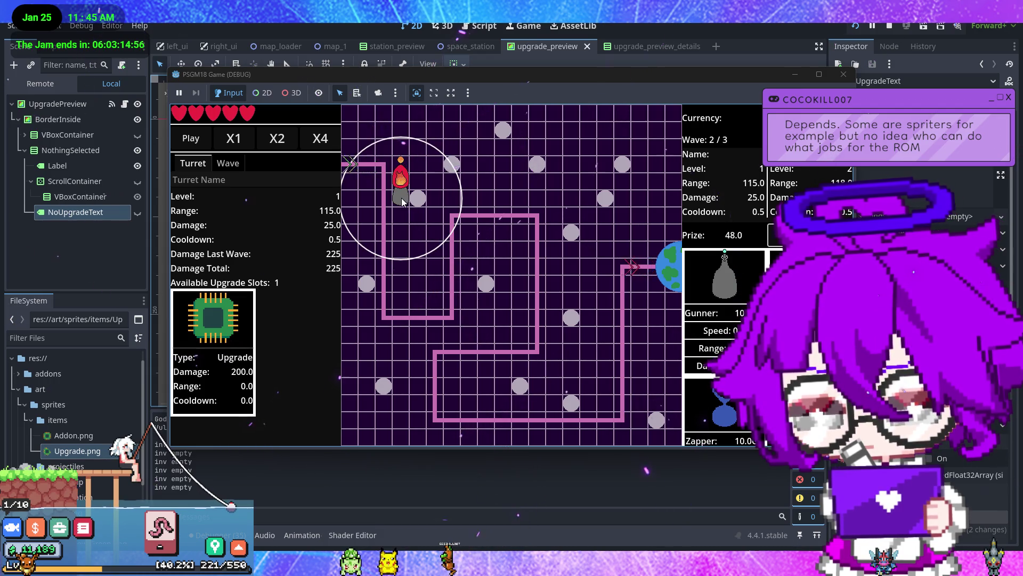
Step: Level the turret to 4 with the U key, inspect its four upgrade slots, and close the game
key("u")
key("u")
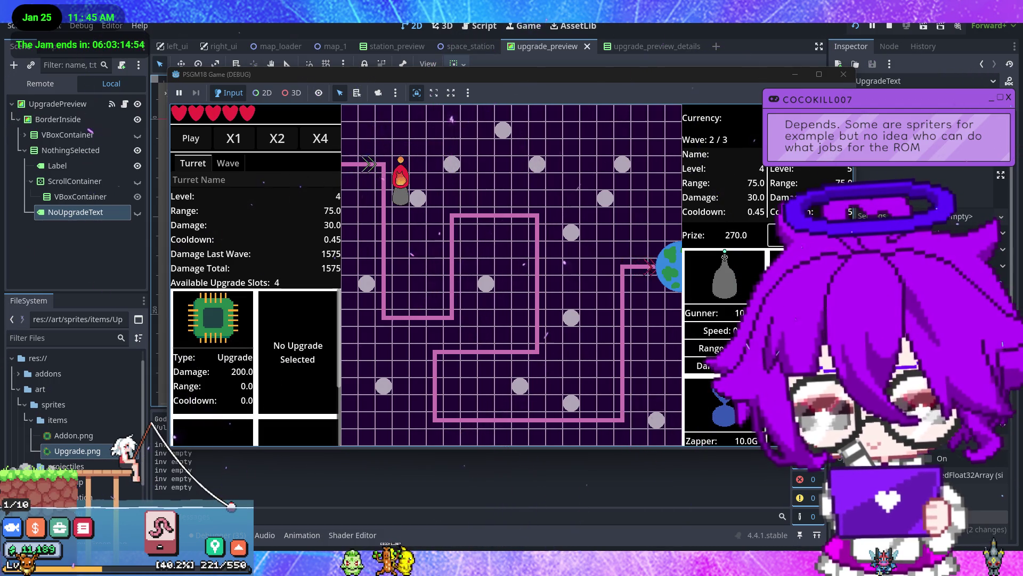
scroll(315, 373, "down", 3)
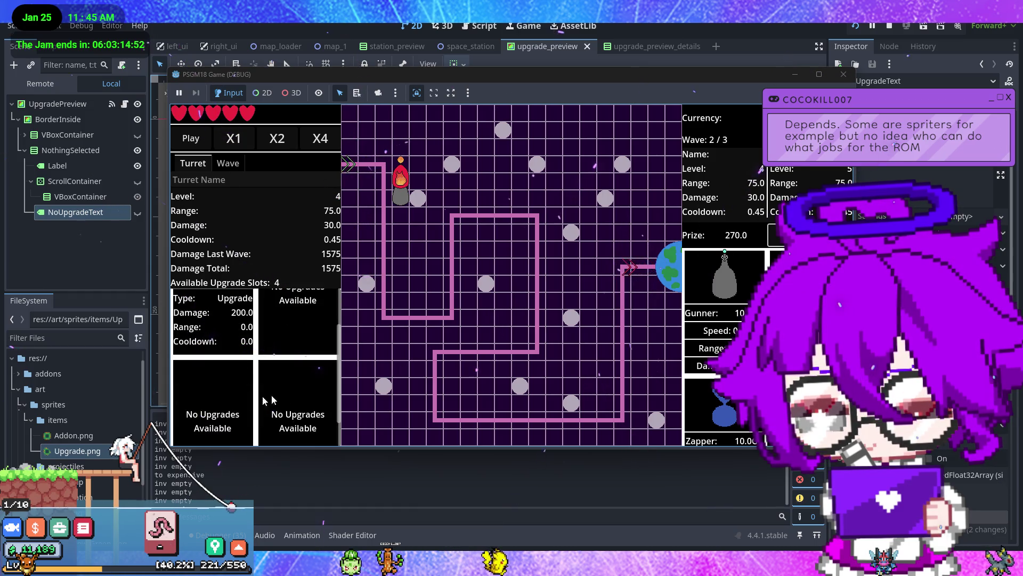
left_click(423, 281)
left_click(399, 181)
scroll(310, 343, "down", 3)
scroll(311, 343, "up", 3)
scroll(310, 343, "down", 2)
scroll(291, 343, "up", 3)
scroll(292, 347, "down", 2)
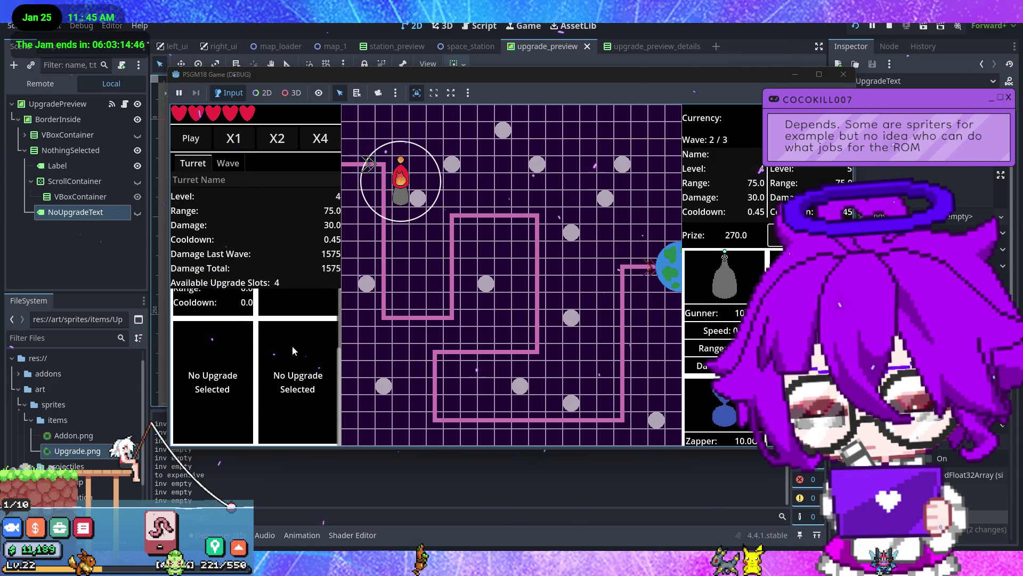
scroll(292, 345, "up", 3)
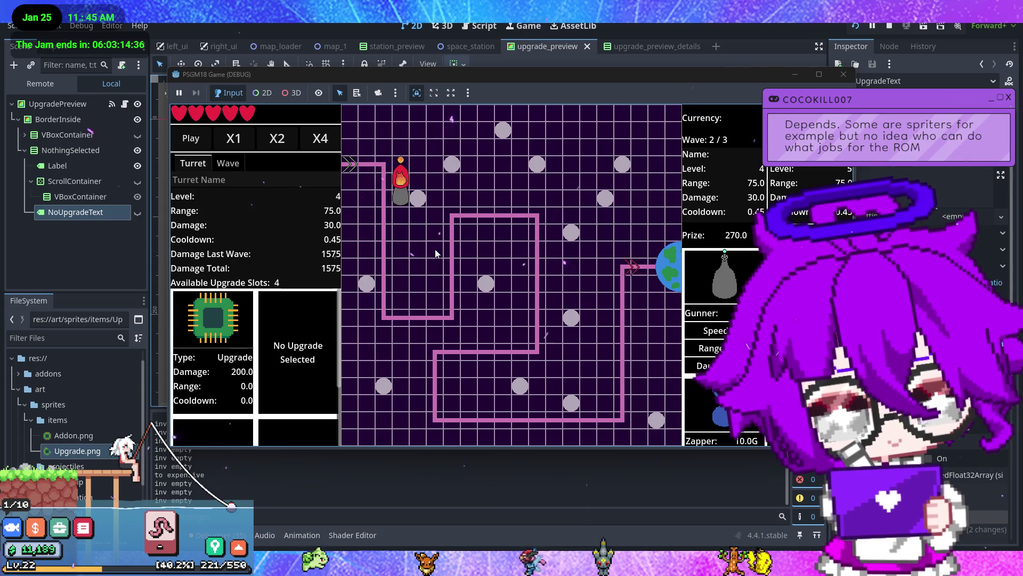
left_click(843, 74)
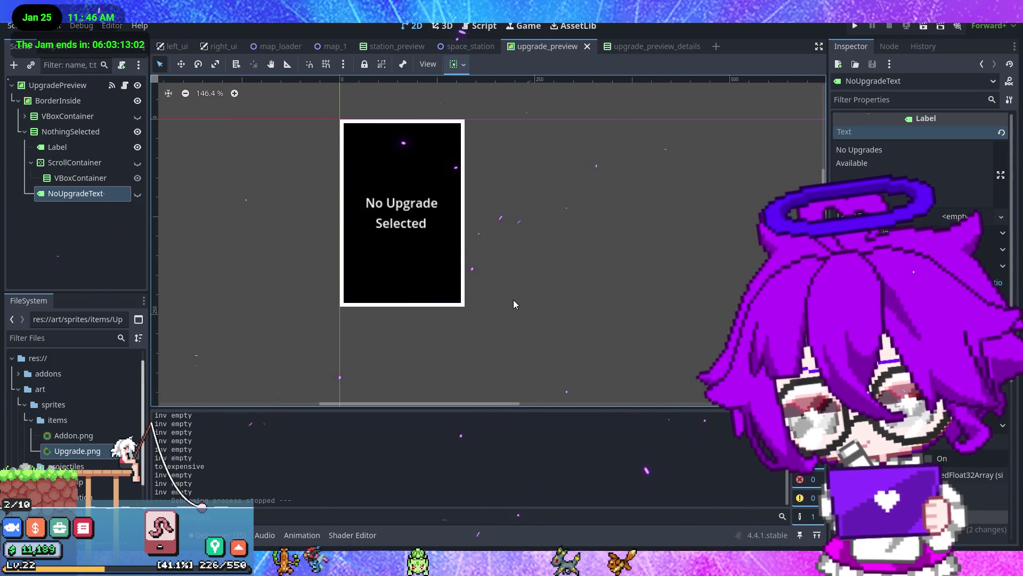
Step: Switch from Godot over to the Obsidian notes app
key("alt+Tab")
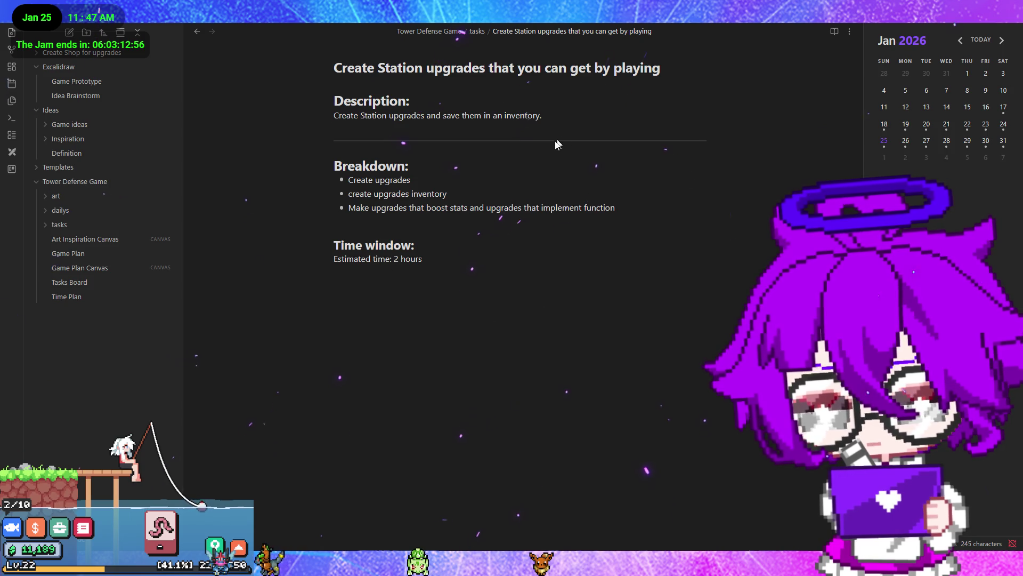
Step: Browse the Game Plan, Time Plan and Tasks Board notes, then open the Station upgrade slot note
left_click(682, 220)
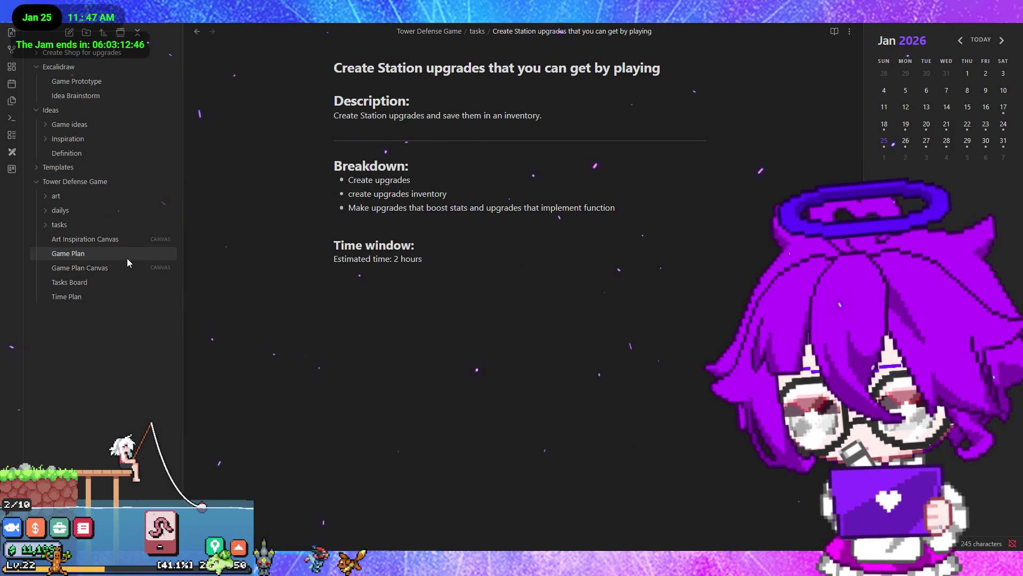
left_click(127, 259)
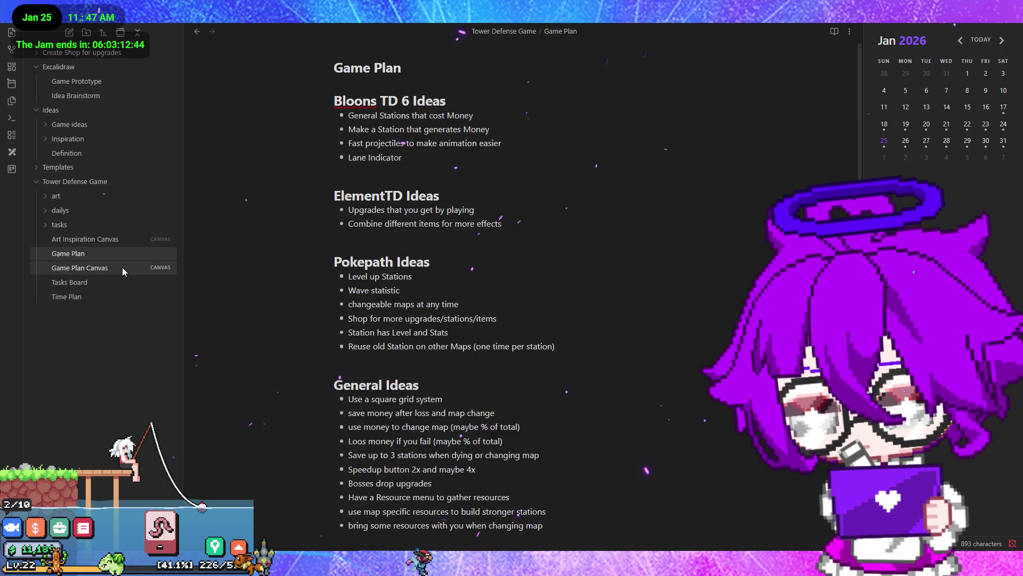
left_click(123, 267)
left_click(109, 296)
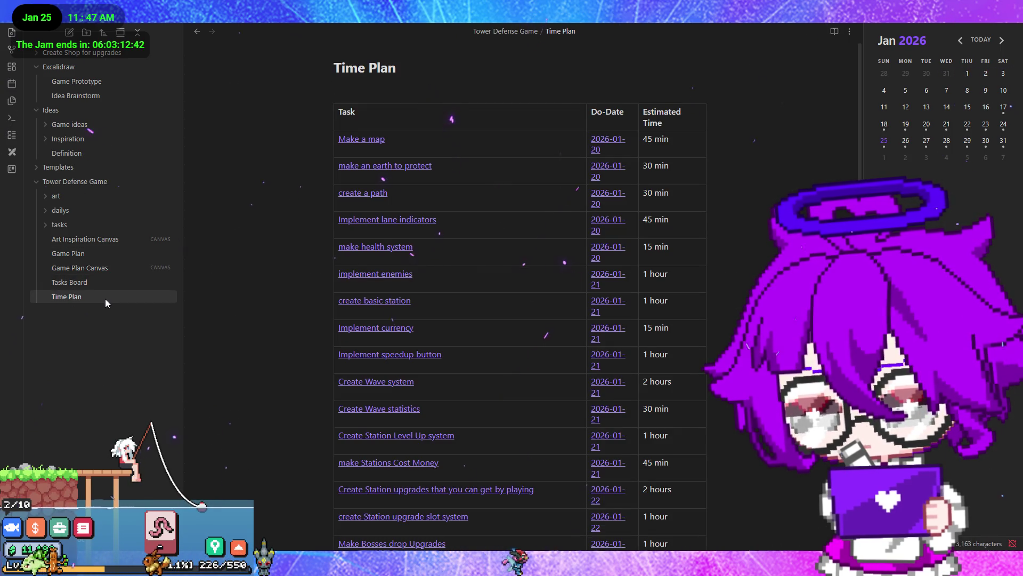
left_click(108, 282)
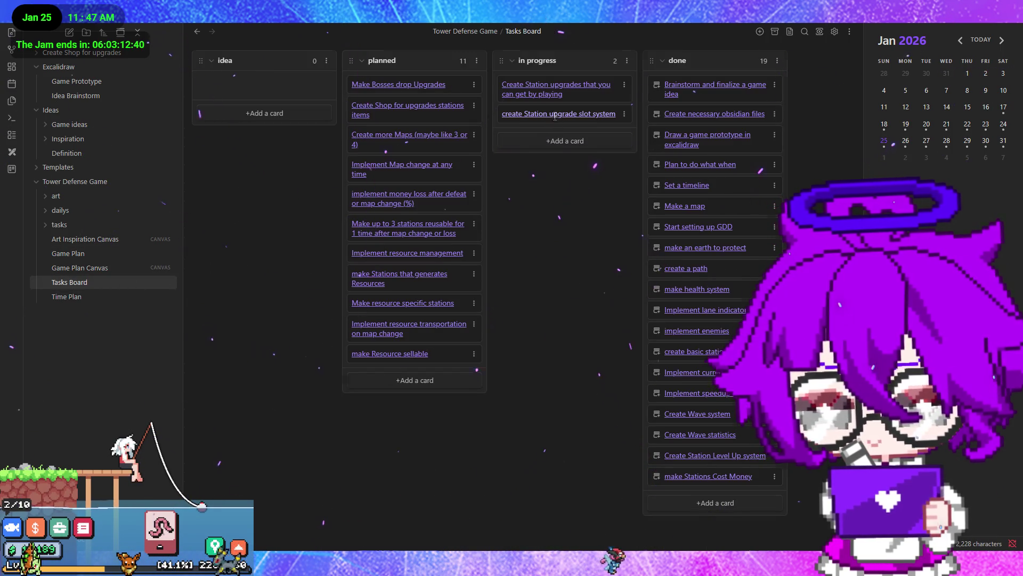
left_click(533, 115)
Step: Correct 'equipable' to 'equip able' and select 'upgrade stats' in the Breakdown list
left_click(573, 117)
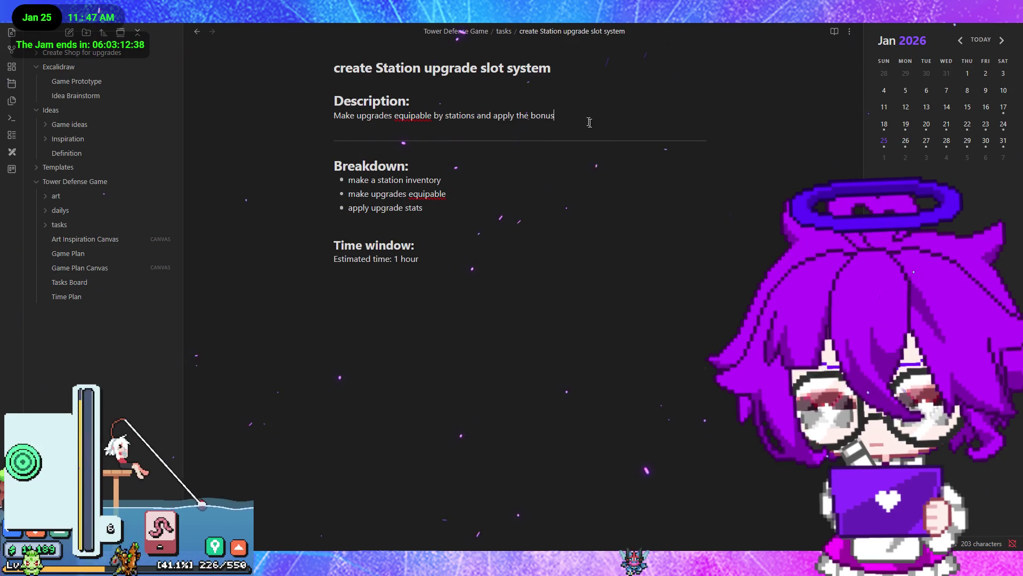
left_click(501, 200)
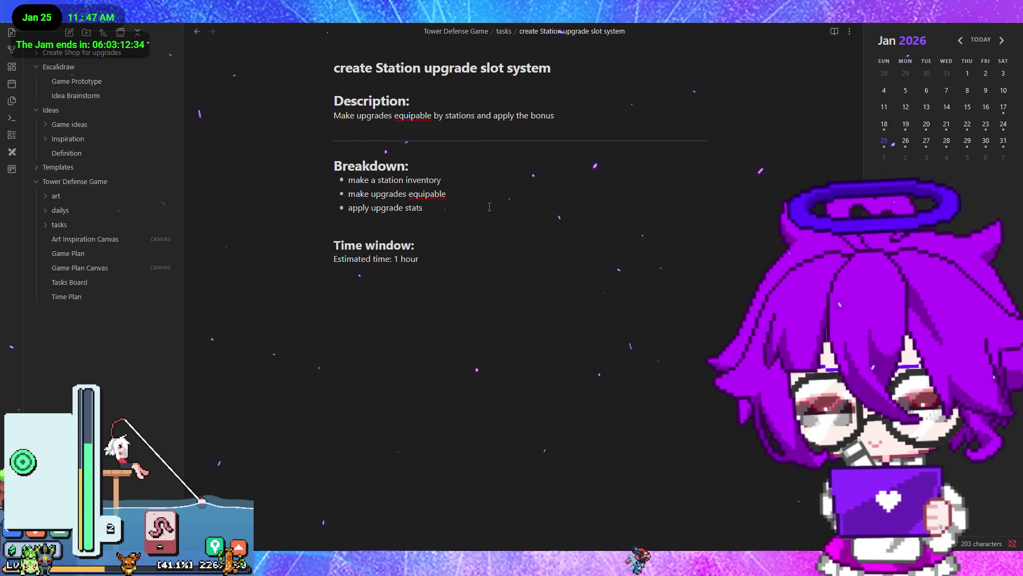
right_click(431, 195)
left_click(486, 210)
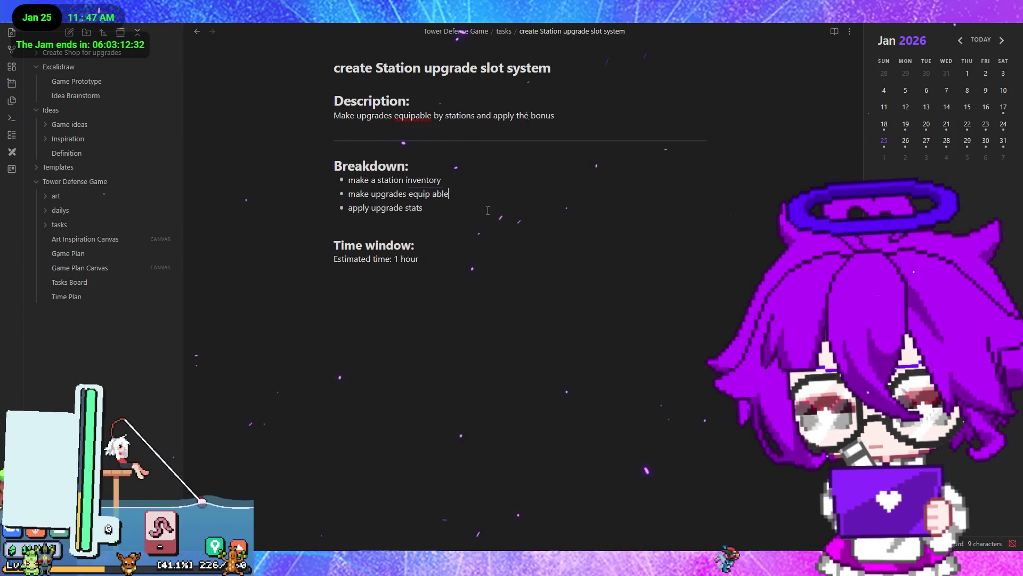
left_click(489, 209)
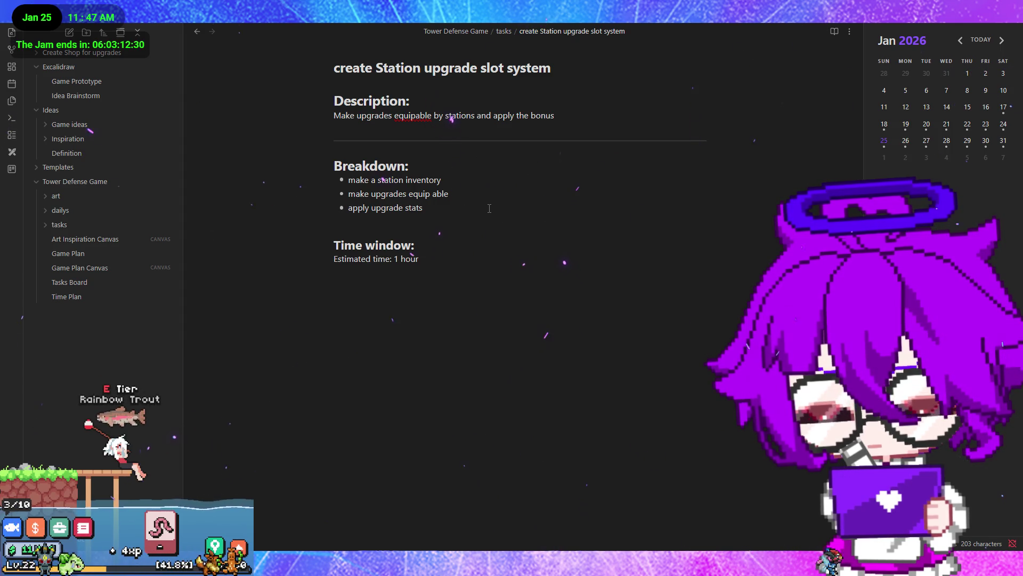
left_click_drag(424, 208, 373, 206)
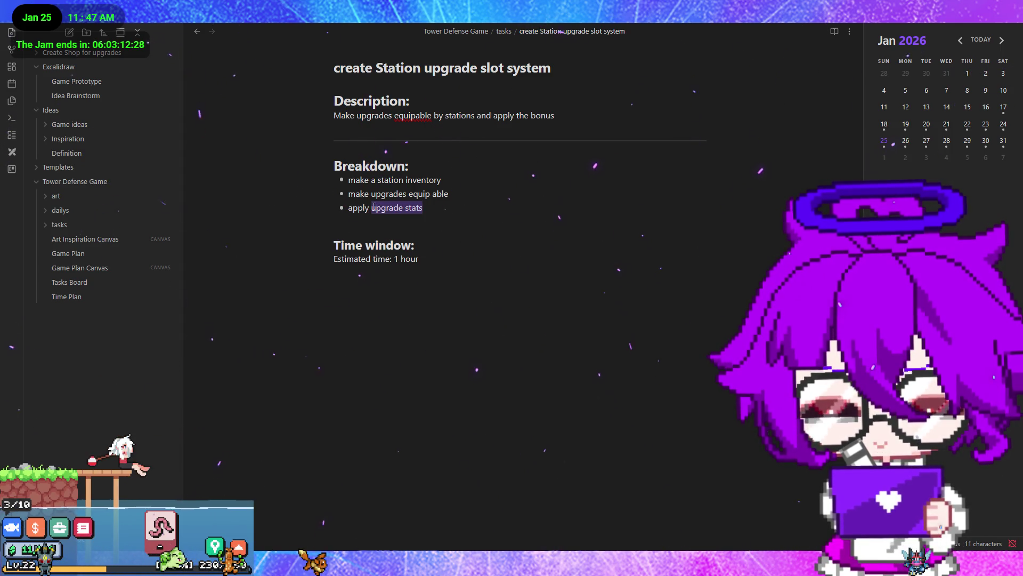
key("alt+Tab")
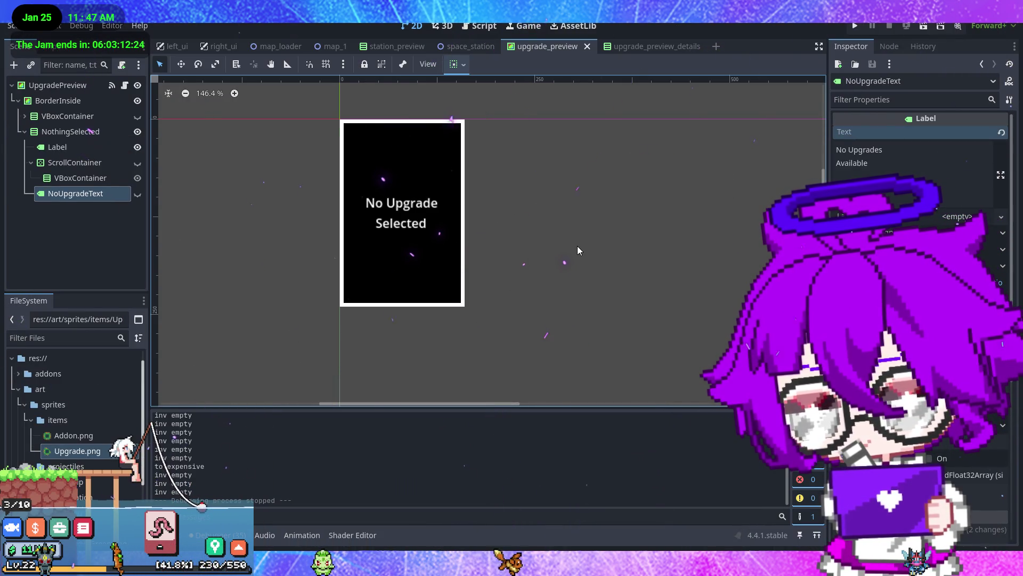
Step: Set the upgrade_preview_details anchors to the current ratio and save the scene
left_click(642, 51)
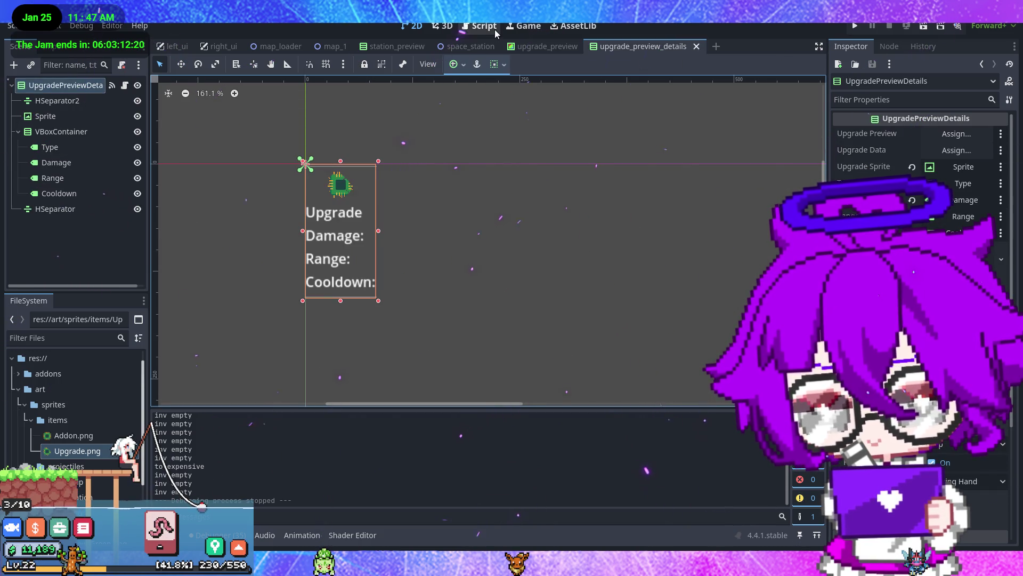
left_click(464, 65)
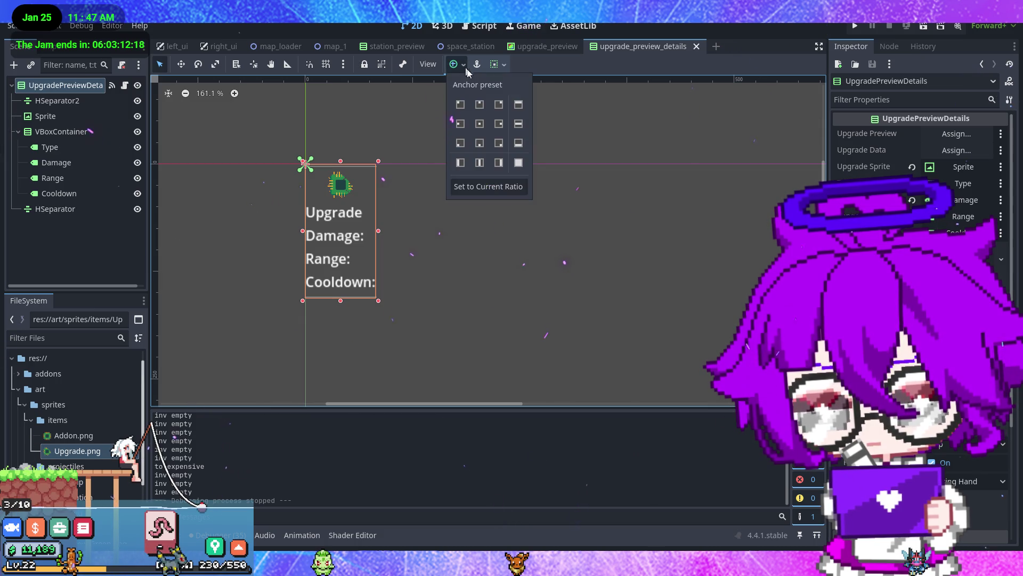
left_click(489, 187)
left_click(469, 31)
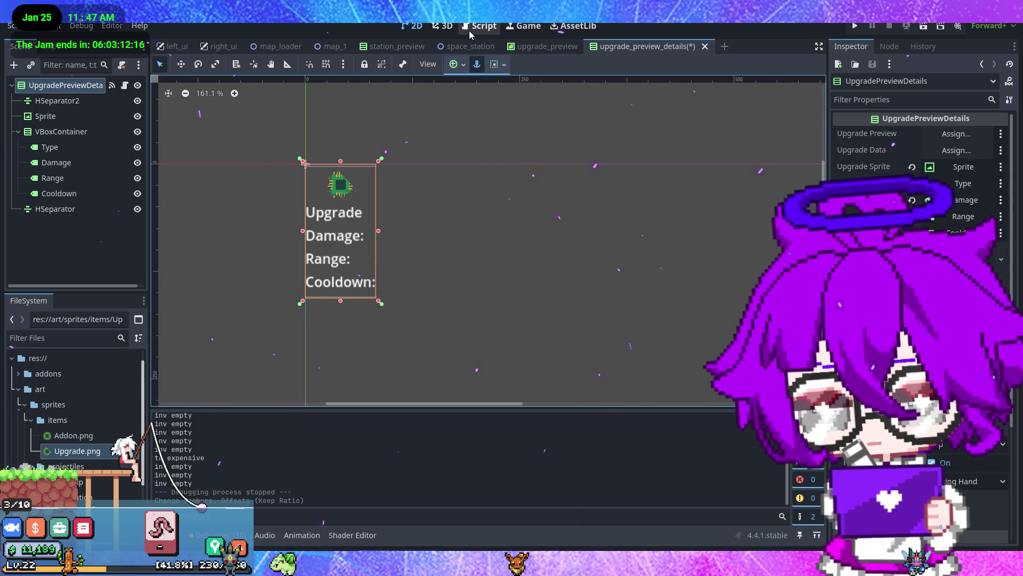
key("ctrl+s")
Step: Review upgrade_preview_details.gd in the script editor, then open space_station.gd
left_click(469, 30)
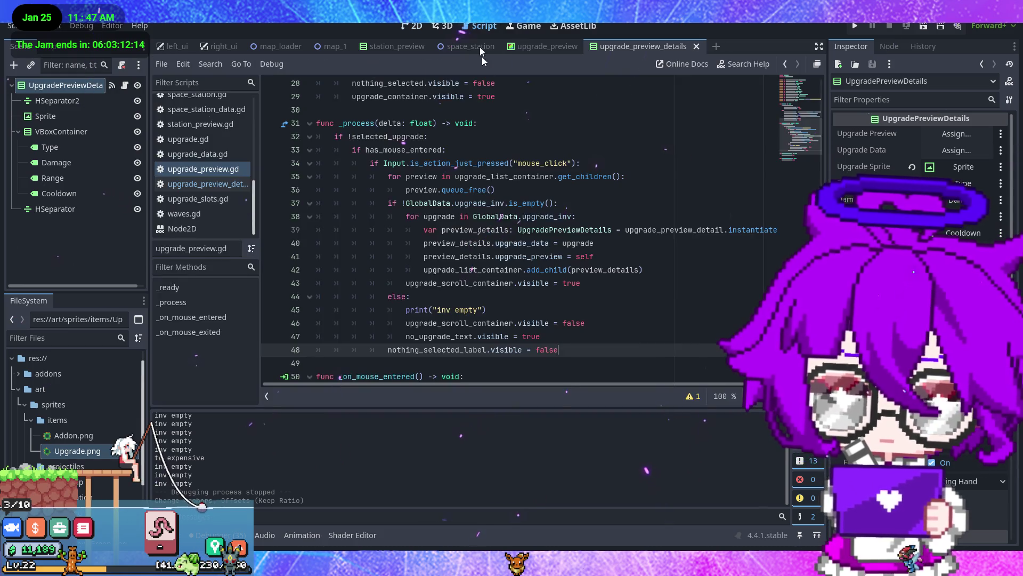
scroll(486, 172, "down", 1)
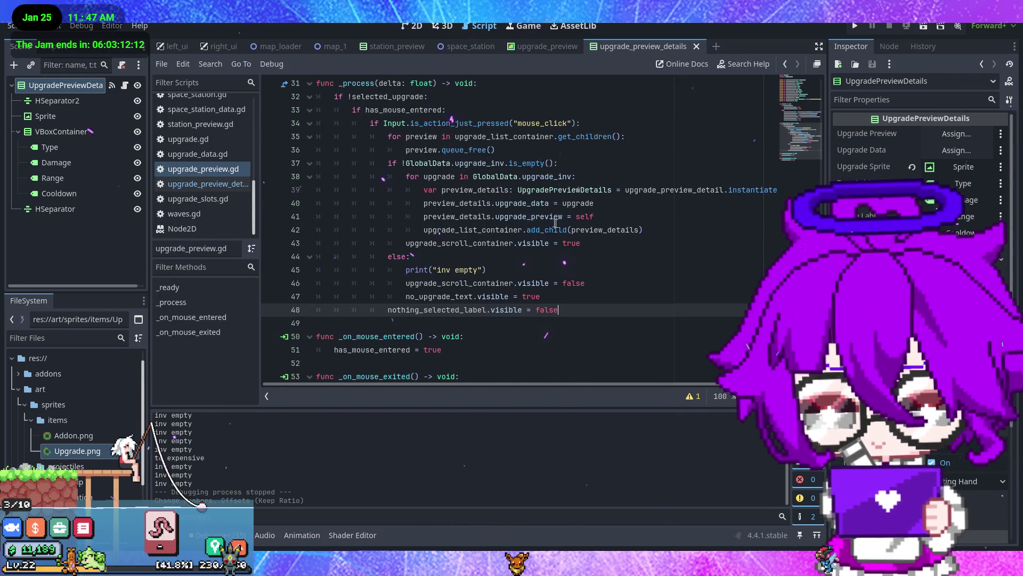
mouse_move(572, 230)
scroll(572, 229, "up", 1)
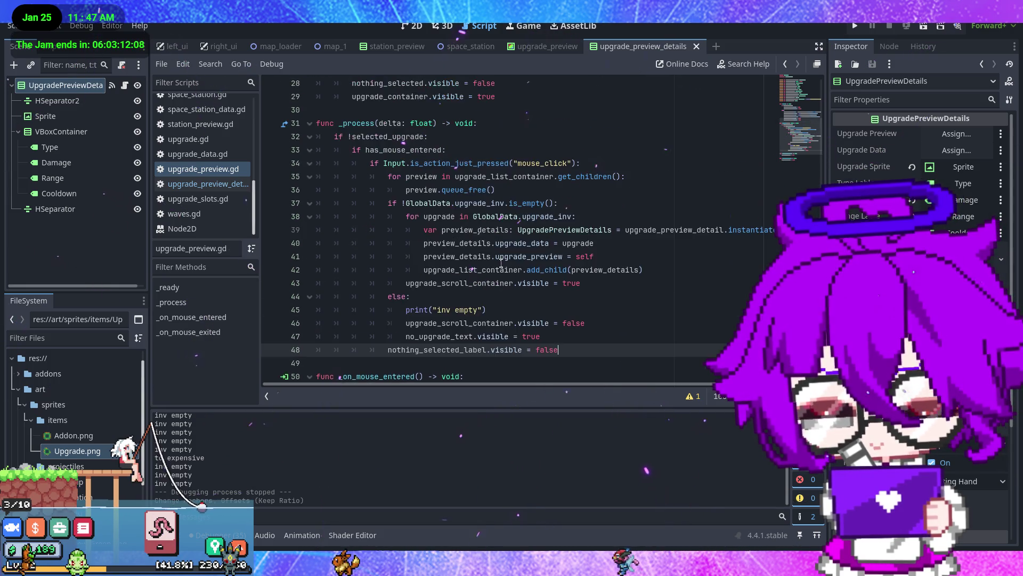
left_click(213, 183)
scroll(574, 306, "down", 1)
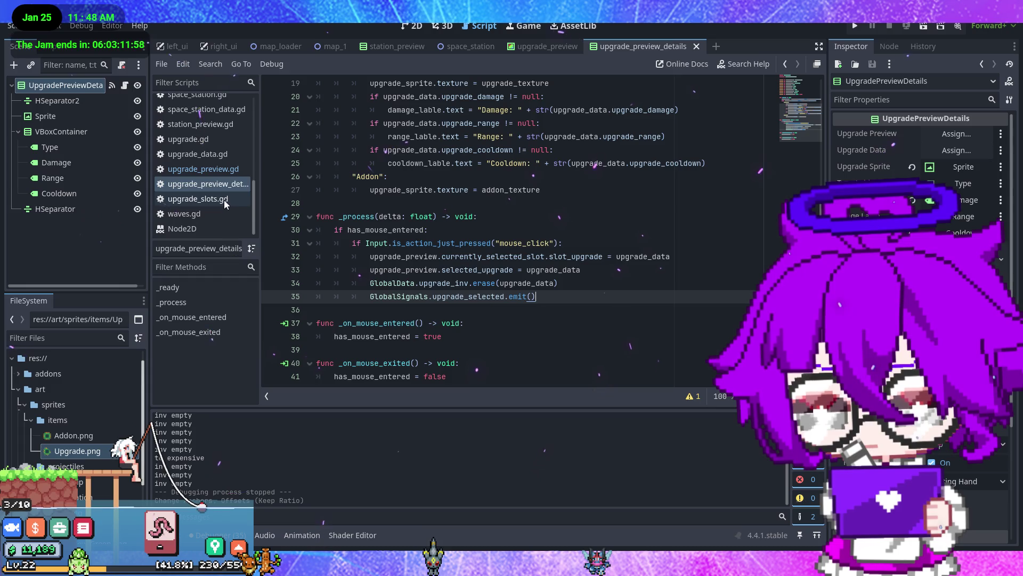
scroll(223, 202, "up", 1)
scroll(221, 200, "up", 8)
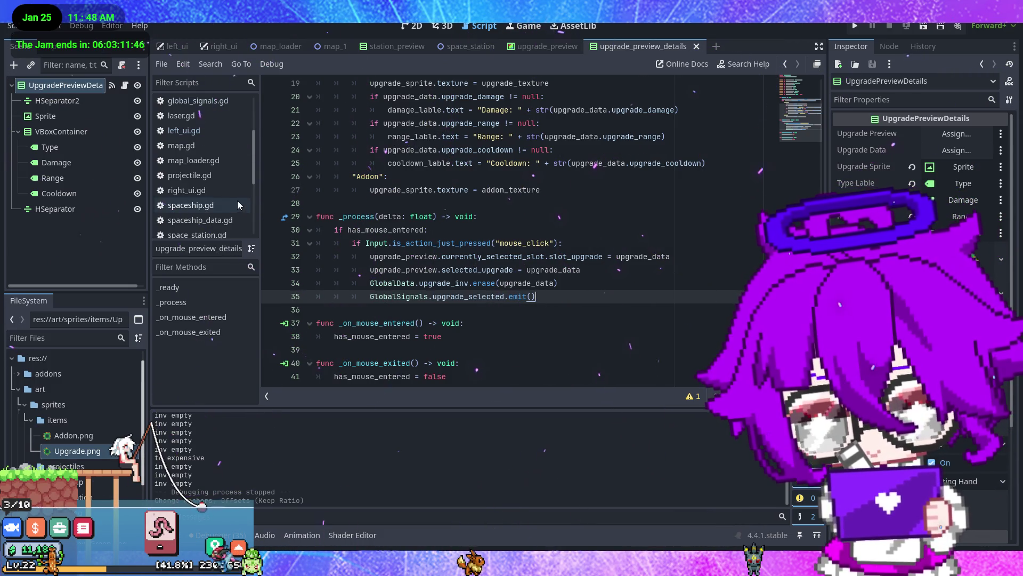
scroll(232, 213, "down", 1)
left_click(229, 217)
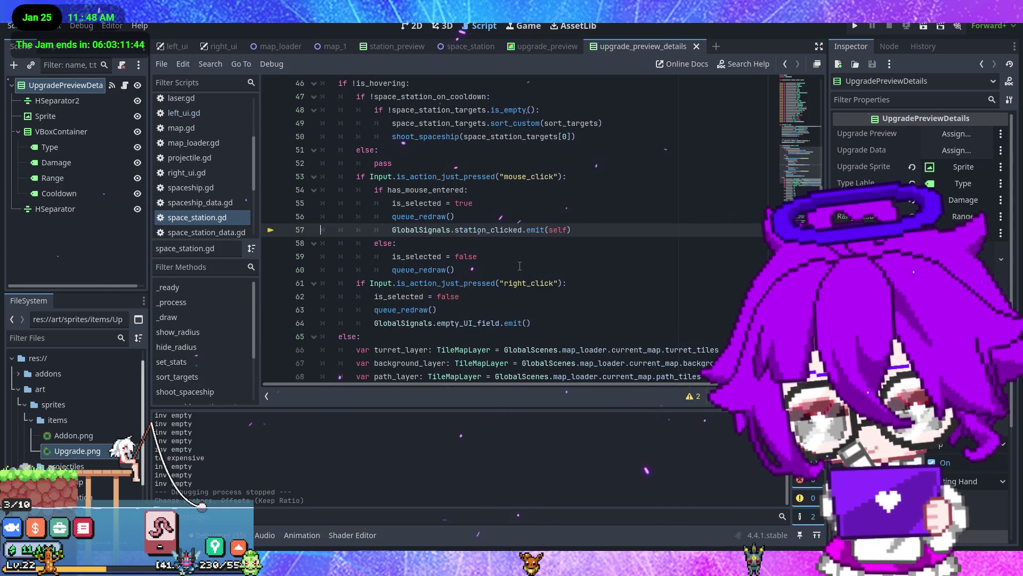
Step: Fold _process and unfold set_stats in space_station.gd to inspect its Speed stats code
scroll(496, 269, "up", 2)
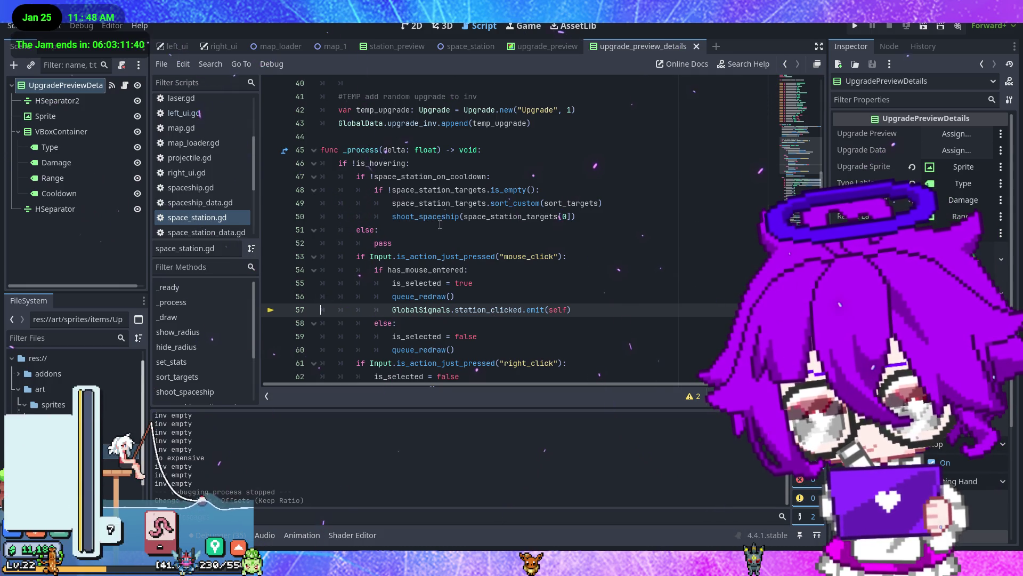
scroll(428, 224, "down", 6)
scroll(443, 224, "down", 4)
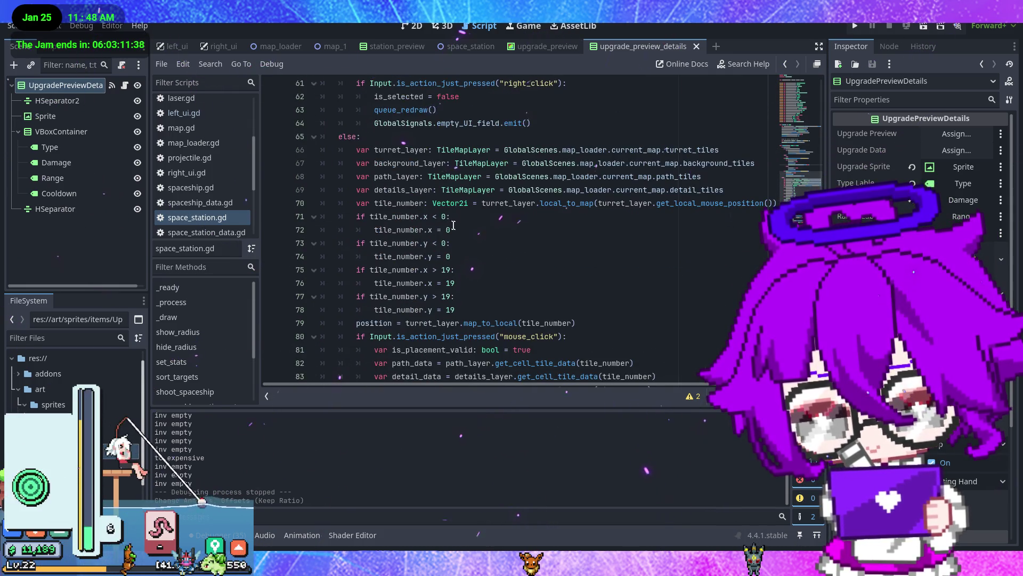
scroll(375, 215, "up", 8)
scroll(375, 216, "up", 2)
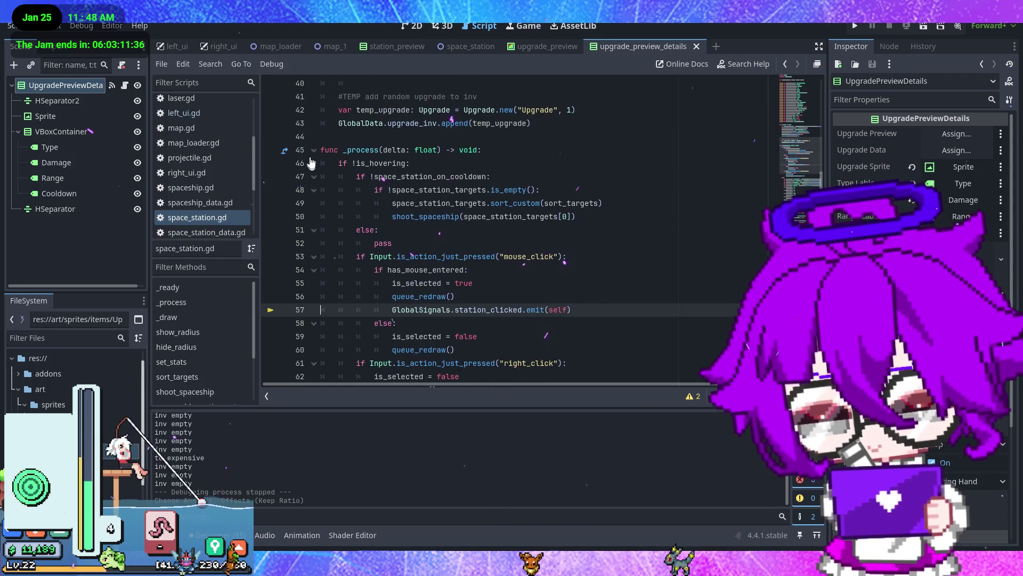
left_click(313, 150)
left_click(314, 257)
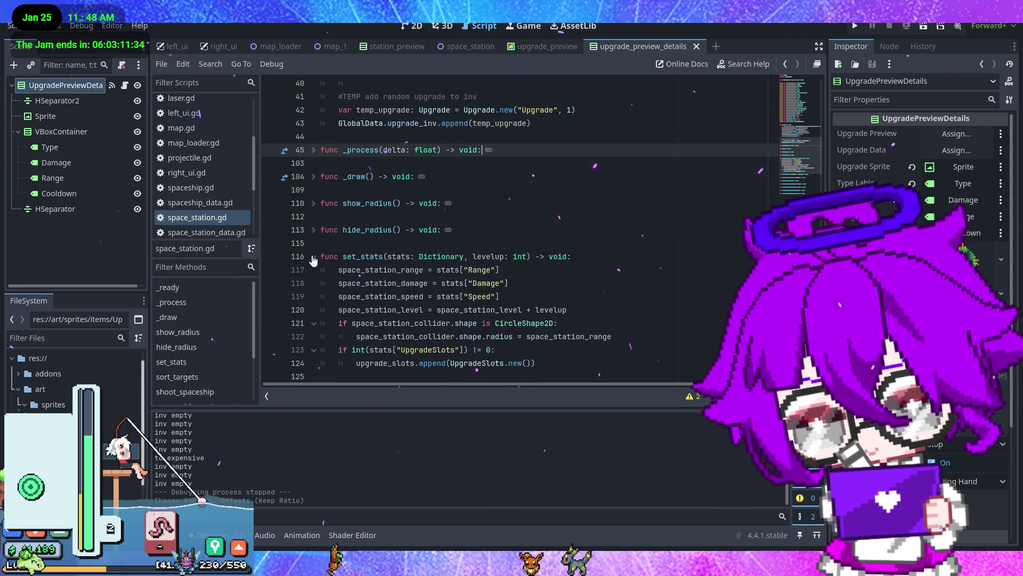
scroll(399, 258, "down", 1)
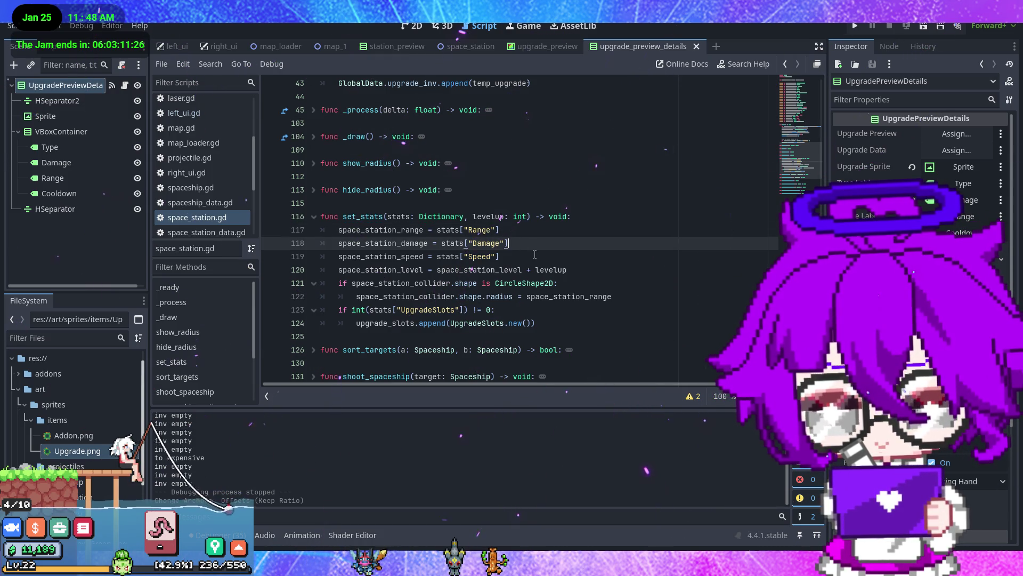
left_click(534, 254)
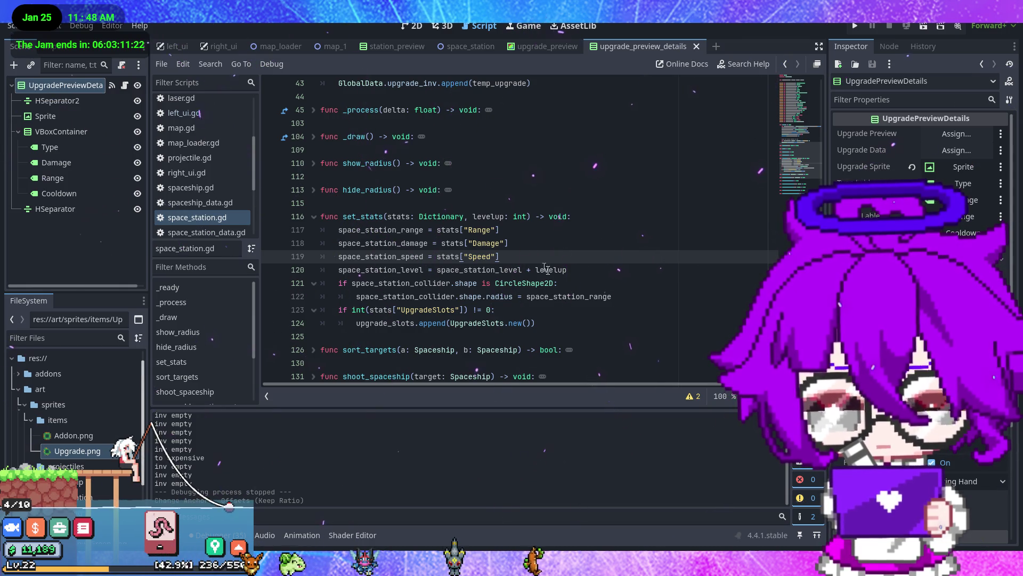
scroll(554, 277, "up", 7)
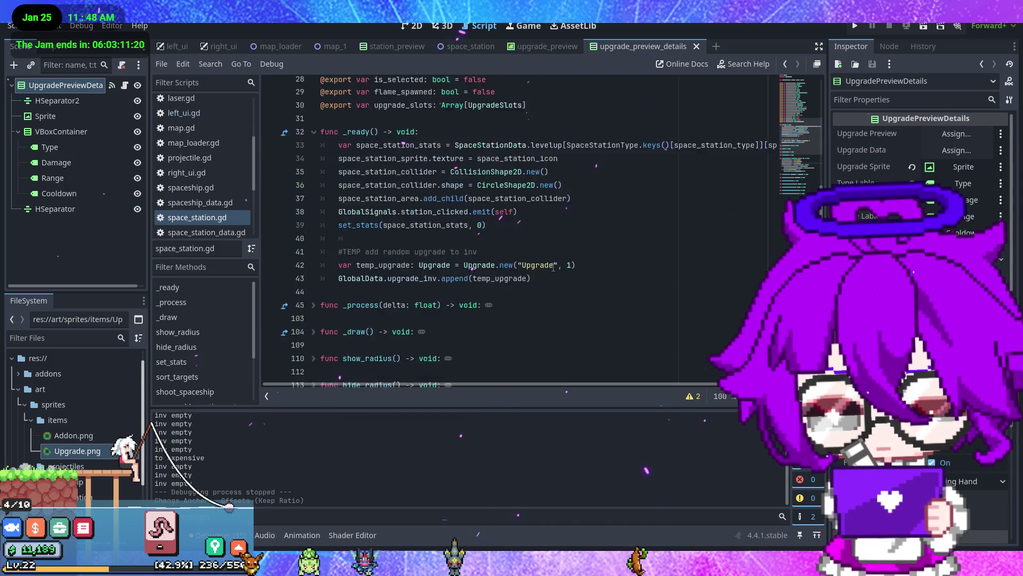
scroll(535, 275, "up", 2)
Step: Declare exported floats upgrade_damage, upgrade_range and upgrade_cooldown below upgrade_slots, then save
left_click(541, 271)
key("Return")
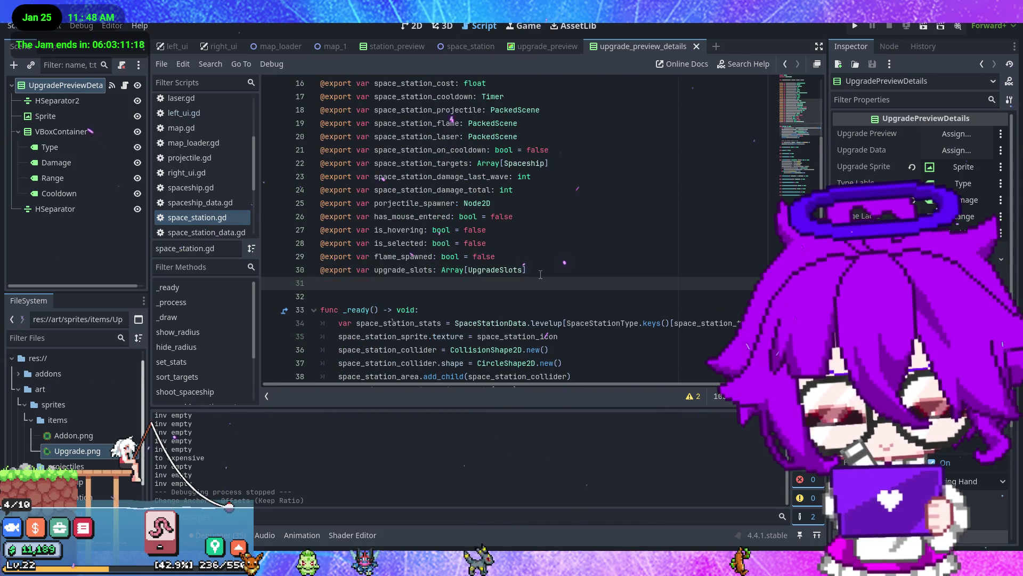
type("@export")
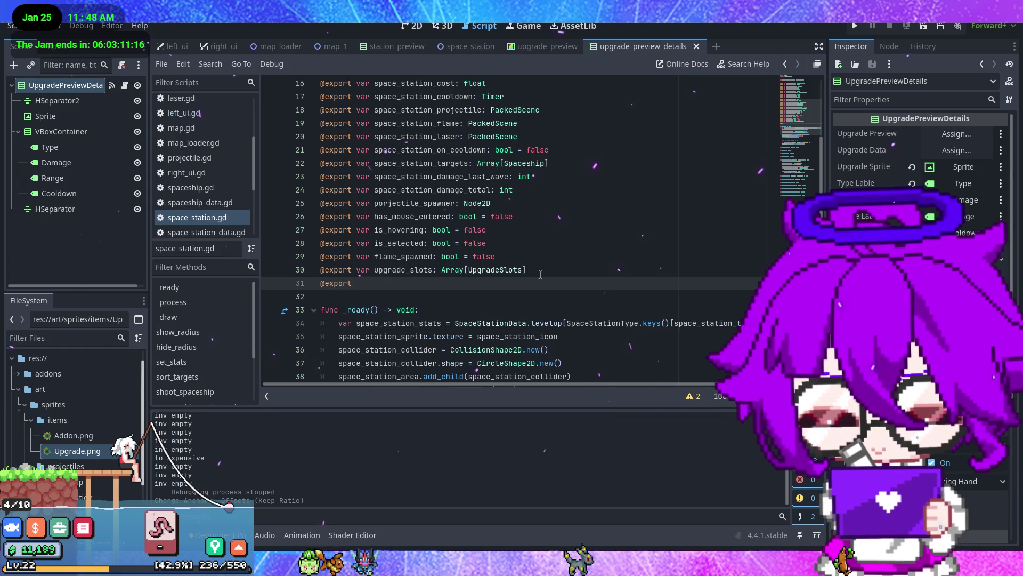
type(" var ")
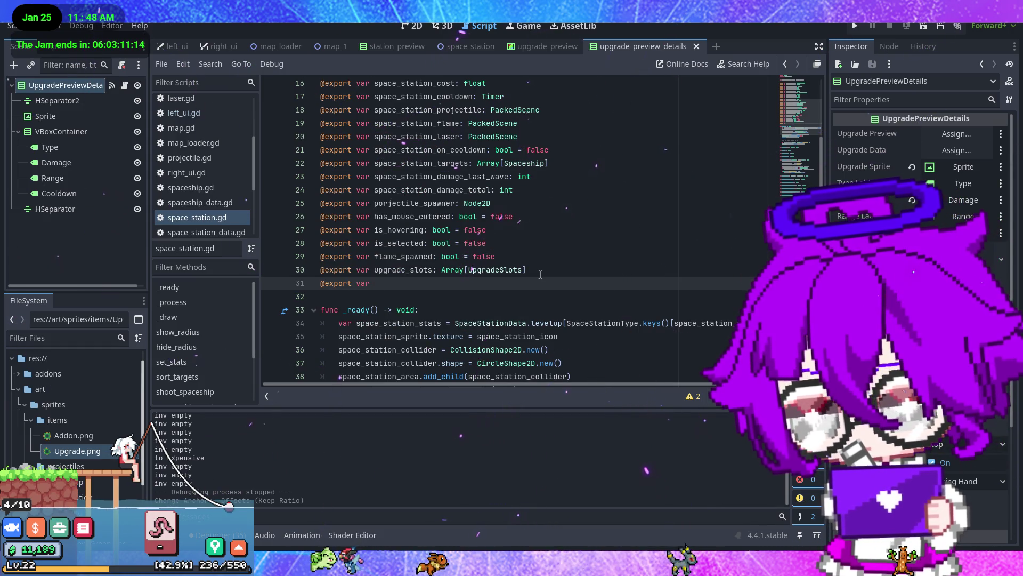
type("u")
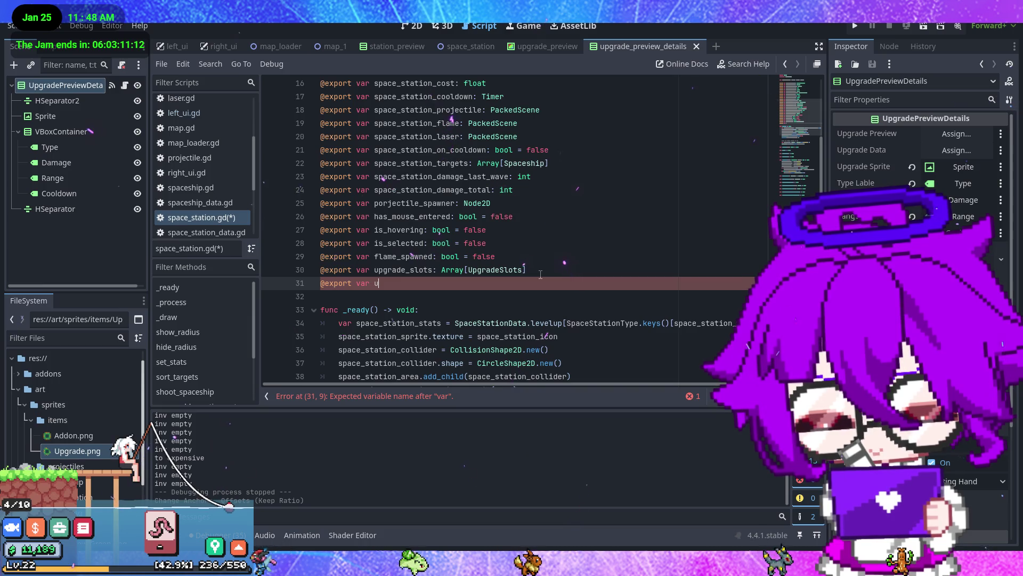
type("pgra")
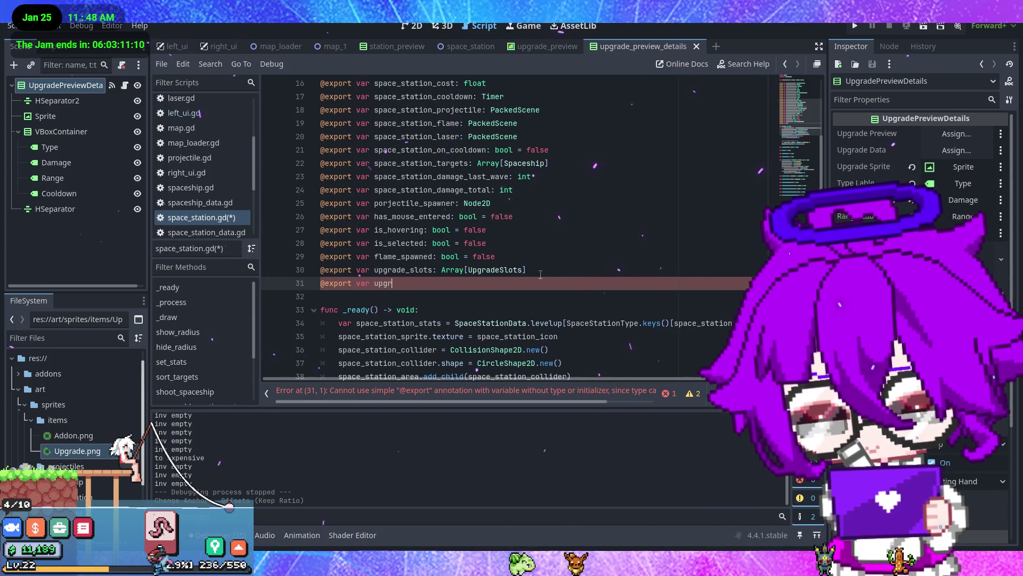
type("de_damage: fl")
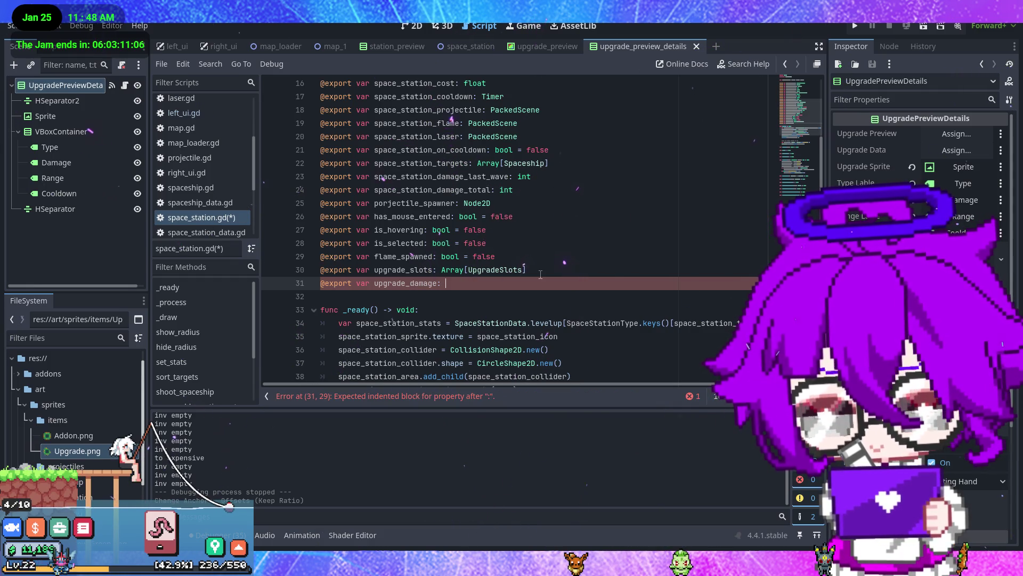
type("oat")
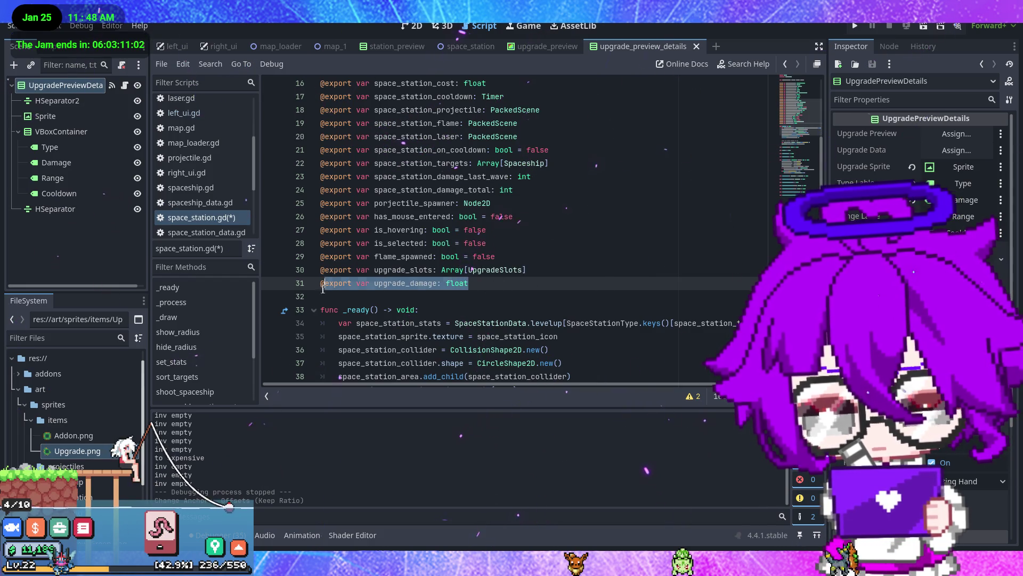
left_click(495, 286)
key("ctrl+shift+d")
key("ctrl+shift+d")
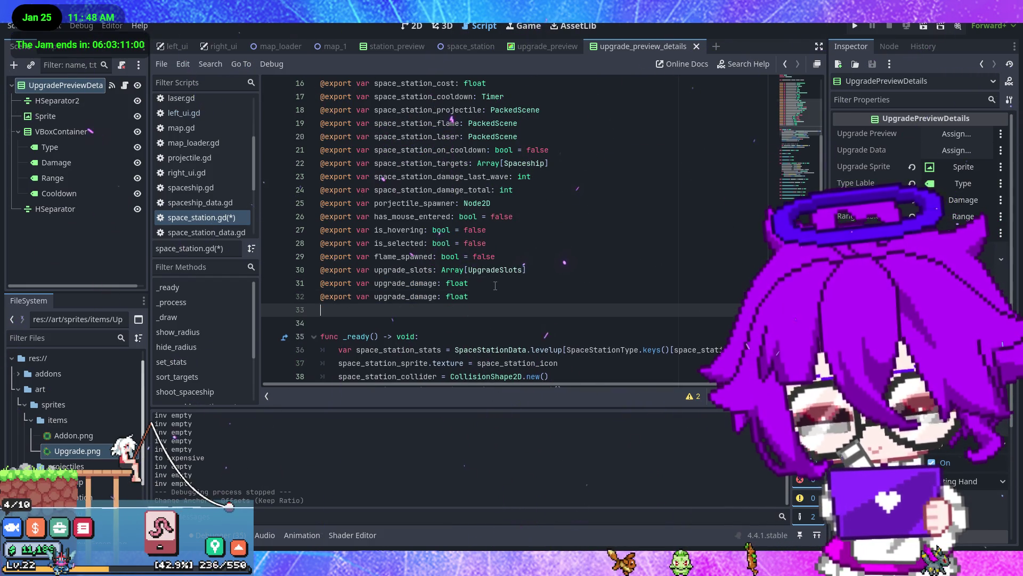
left_click_drag(437, 297, 418, 298)
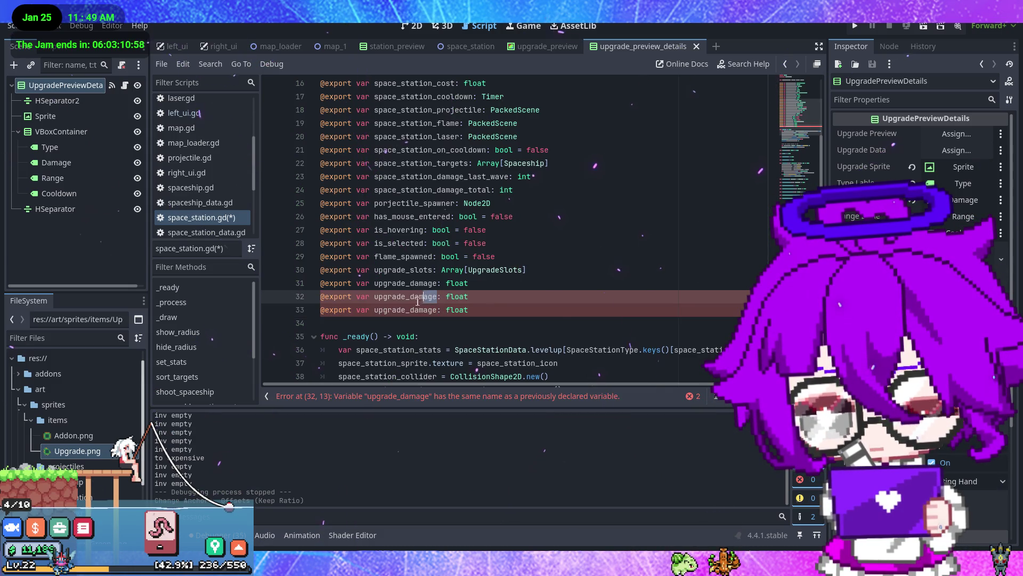
type("ran")
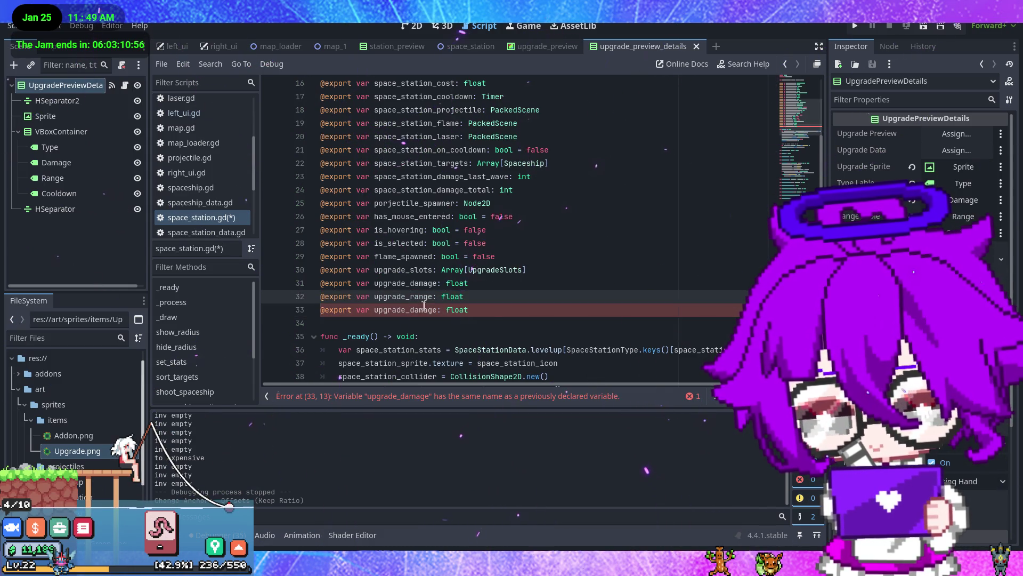
left_click(437, 310)
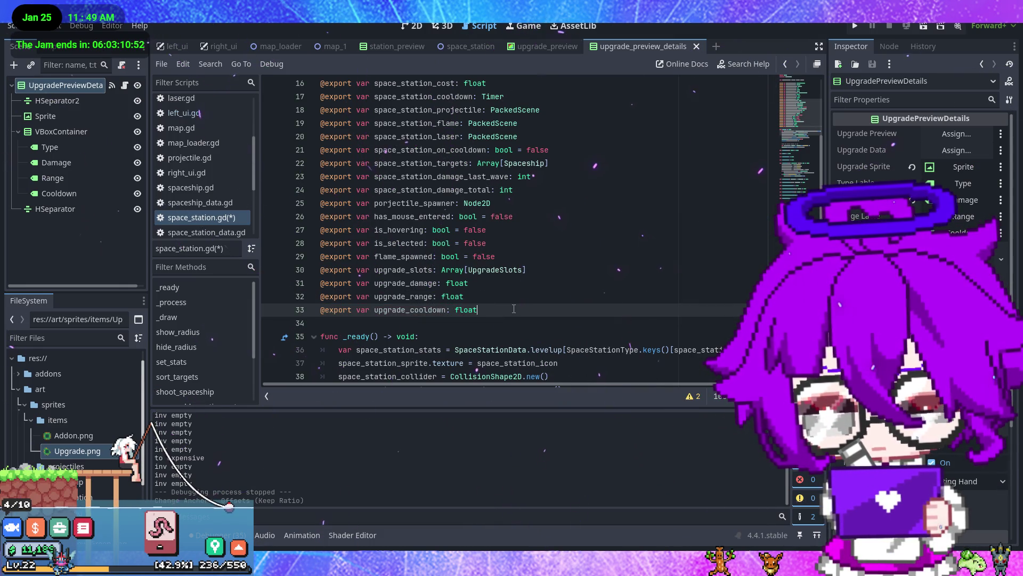
key("ctrl+s")
scroll(522, 310, "down", 6)
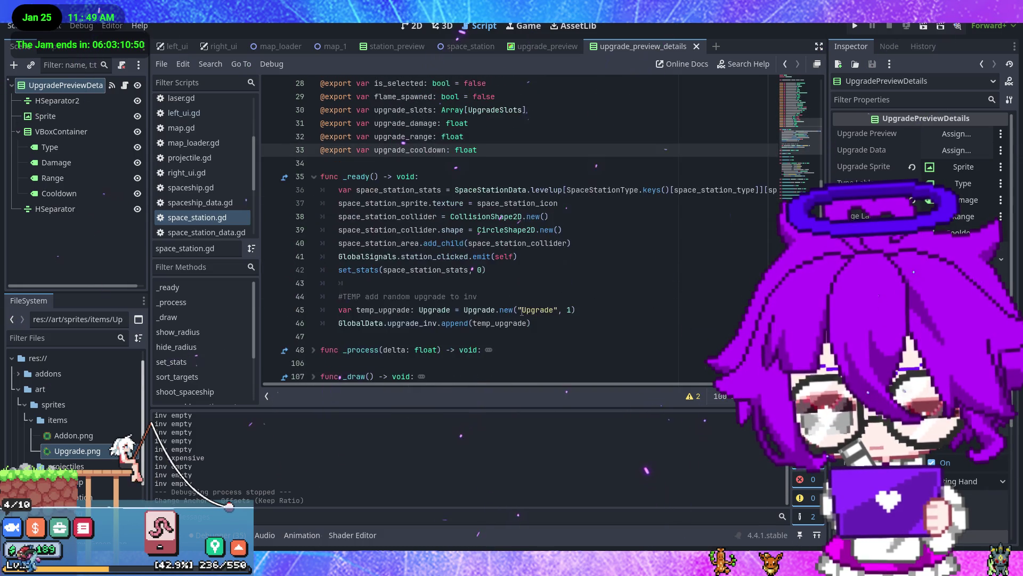
scroll(522, 316, "up", 4)
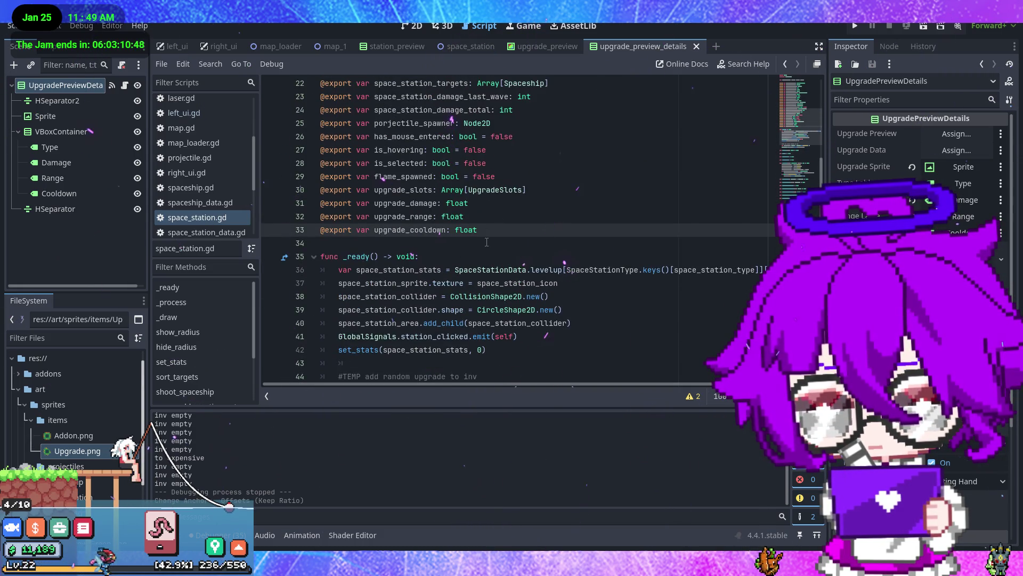
scroll(486, 242, "down", 6)
Step: Add upgrade_damage, upgrade_range and upgrade_cooldown lines at the top of set_stats
scroll(488, 252, "down", 3)
left_click(609, 176)
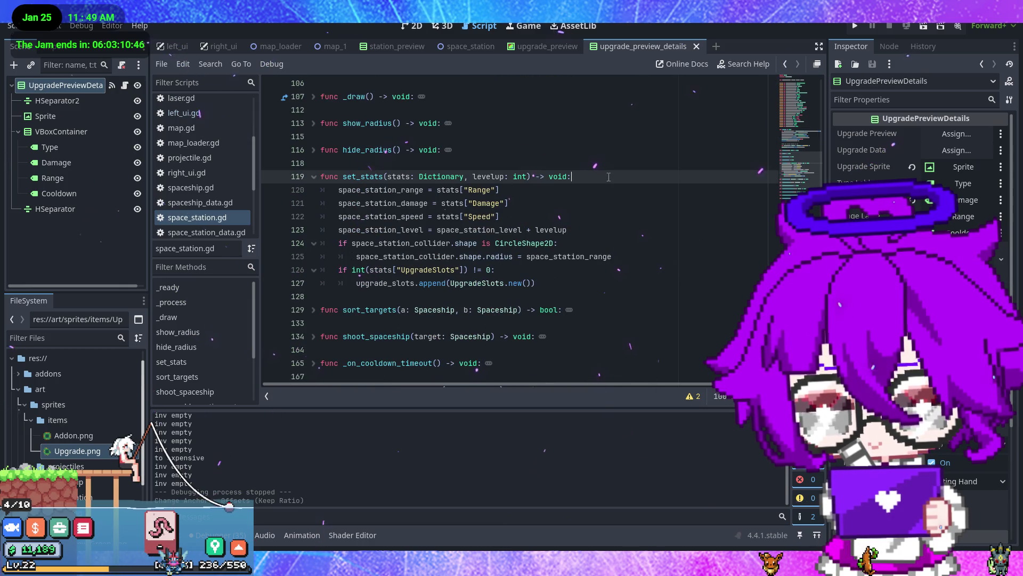
key("Return")
type("upgra")
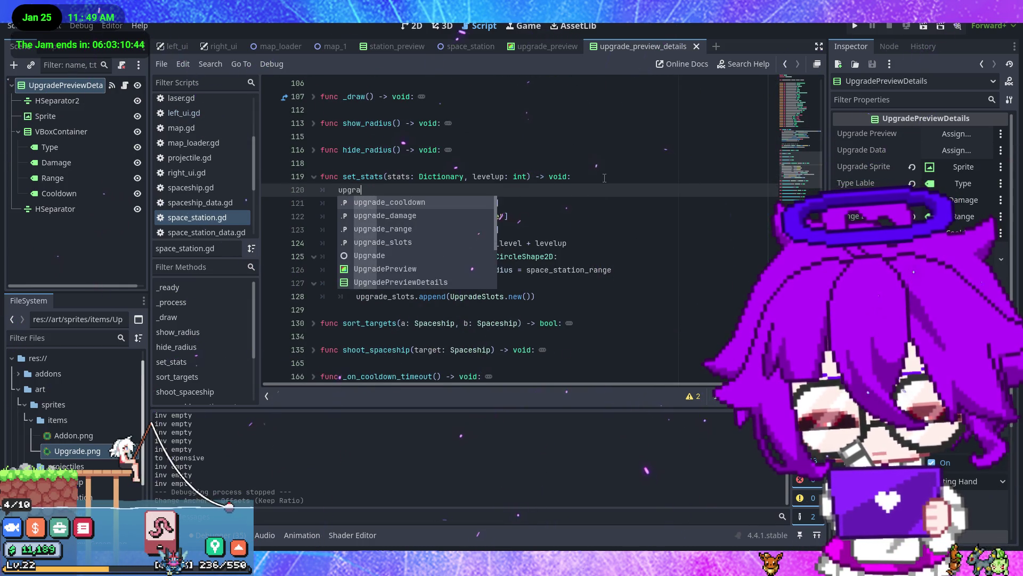
key("Down")
key("Return")
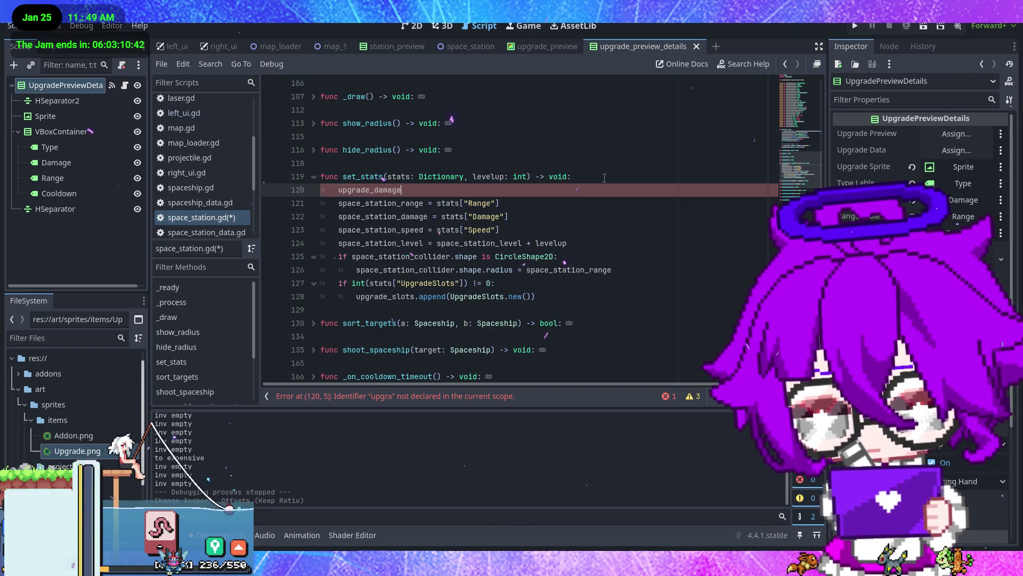
key("Return")
key("ctrl+space")
key("Escape")
type("up")
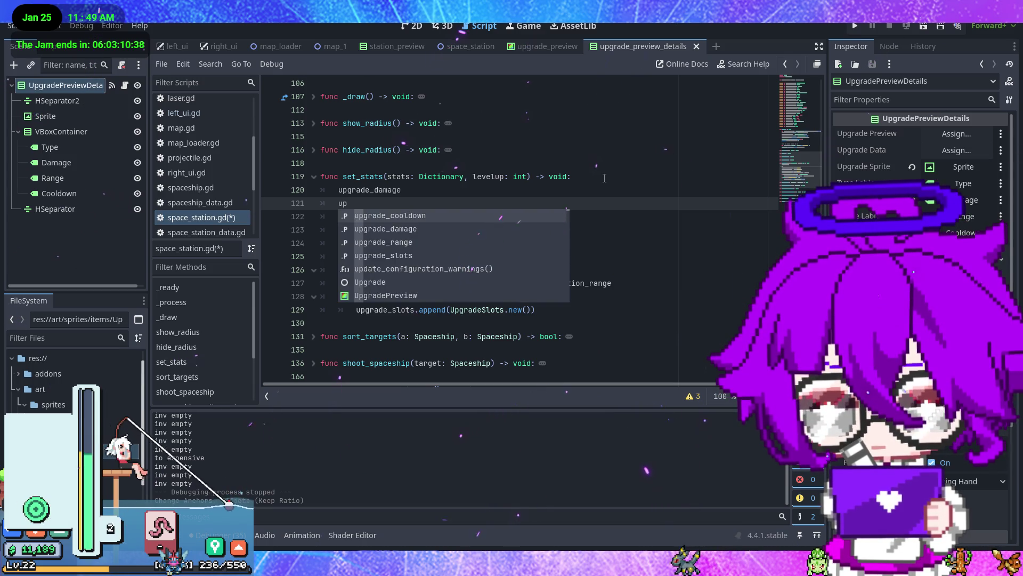
key("Down")
key("Down")
key("Return")
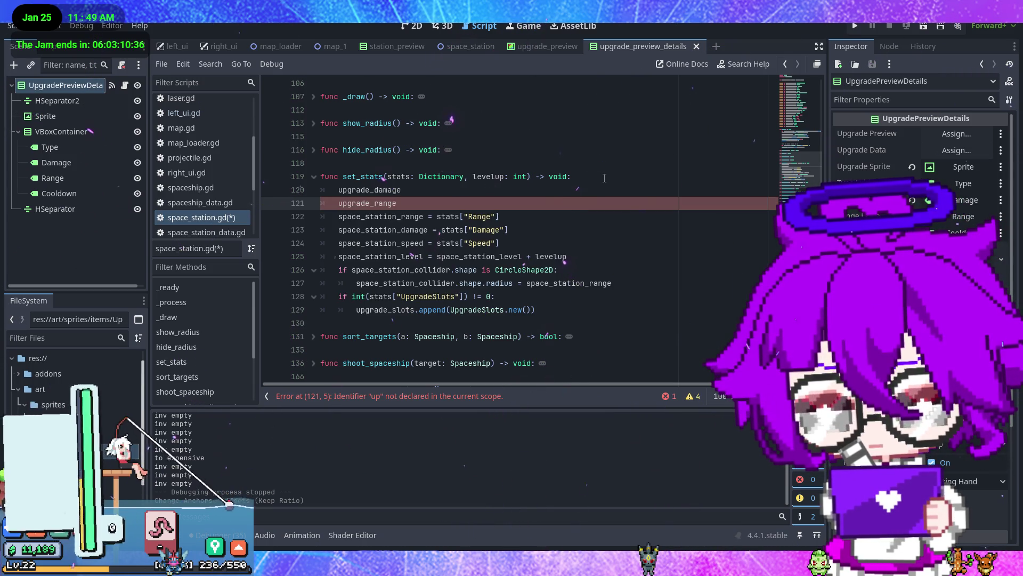
key("Return")
type("upgra")
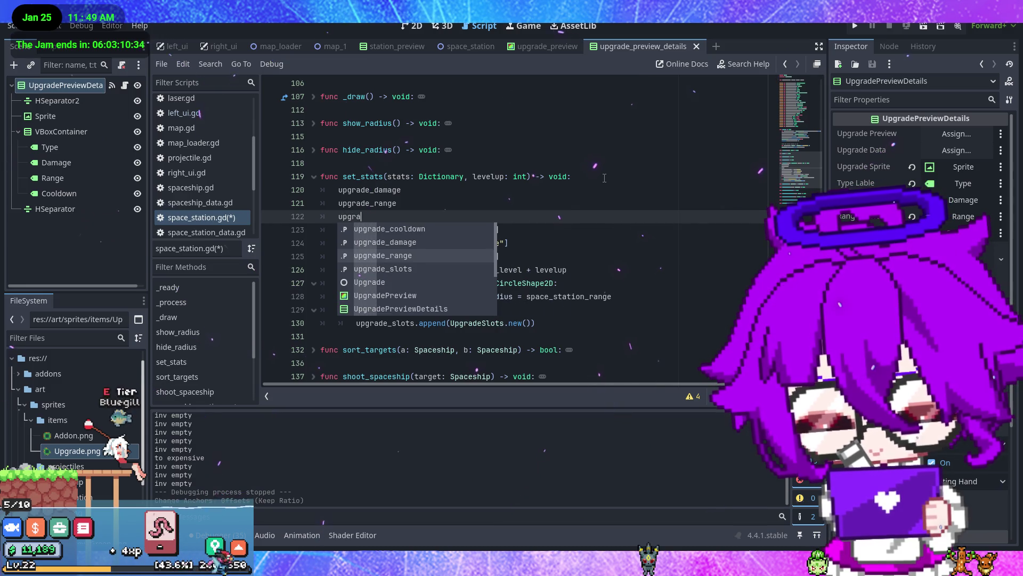
key("Up")
key("Up")
key("Return")
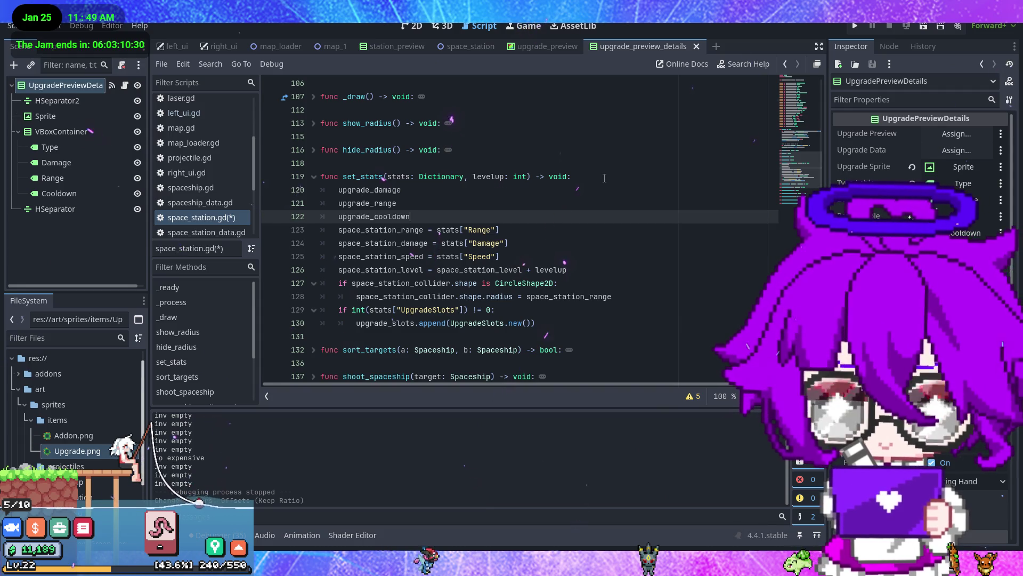
Step: Initialise all three upgrade variables to 0.00
left_click(459, 196)
type("= 0.00")
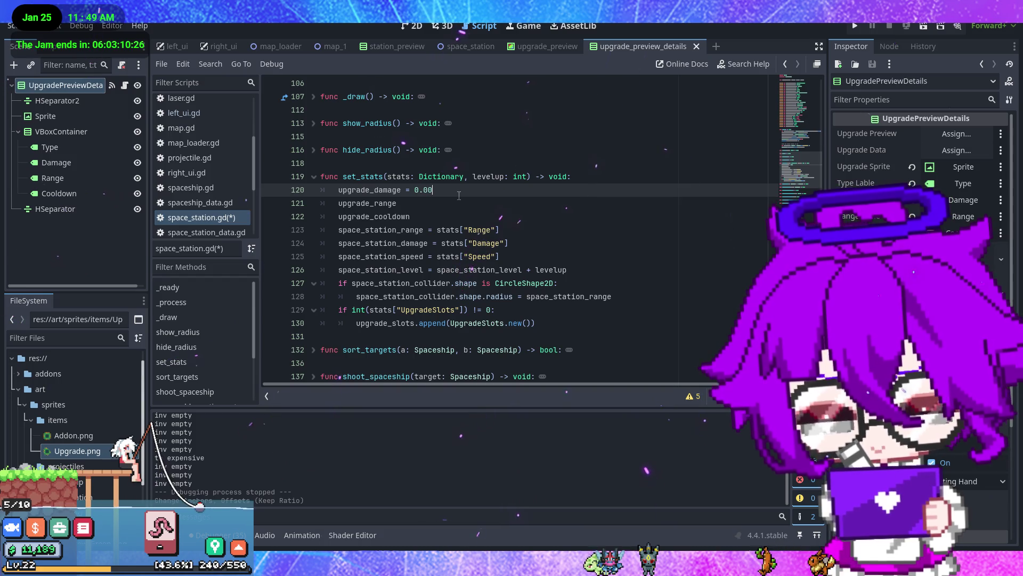
left_click_drag(459, 195, 402, 190)
key("ctrl+c")
left_click(421, 203)
key("ctrl+v")
left_click(429, 221)
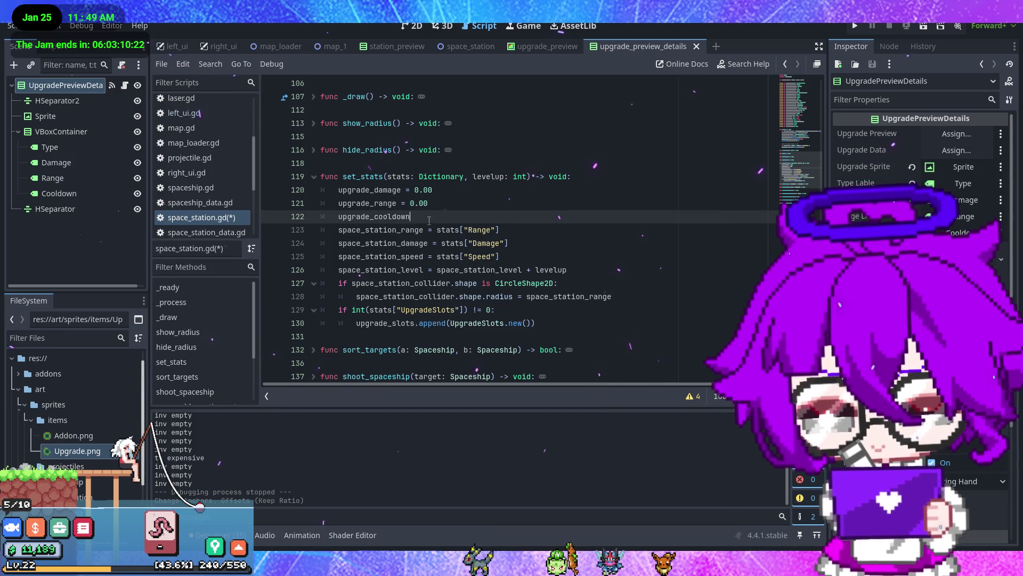
key("ctrl+v")
Step: Start a 'for upgrades in upgrade_slots:' loop with an if line inside
key("Return")
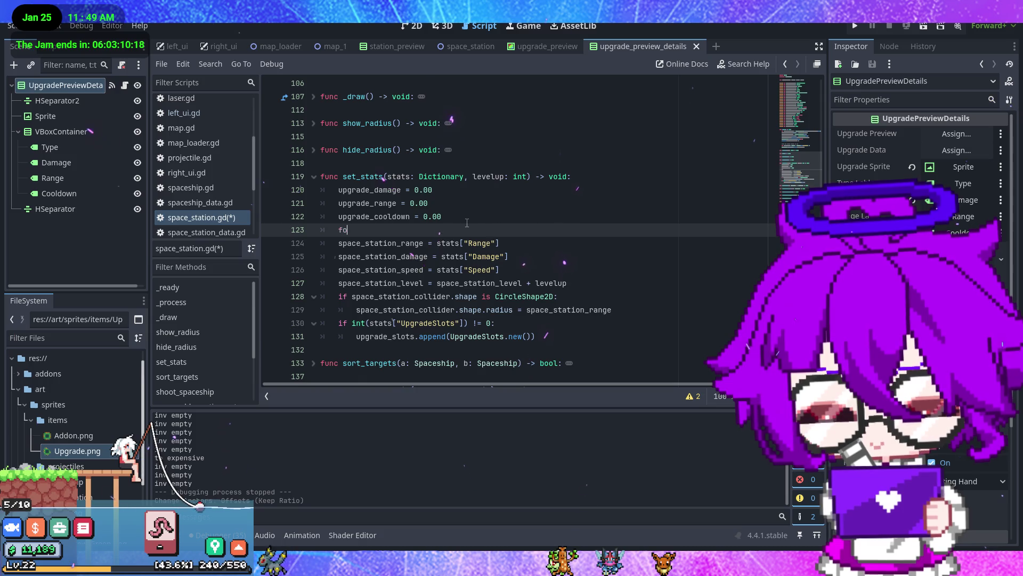
type("r u")
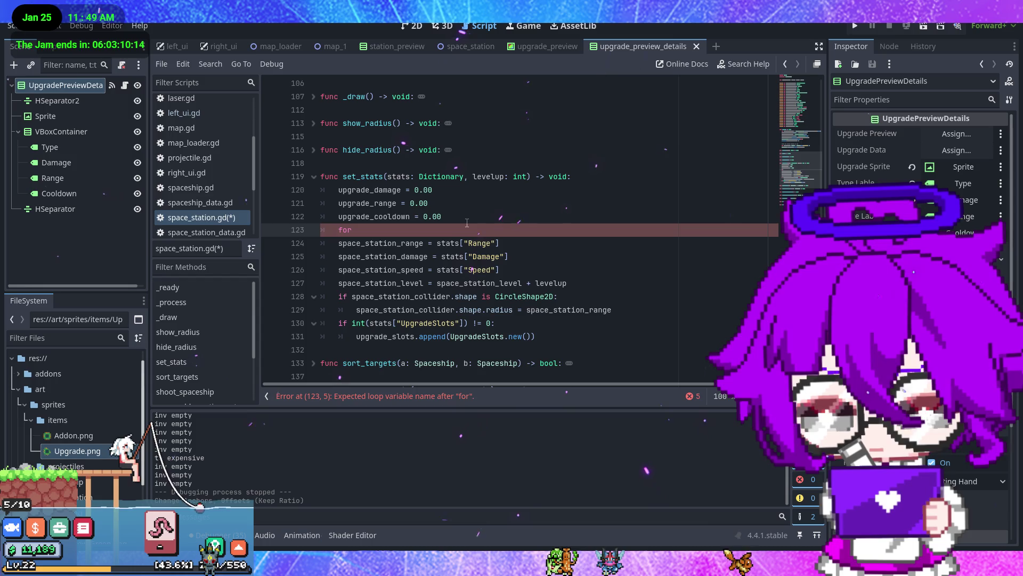
type("pgrade")
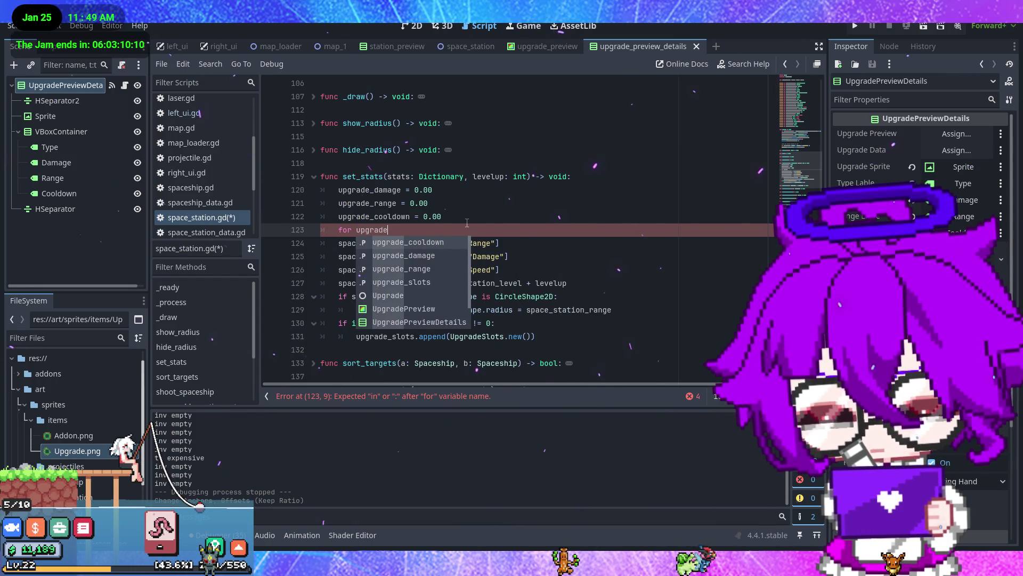
type("s in ")
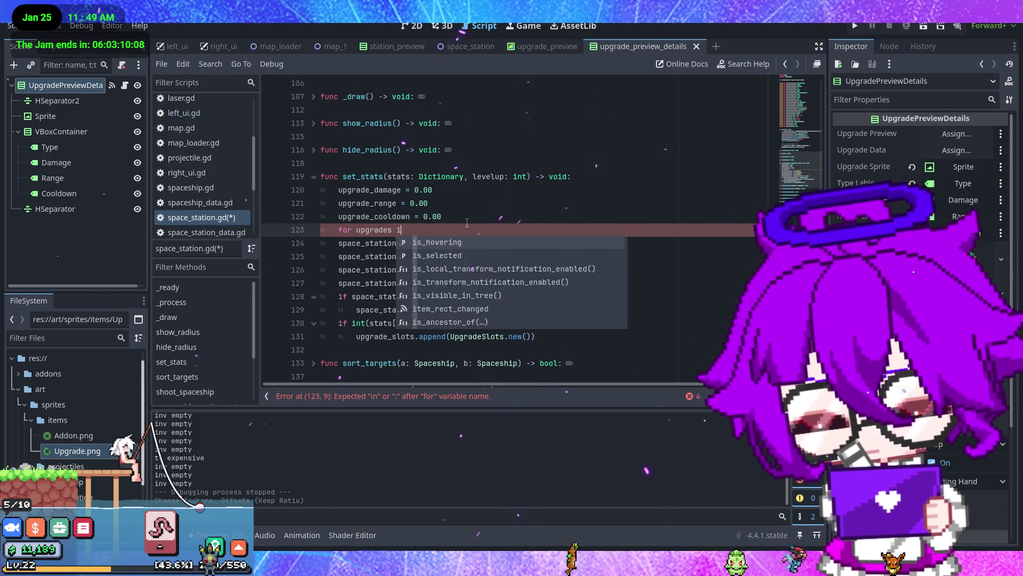
type("upgra")
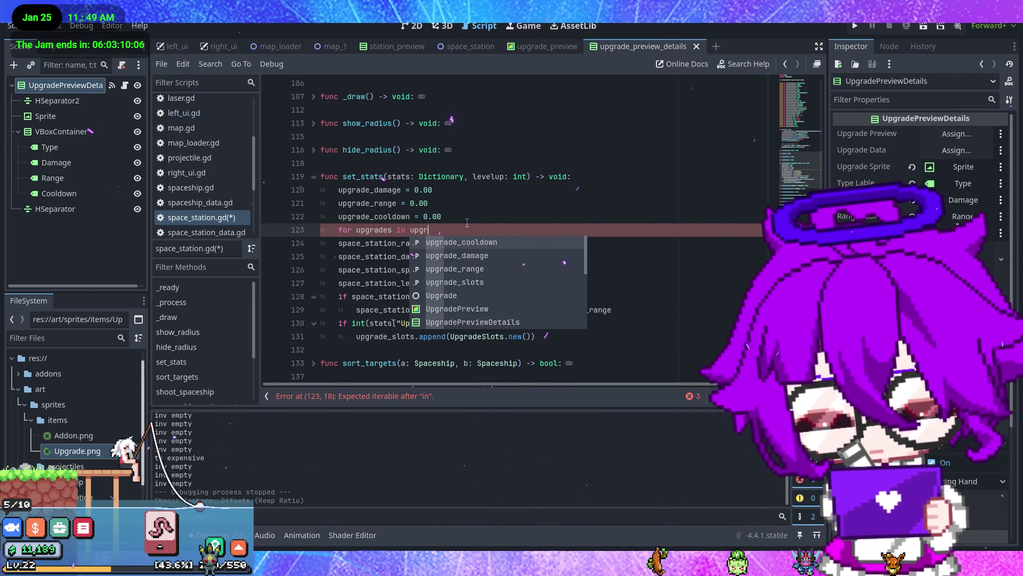
key("Down")
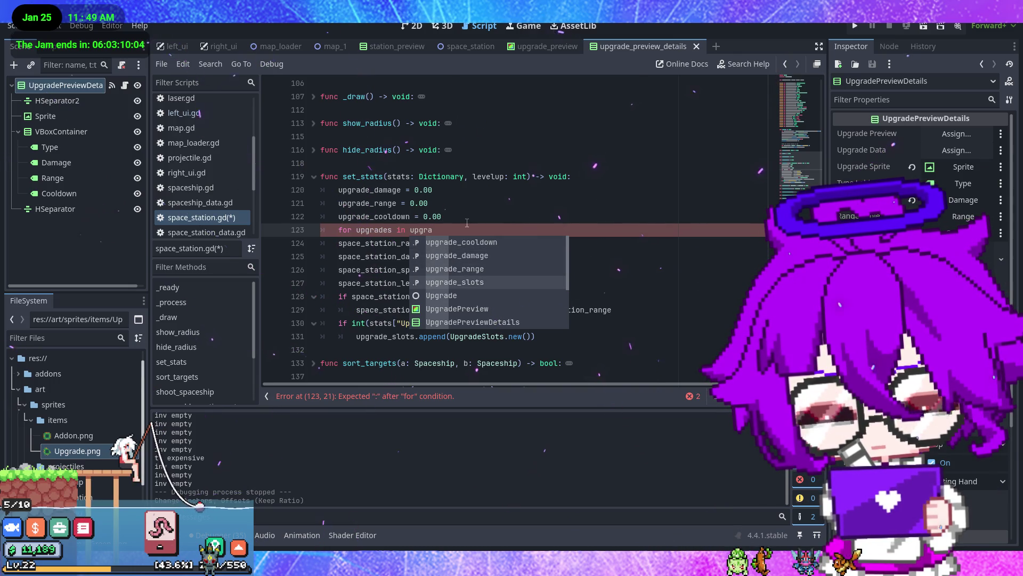
key("Return")
scroll(466, 223, "up", 20)
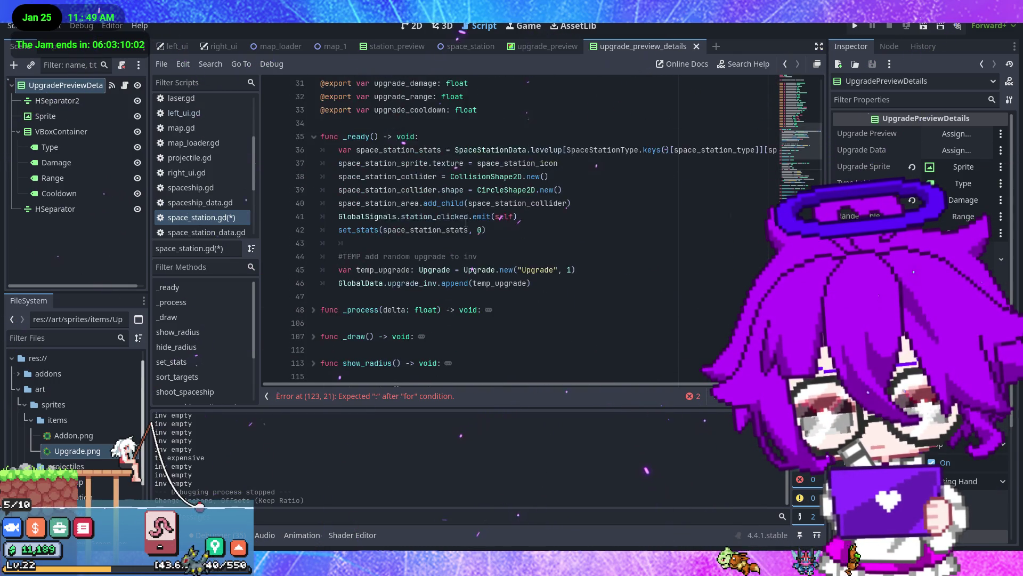
scroll(467, 219, "up", 3)
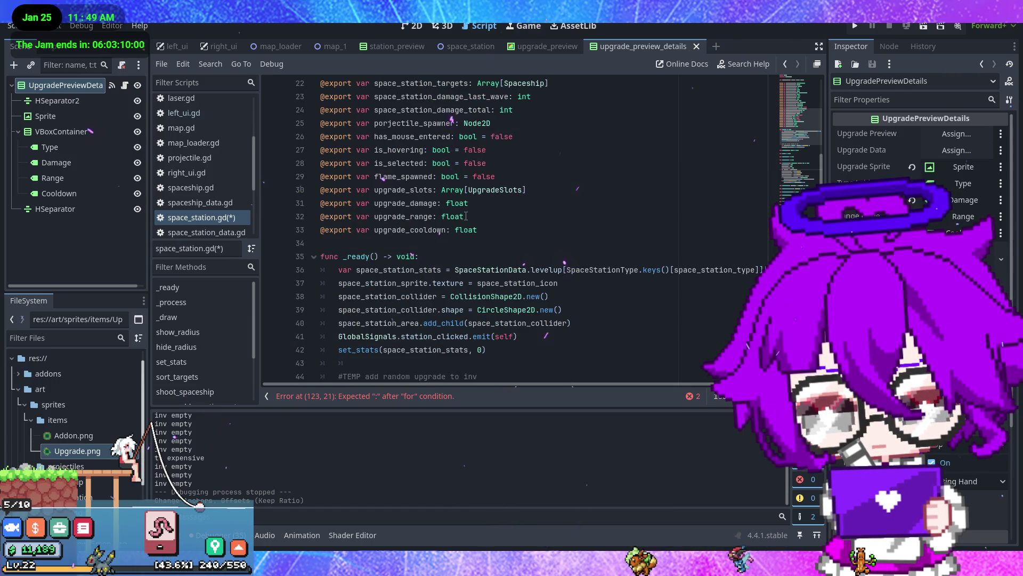
scroll(466, 216, "down", 2)
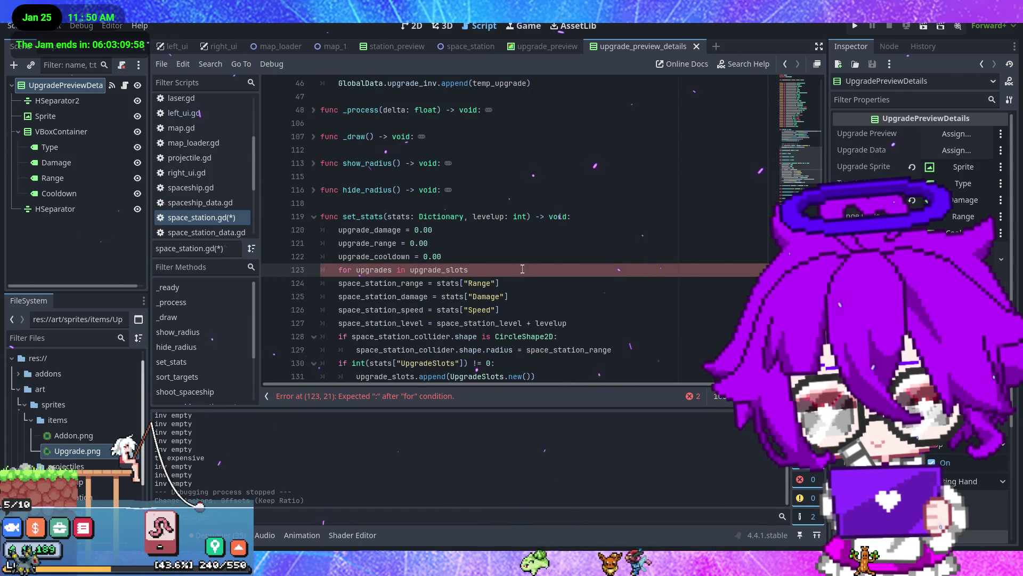
type(":")
key("Return")
type("u")
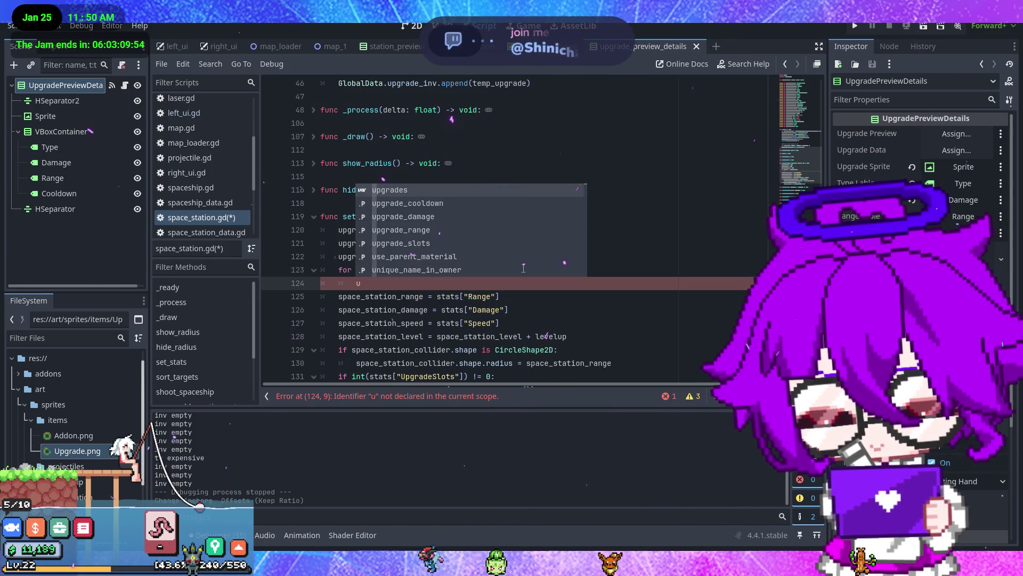
key("BackSpace")
type("if")
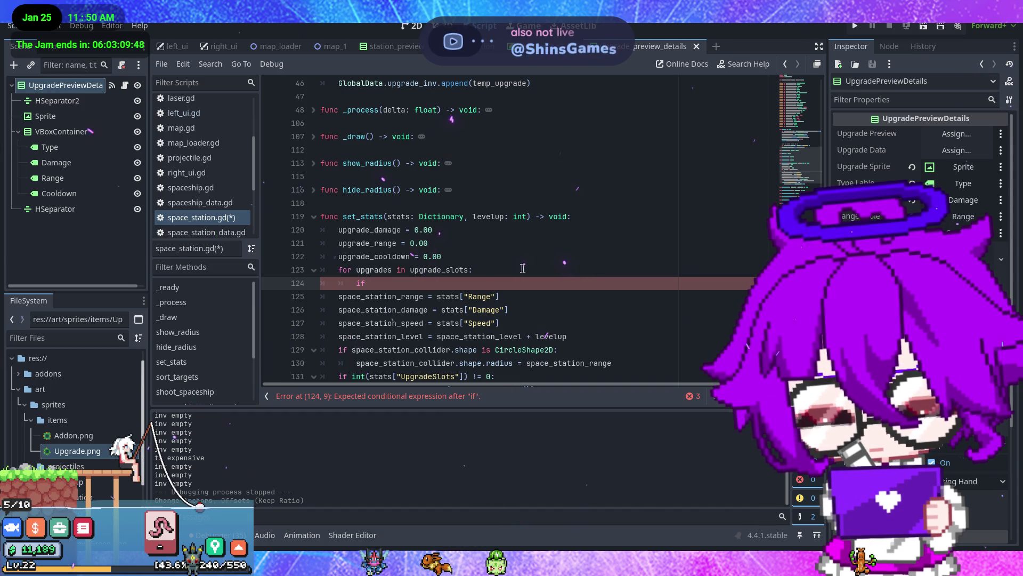
Step: Type the loop variable as Upgrade and make the condition 'if upgrades:'
left_click(393, 270)
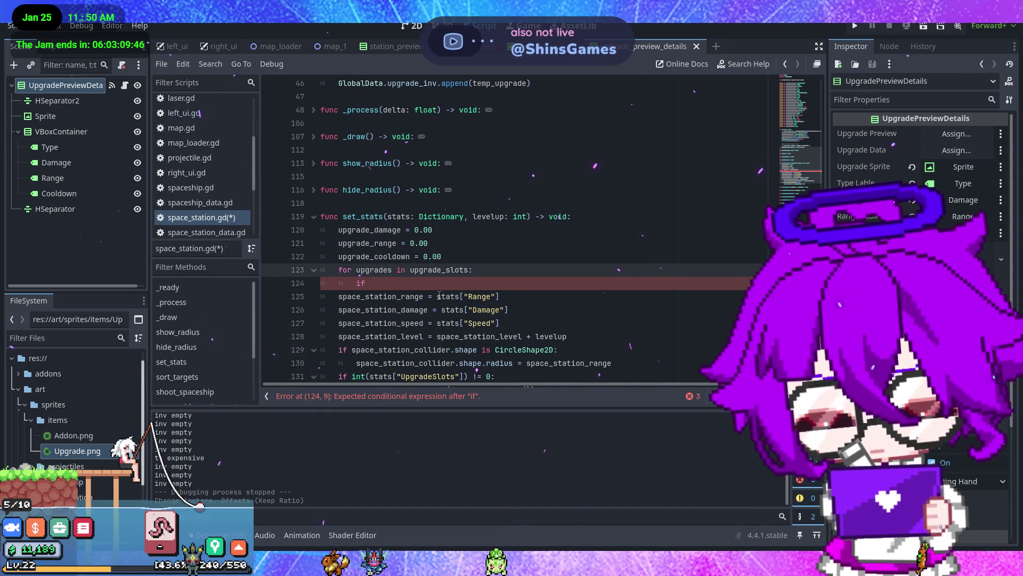
type("pgrade")
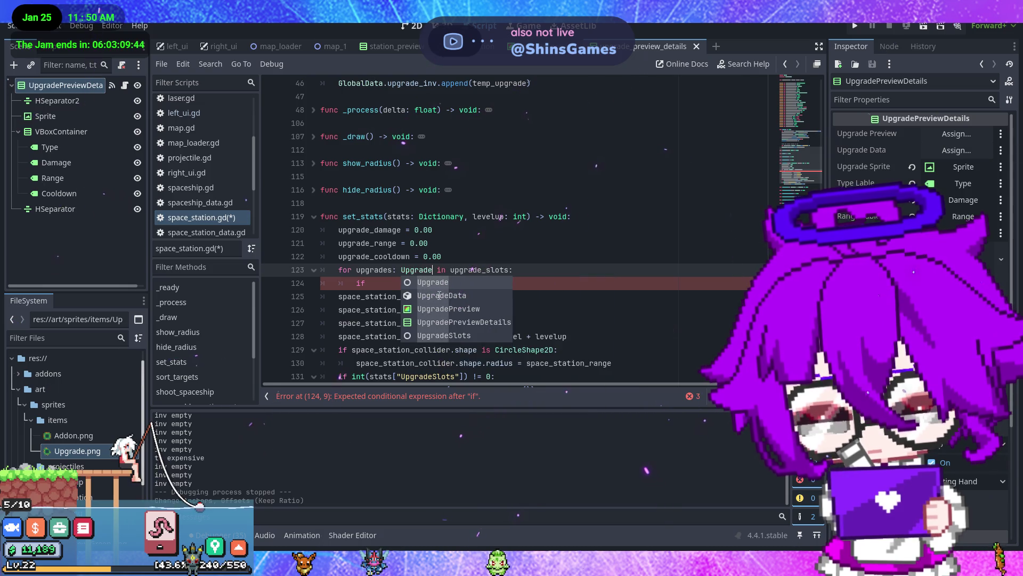
key("Return")
left_click(419, 285)
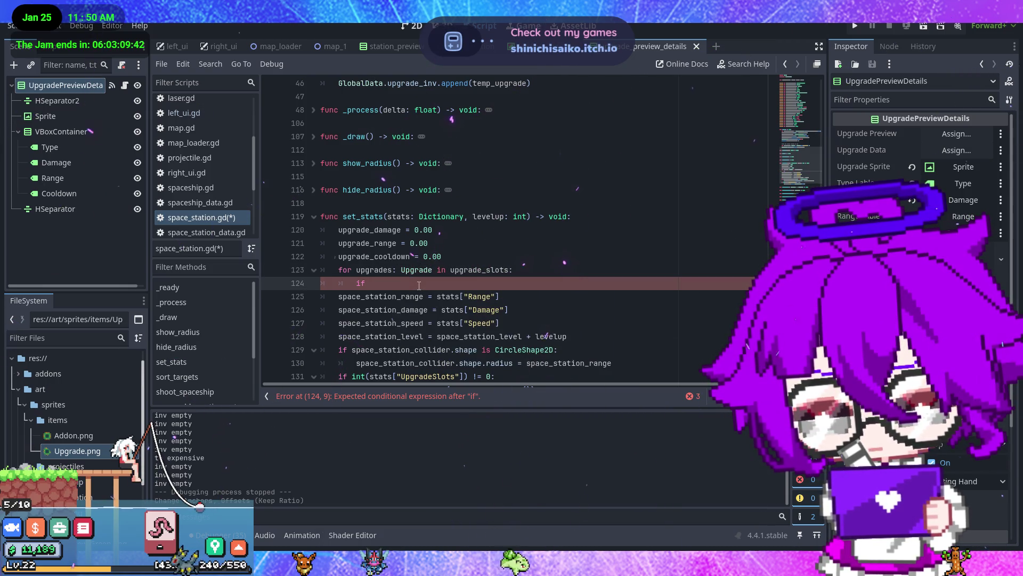
type("pgrades")
key("Return")
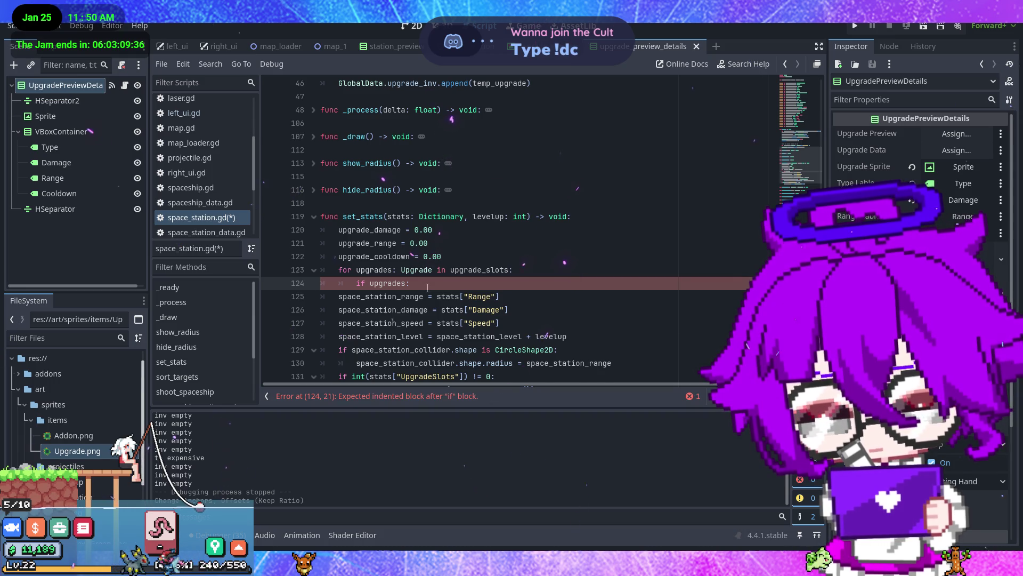
type(":")
key("Return")
scroll(472, 246, "up", 4)
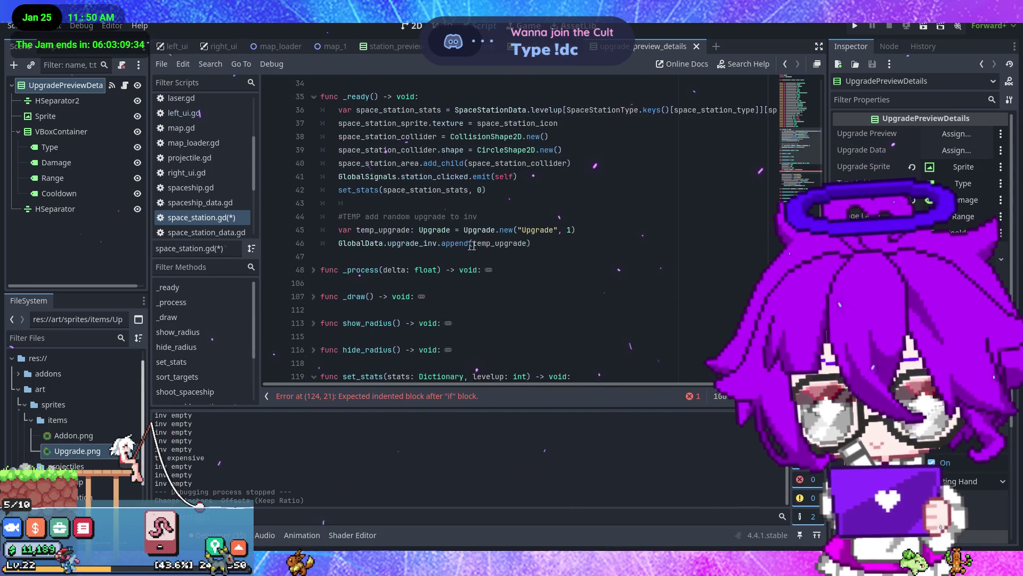
Step: Glance at upgrade_slots.gd, then return to the if block in space_station.gd's set_stats
scroll(526, 229, "up", 4)
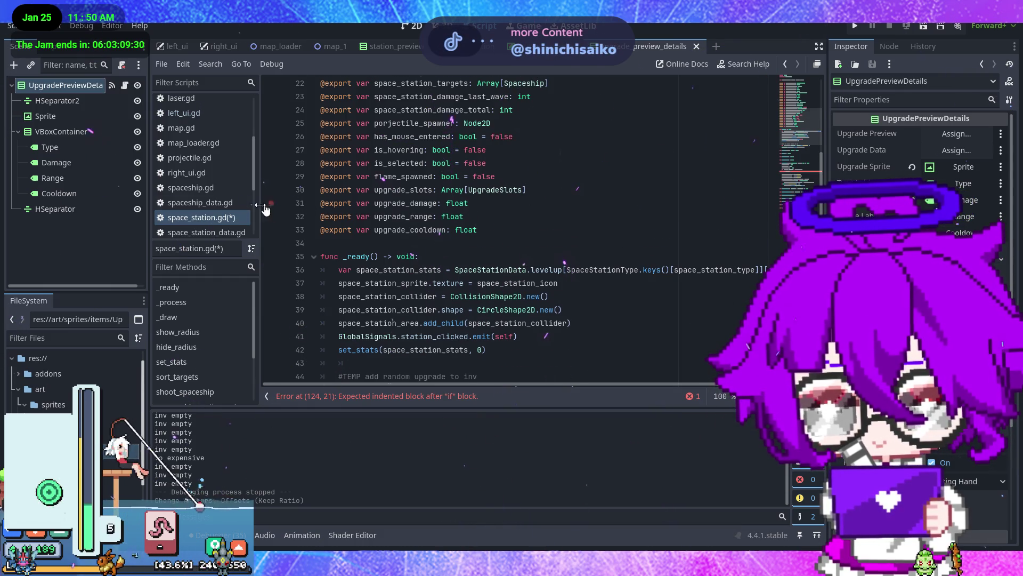
scroll(223, 205, "down", 3)
left_click(223, 199)
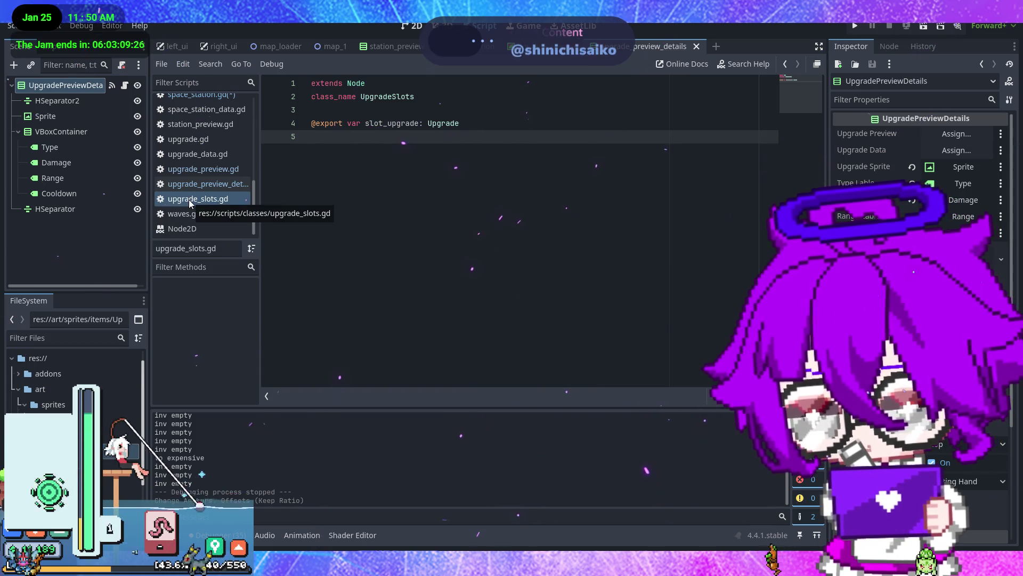
scroll(189, 203, "up", 2)
left_click(219, 165)
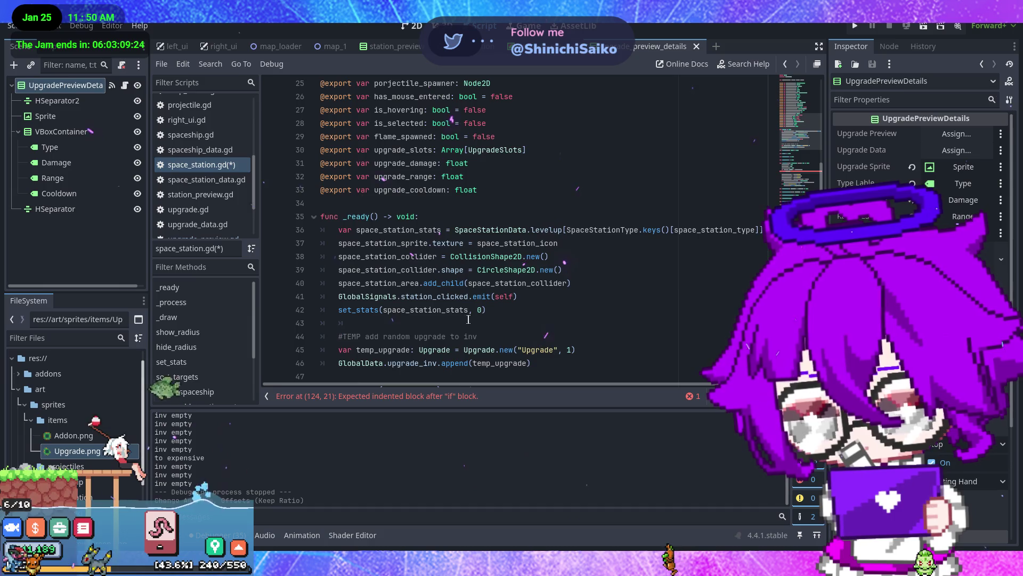
scroll(473, 315, "down", 5)
scroll(421, 311, "down", 2)
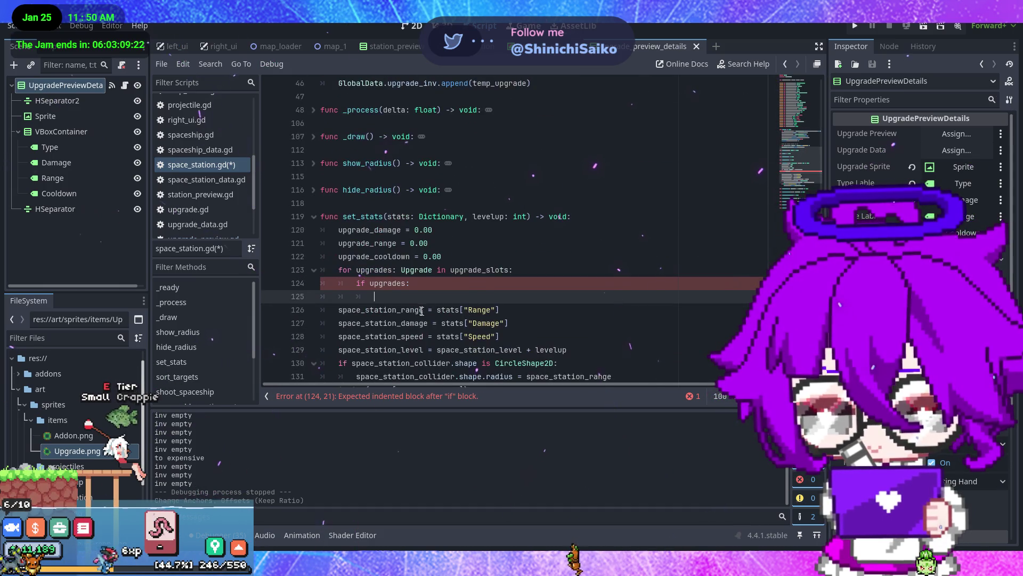
left_click(370, 283)
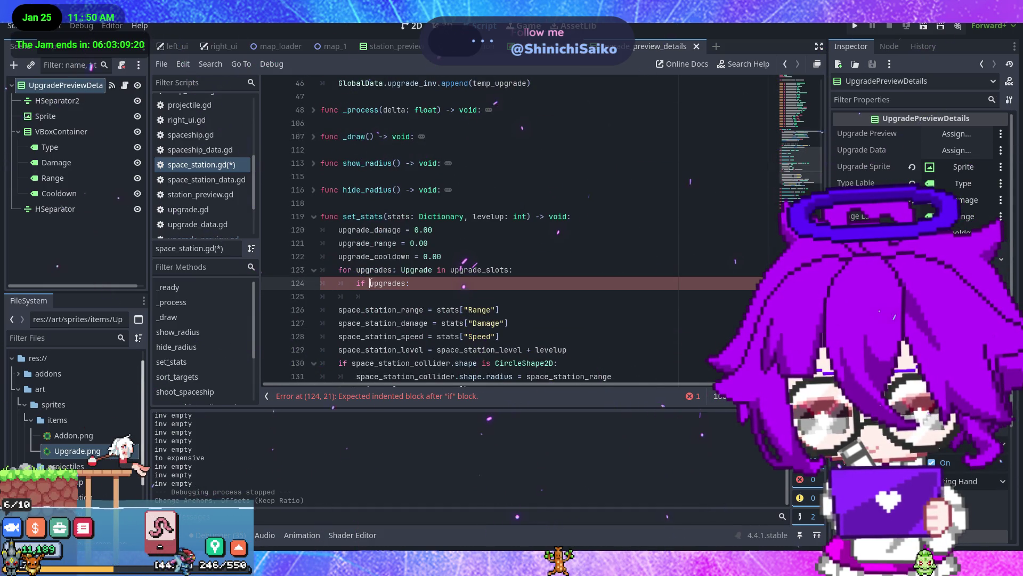
left_click(428, 298)
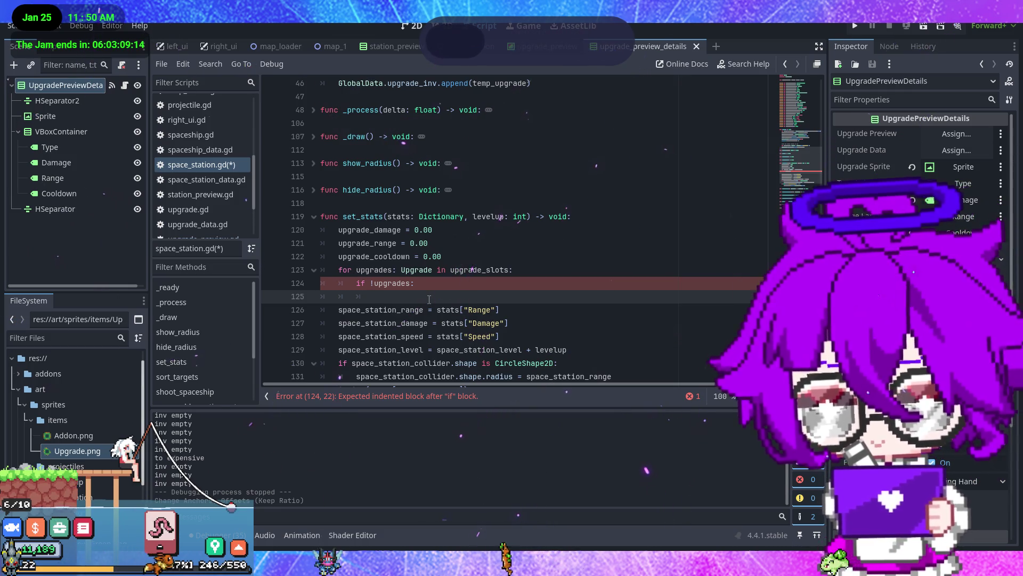
Step: Write an upgrade_damage line taking upgrades.upgrade_damage inside the if body
type("upgra")
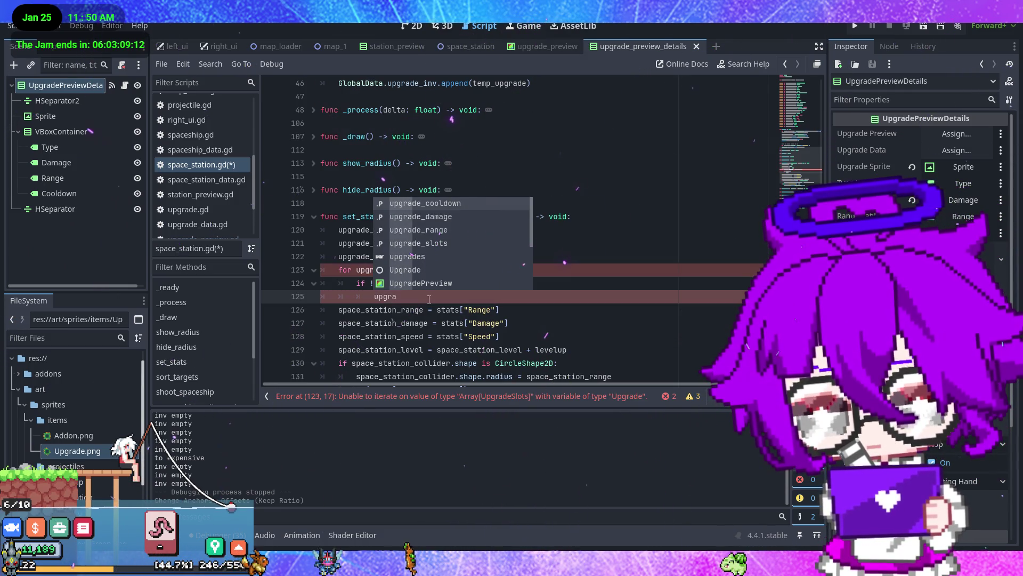
key("Down")
key("Return")
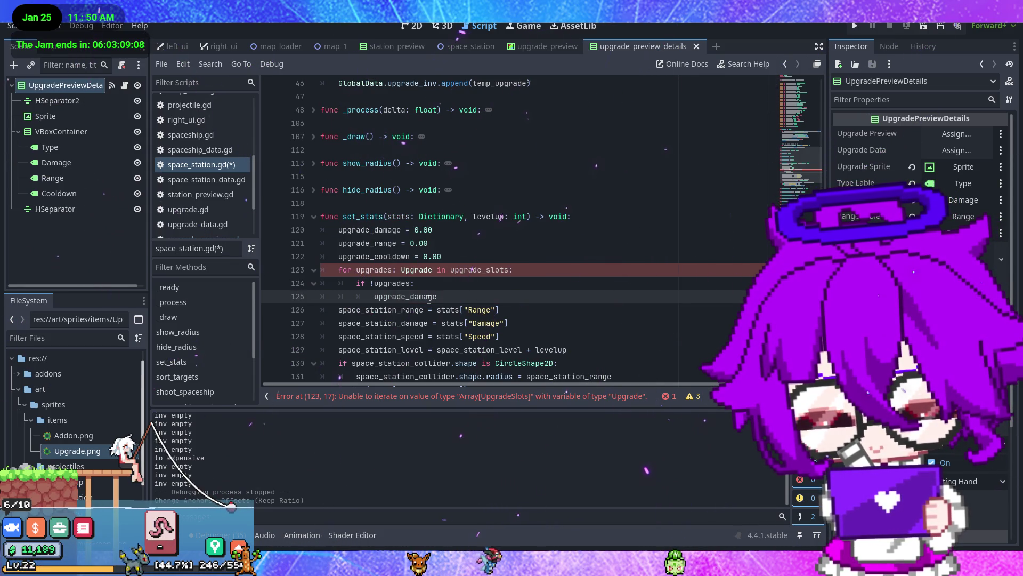
type("= upg")
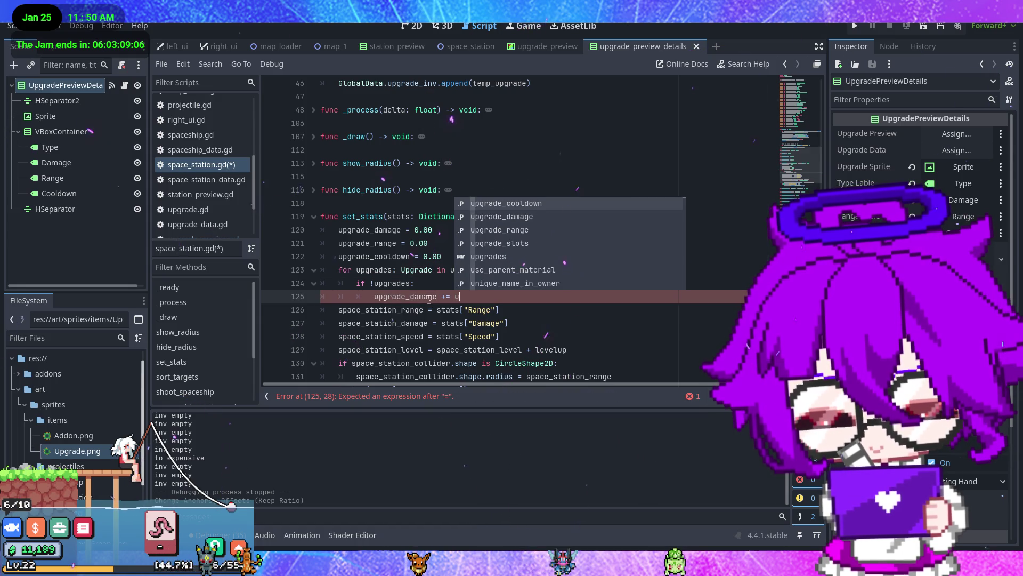
type("rades")
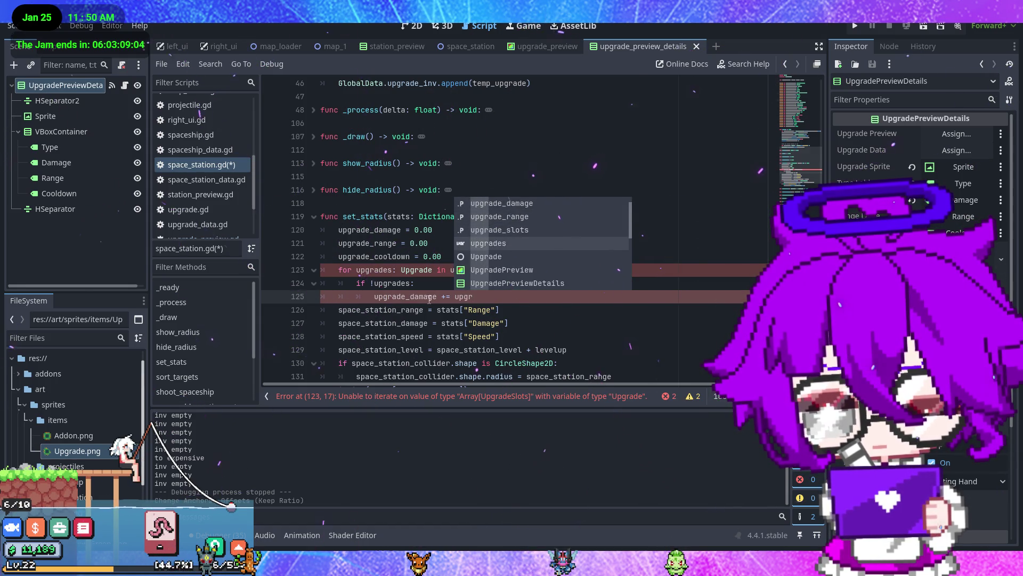
key("Down")
key("Down")
key("Down")
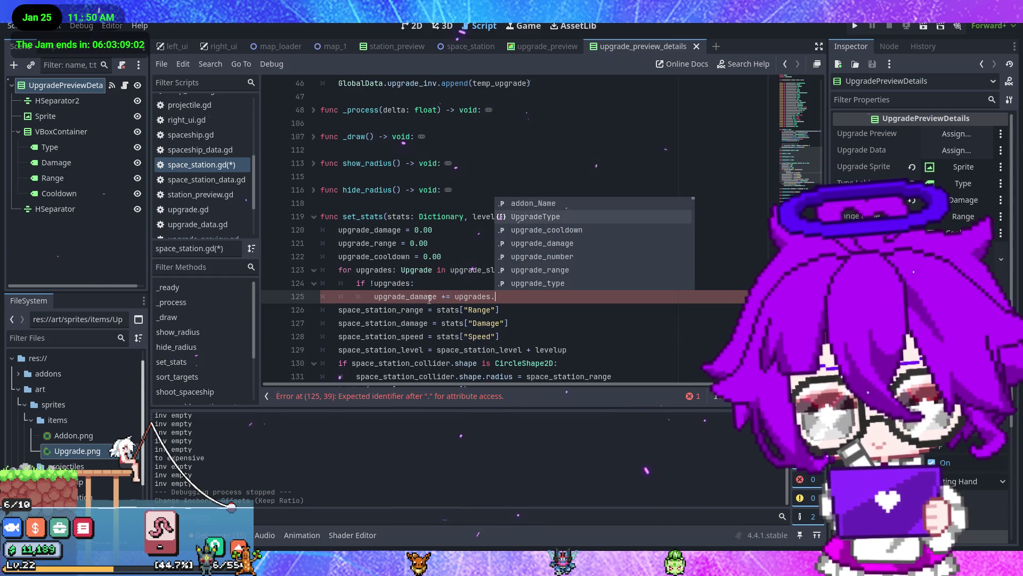
key("Return")
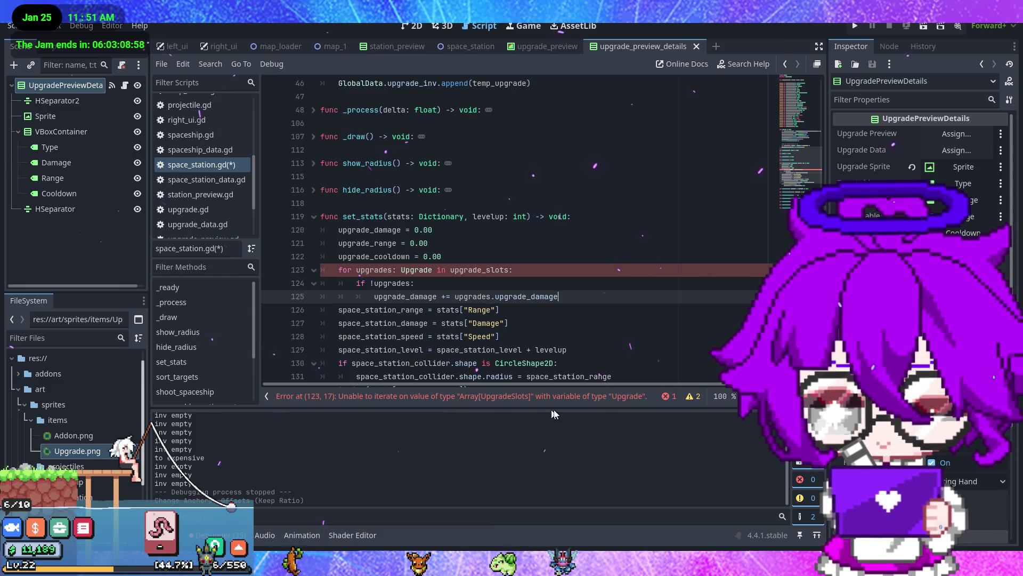
Step: Retype the loop variable as UpgradeSlots and route the condition and damage line through .slot_upgrade
left_click(435, 271)
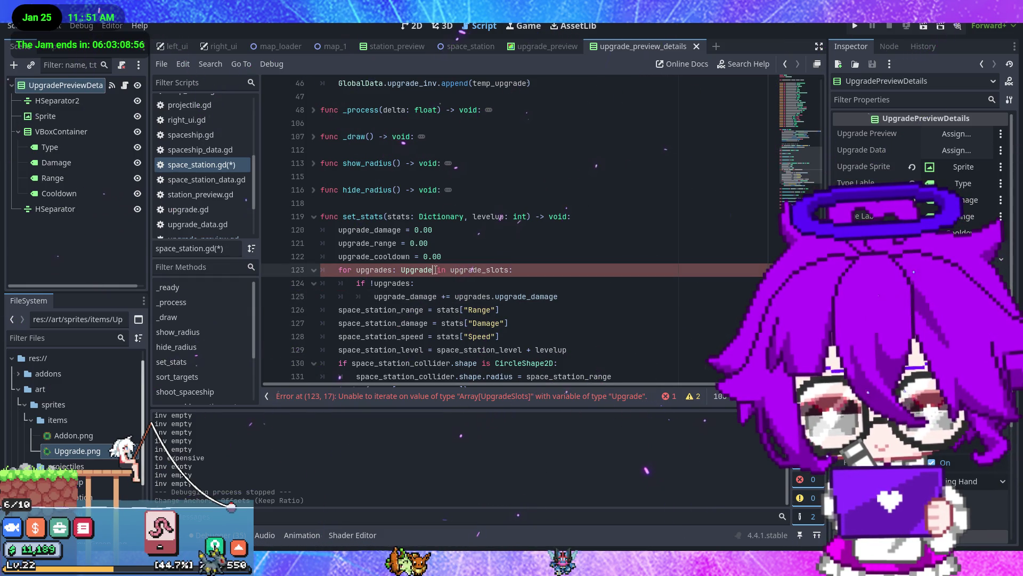
type("Slot")
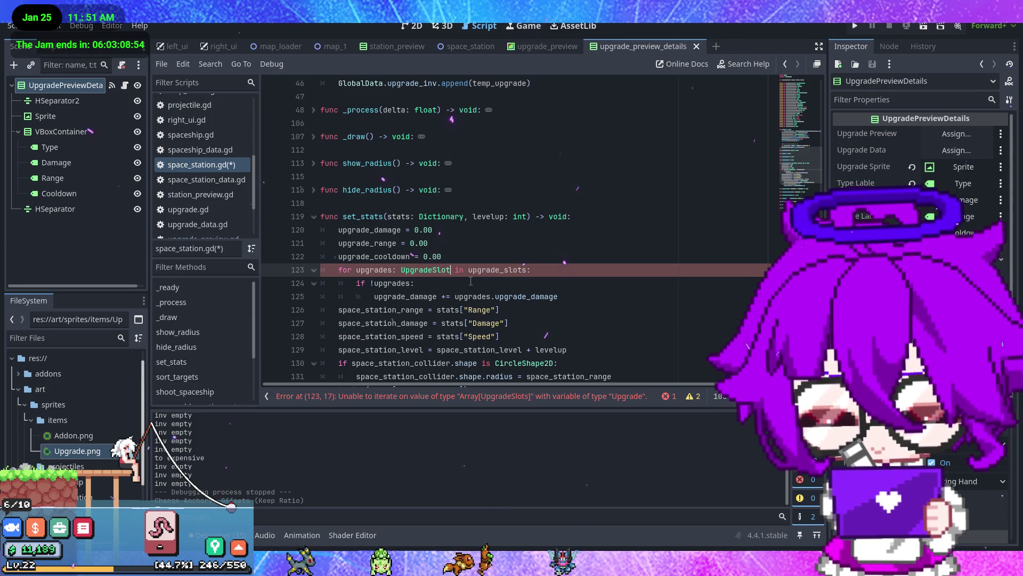
type("s")
left_click(410, 283)
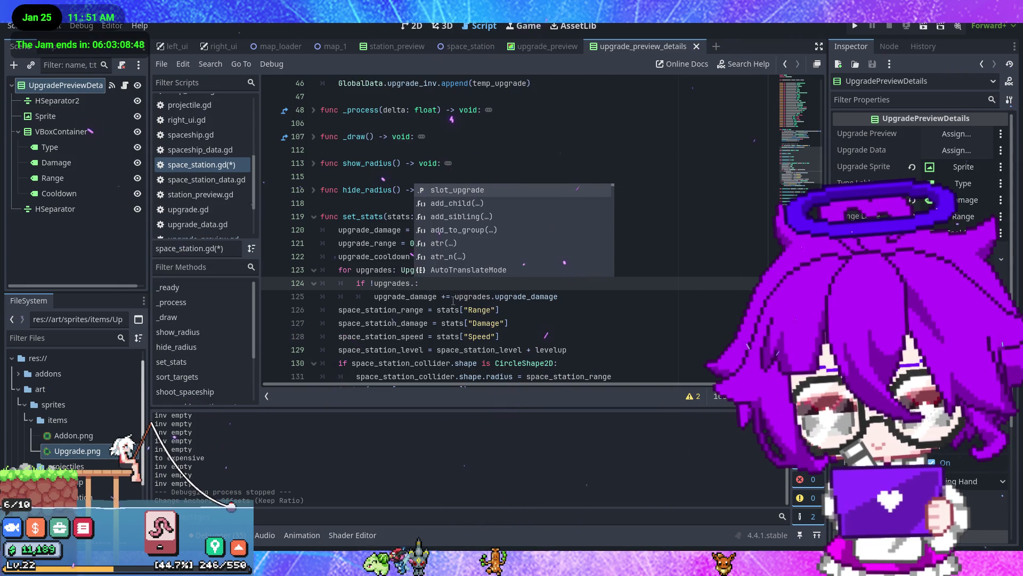
key("Return")
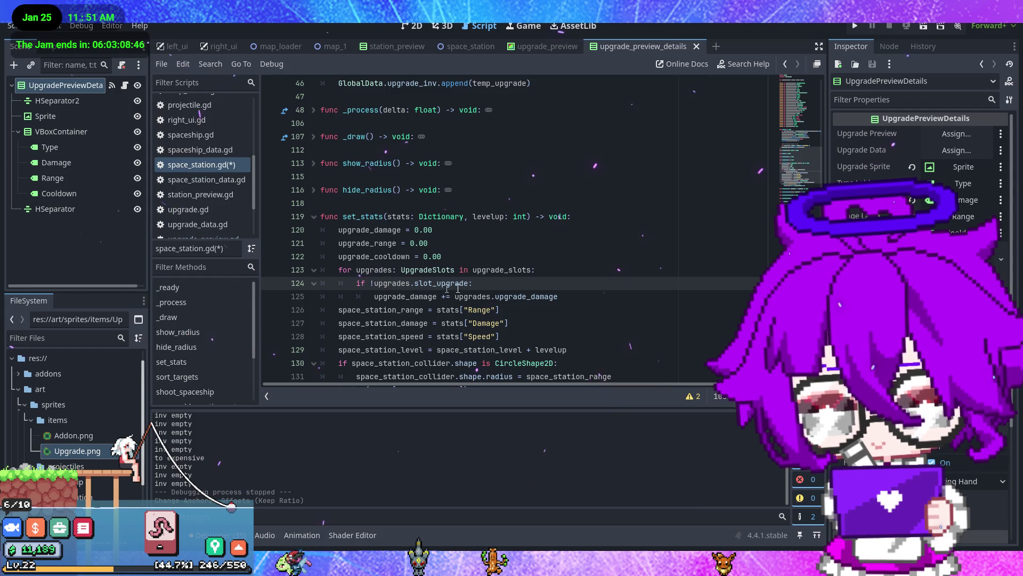
left_click_drag(469, 283, 427, 284)
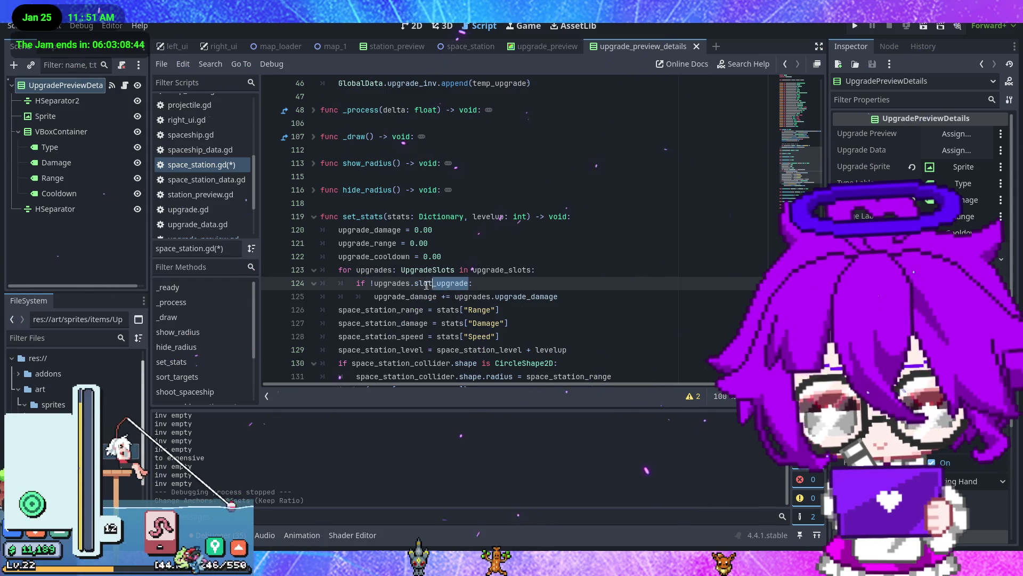
key("ctrl+c")
left_click(490, 296)
key("ctrl+v")
left_click(647, 301)
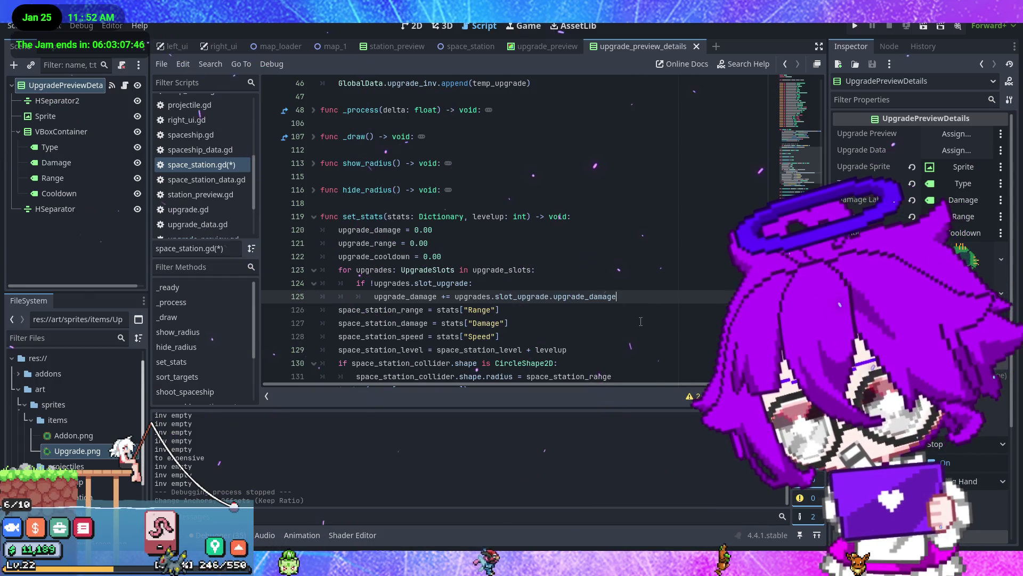
Step: Make two copies of the upgrade_damage accumulation line in set_stats
left_click_drag(640, 297, 400, 297)
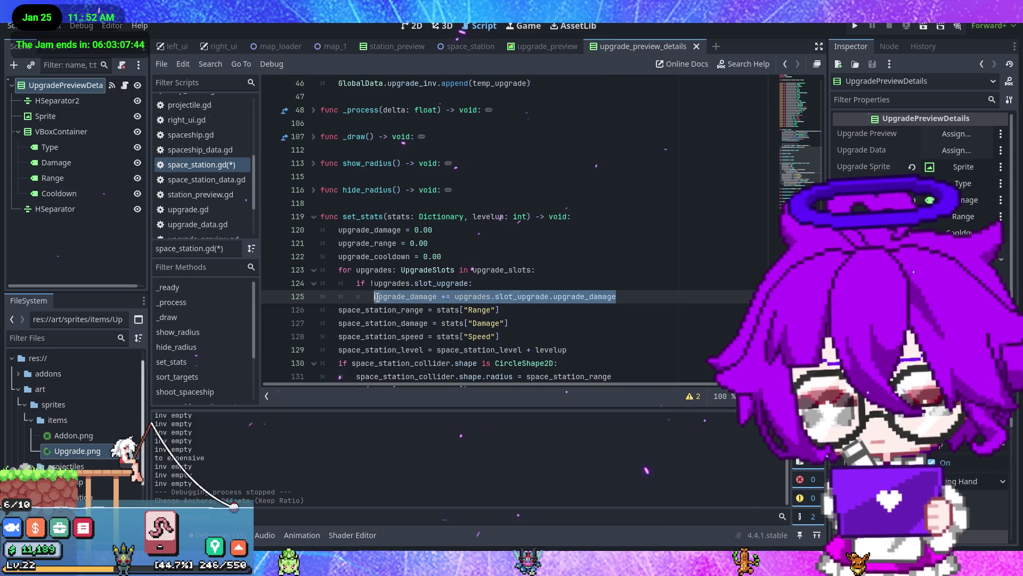
key("ctrl+c")
left_click(665, 296)
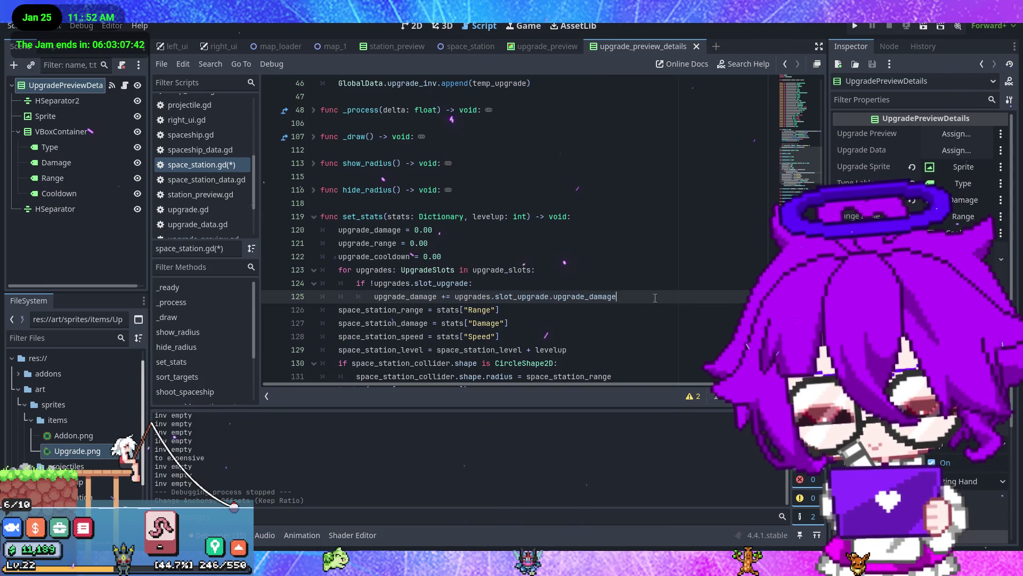
key("Return")
key("ctrl+v")
key("Return")
key("ctrl+v")
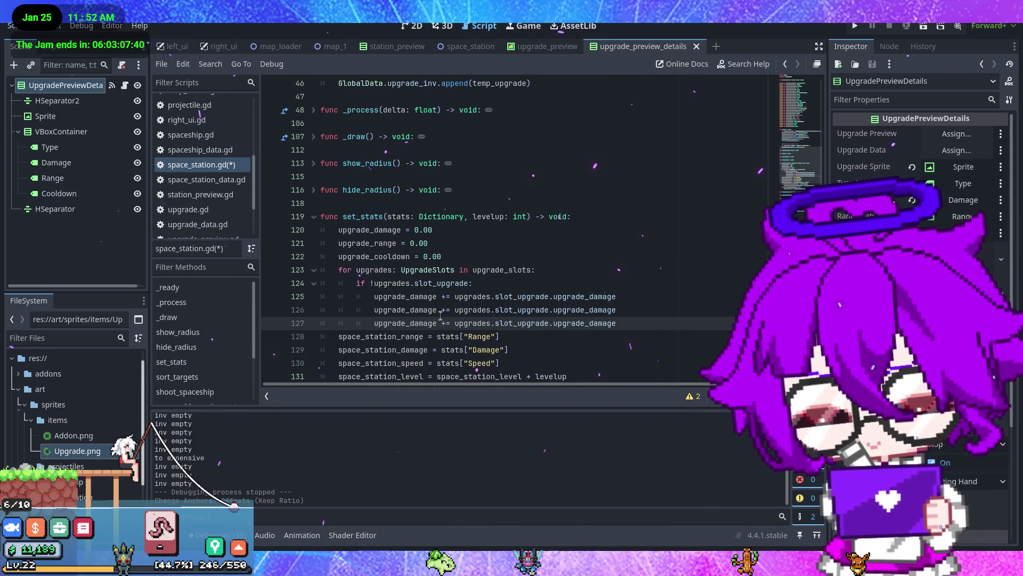
Step: Rename the copies' left-hand variables to upgrade_range and upgrade_cooldown
left_click(438, 310)
type("ran")
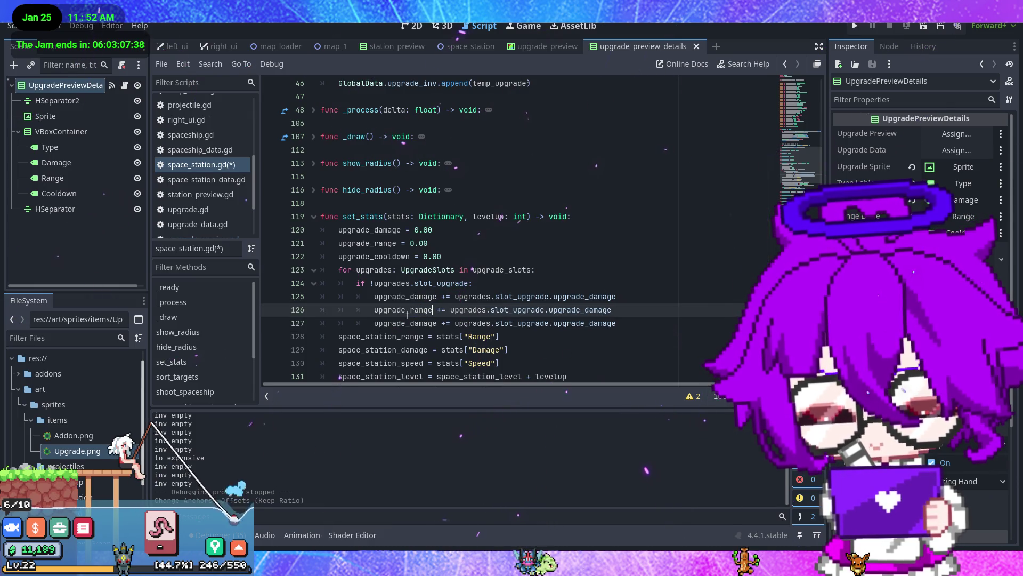
left_click_drag(436, 323, 407, 323)
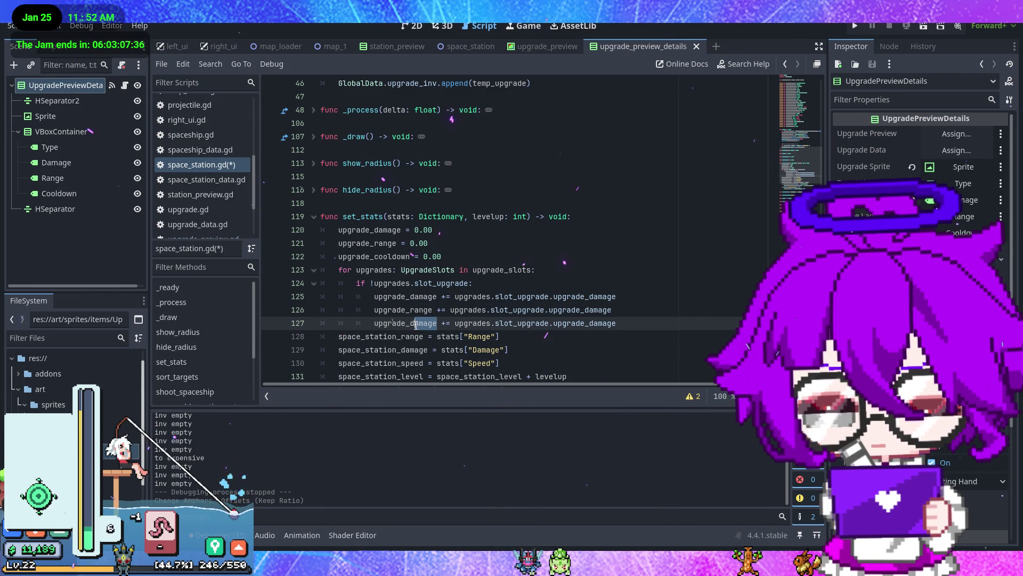
type("co")
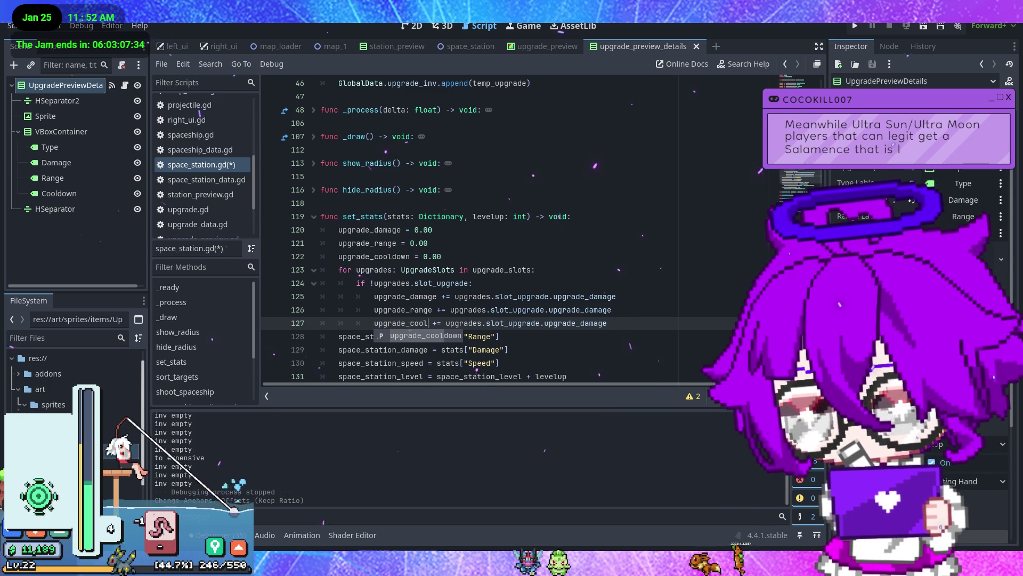
type("ol")
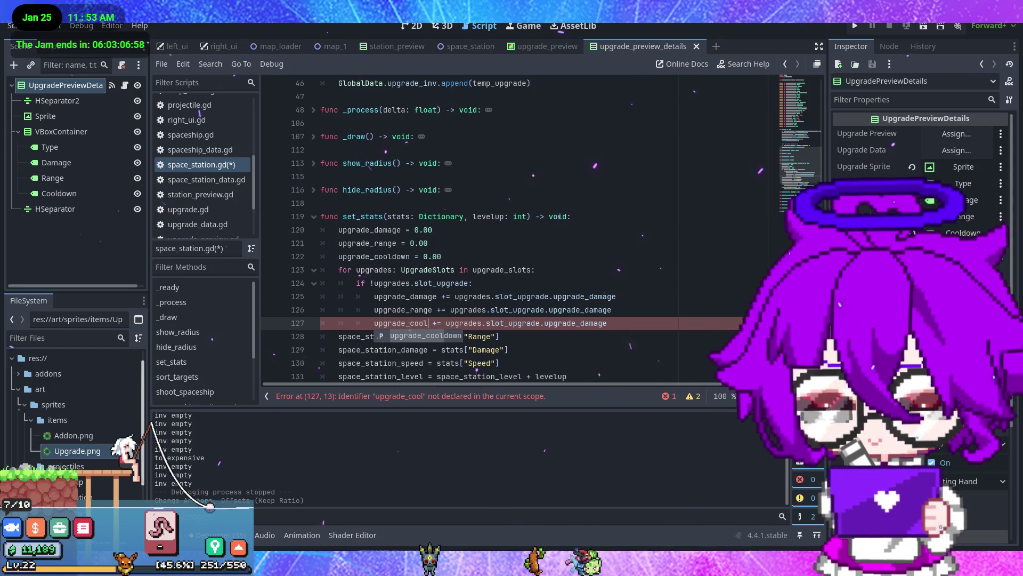
key("Return")
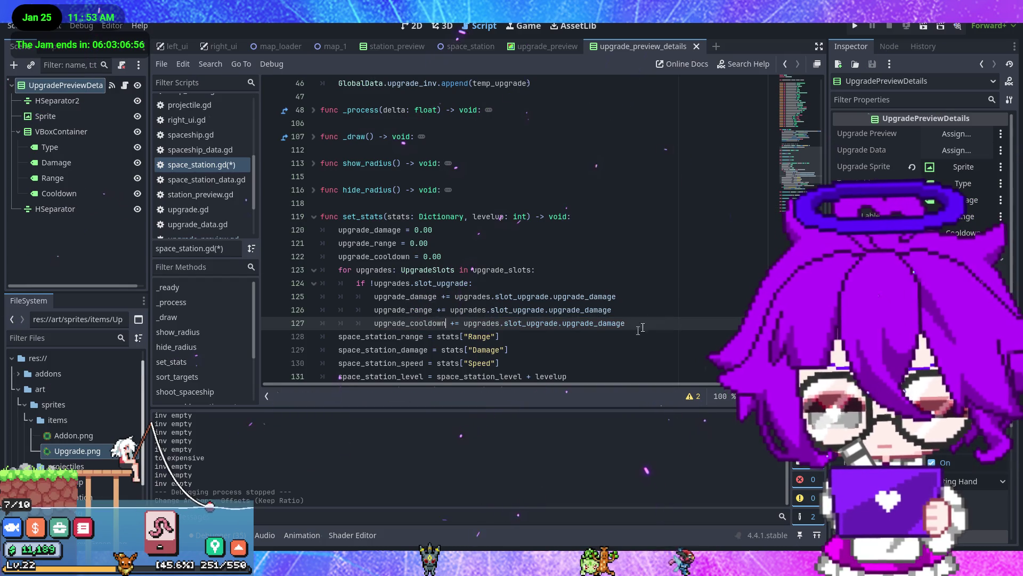
Step: Change the copied lines' slot properties to upgrade_range and upgrade_cooldown, and save space_station.gd
left_click_drag(612, 310, 586, 310)
type("ra")
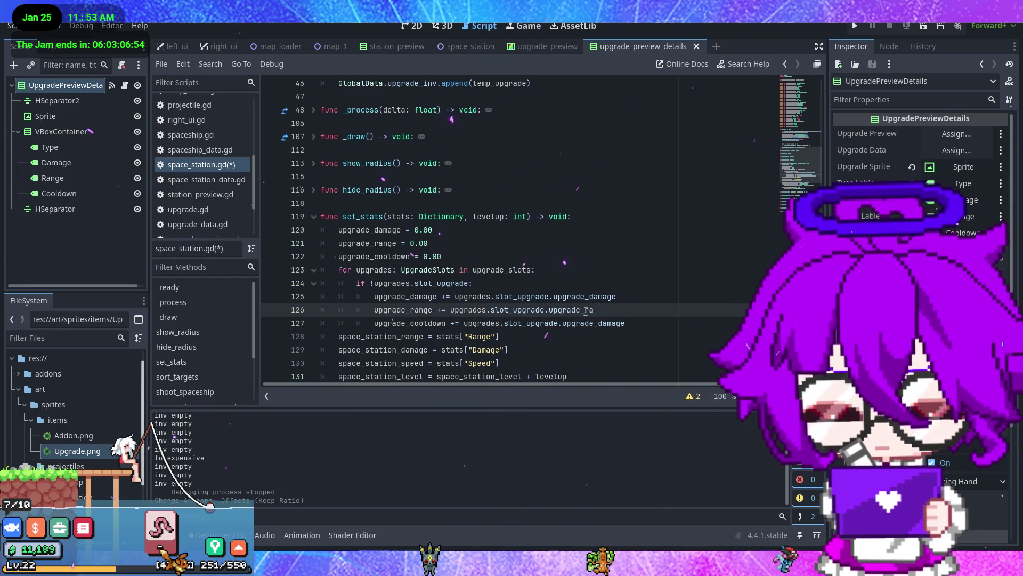
key("Return")
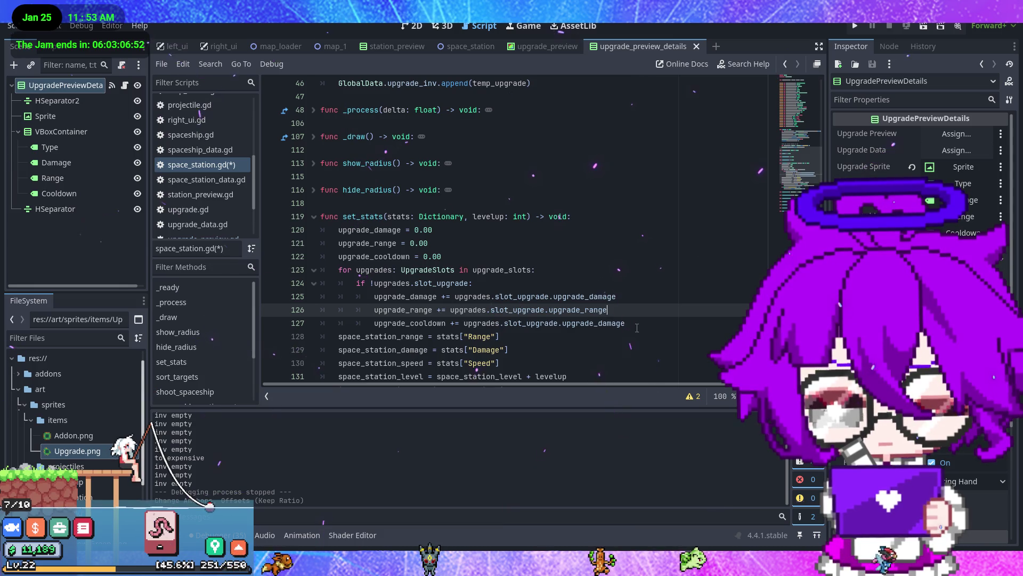
left_click_drag(624, 323, 599, 323)
type("cool")
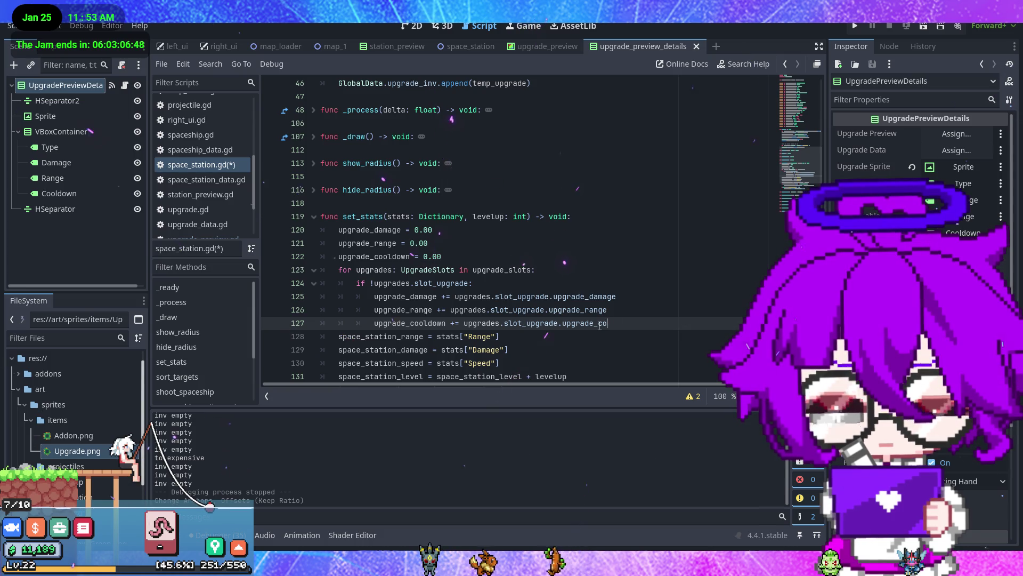
key("Return")
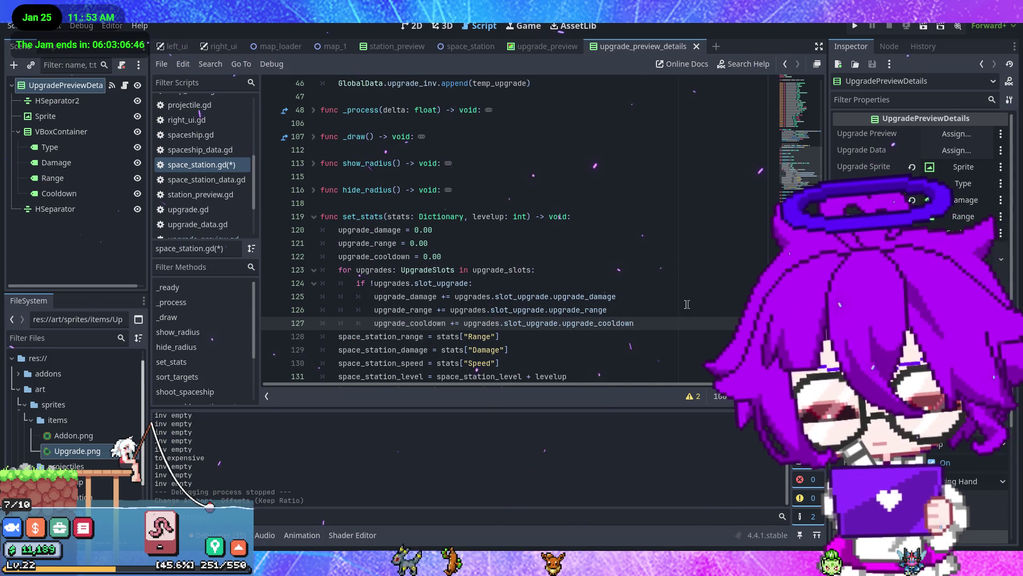
key("ctrl+s")
scroll(691, 301, "down", 1)
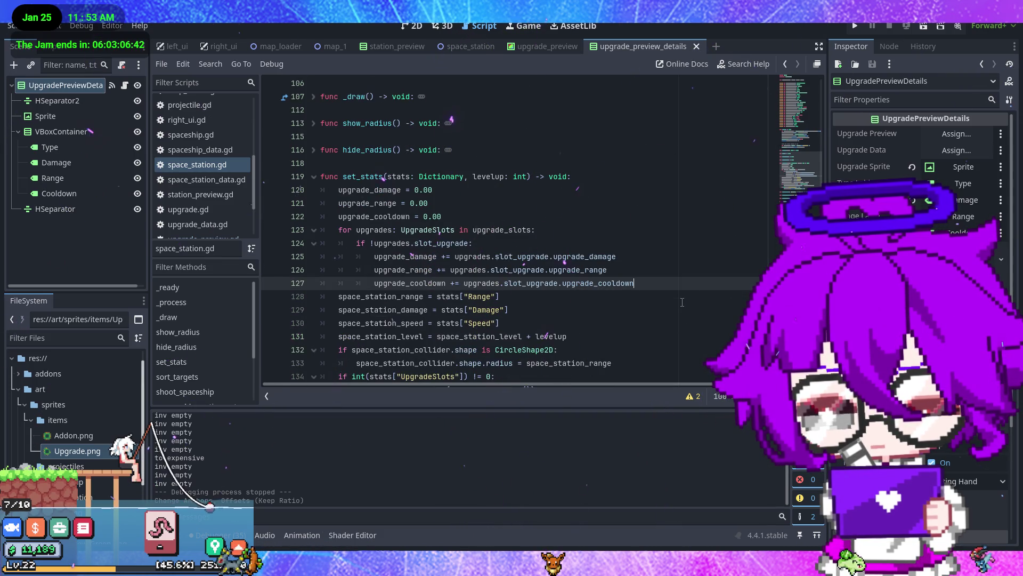
Step: Append + upgrade_range to the range, damage and speed assignments on lines 128–130
left_click(555, 297)
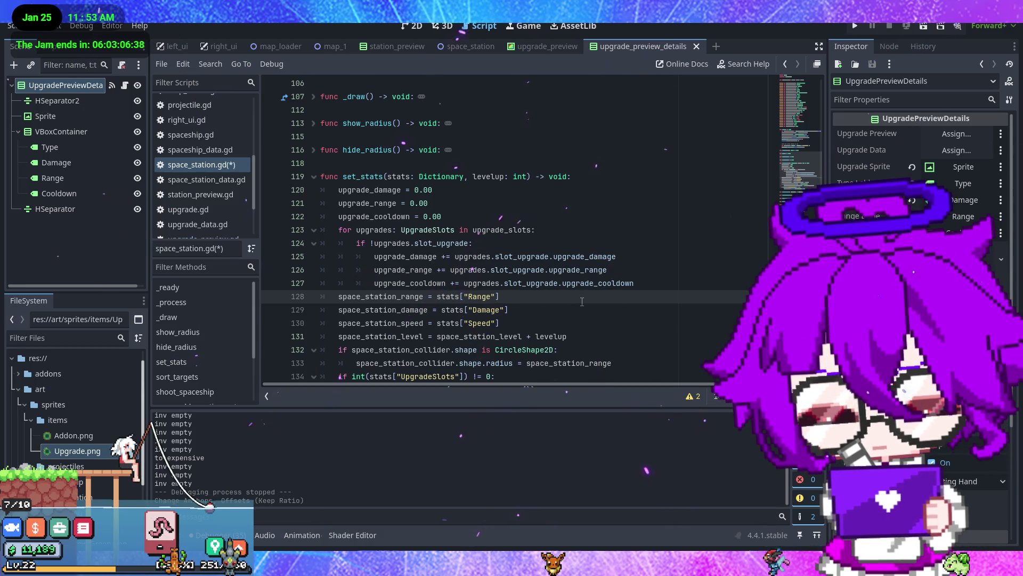
type("u")
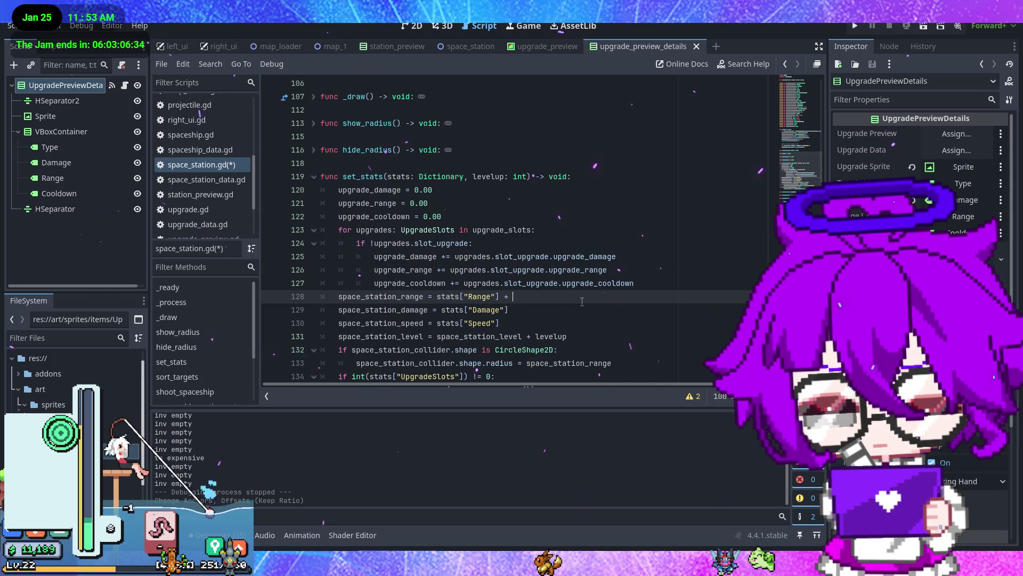
type("pgr")
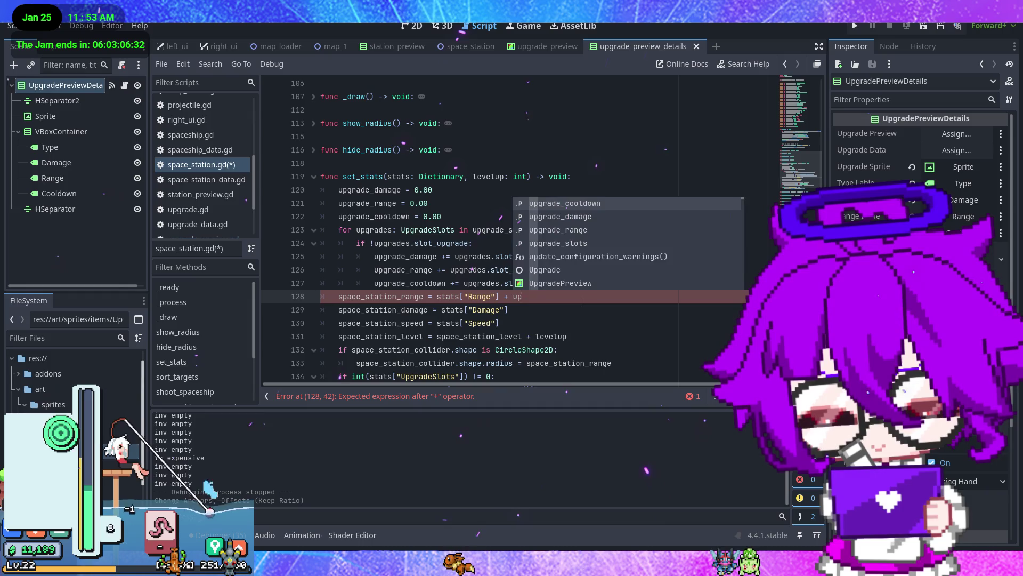
key("Return")
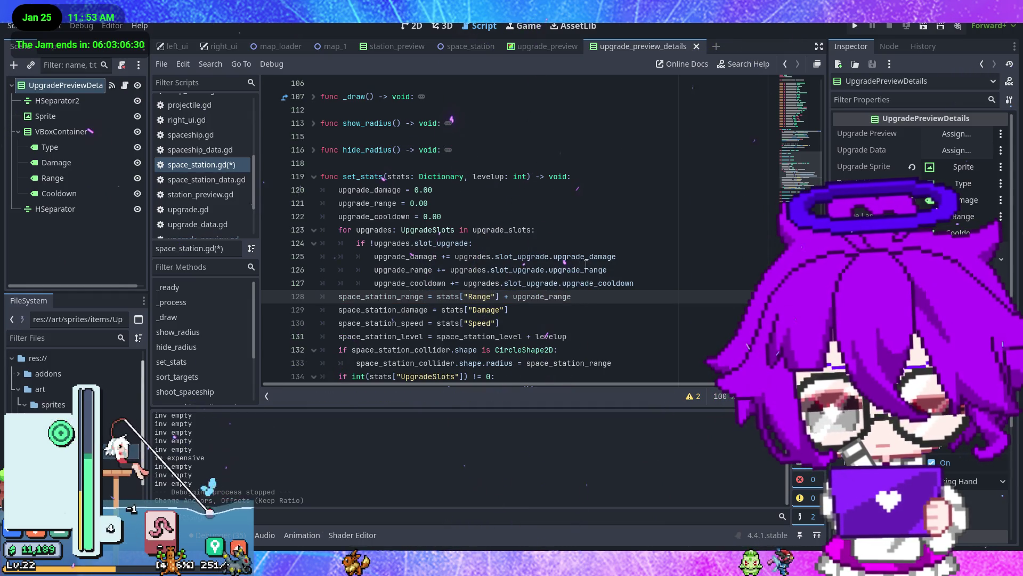
left_click_drag(581, 301, 498, 297)
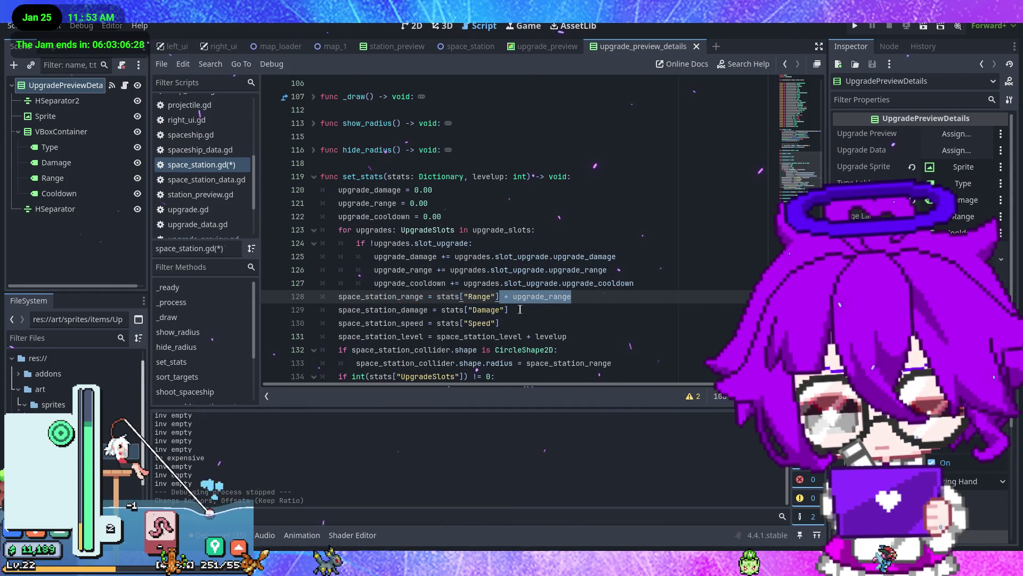
key("ctrl+c")
left_click(519, 310)
key("ctrl+v")
key("Down")
key("ctrl+v")
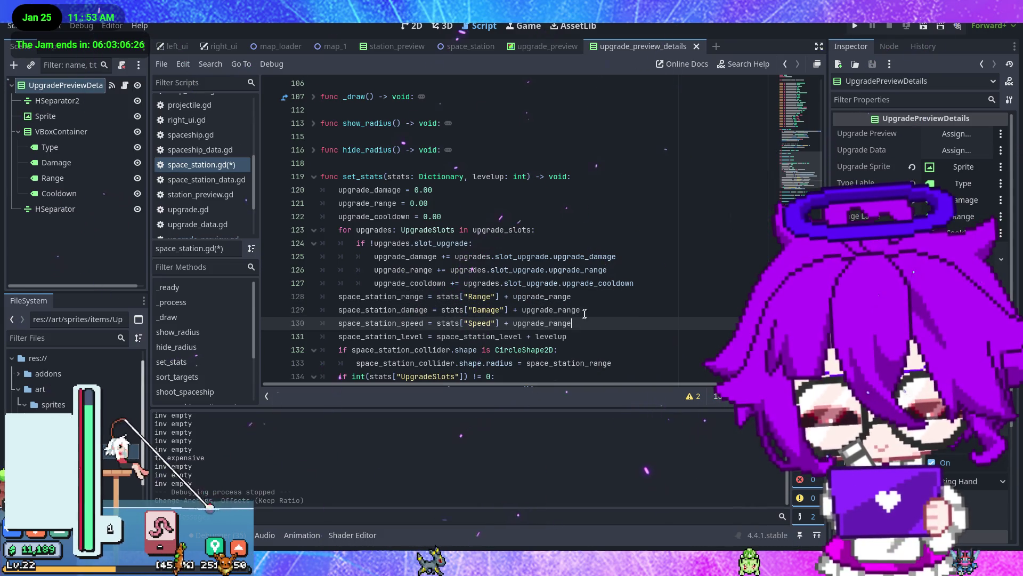
Step: Change the damage and speed lines' added terms to upgrade_damage and upgrade_cooldown, and save
double_click(565, 310)
type("dama")
key("Return")
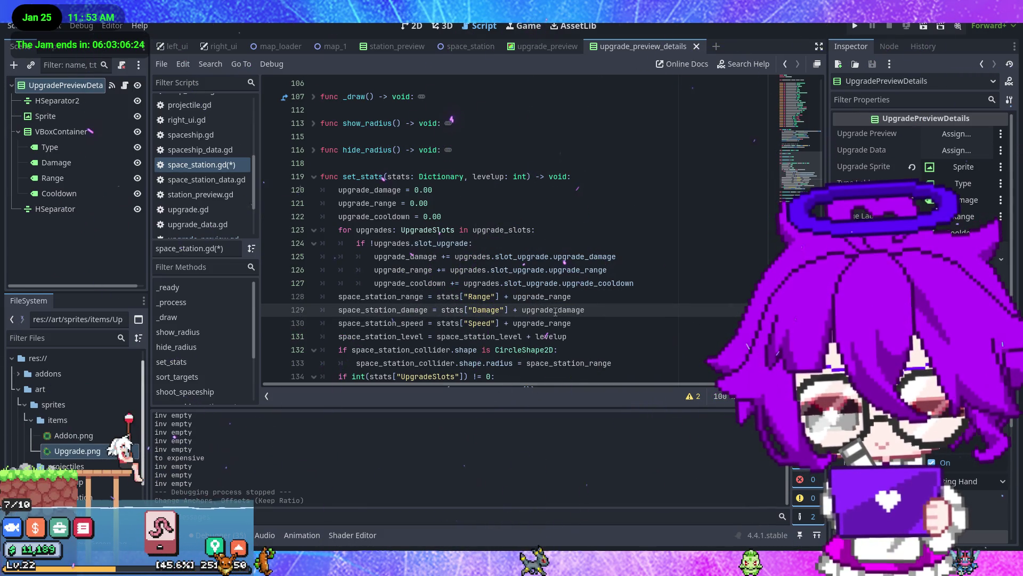
left_click_drag(571, 323, 552, 323)
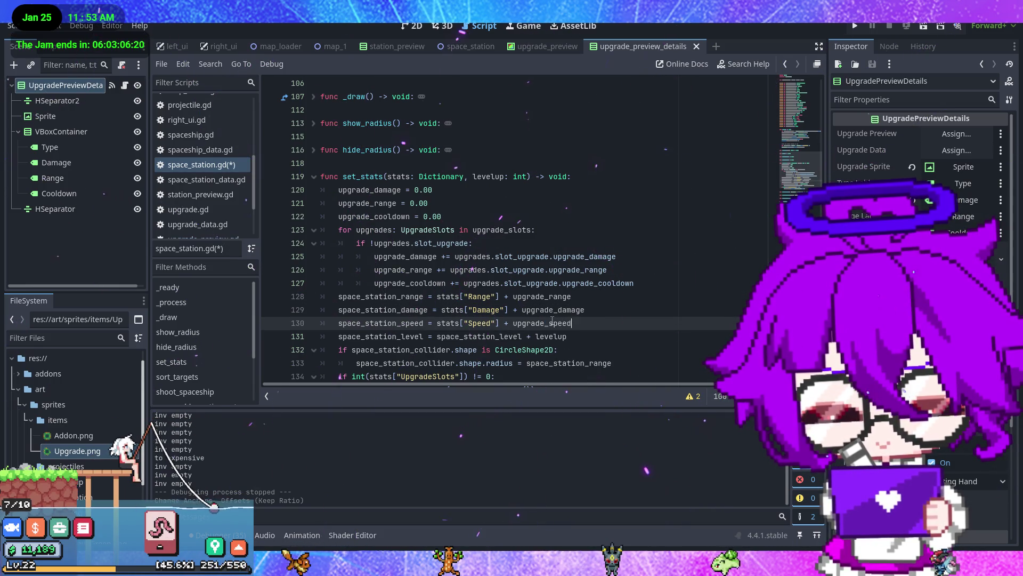
type("d")
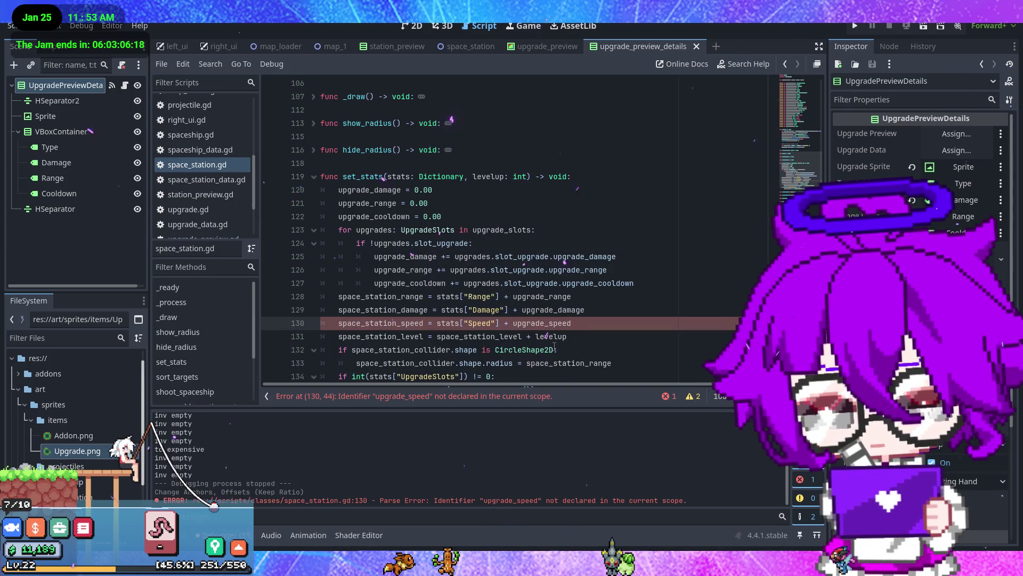
key("BackSpace")
key("BackSpace")
key("BackSpace")
type("col")
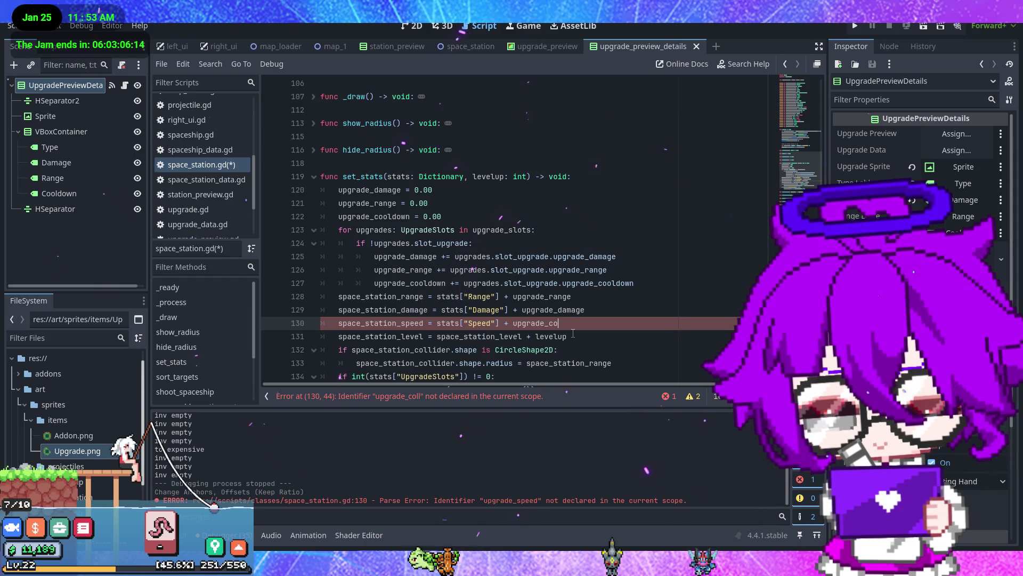
key("Return")
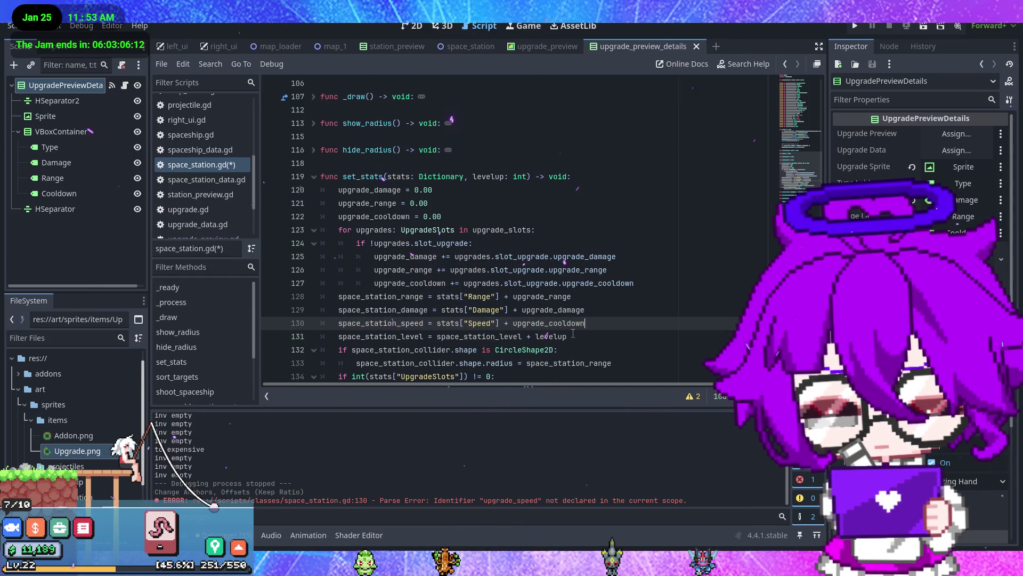
key("ctrl+s")
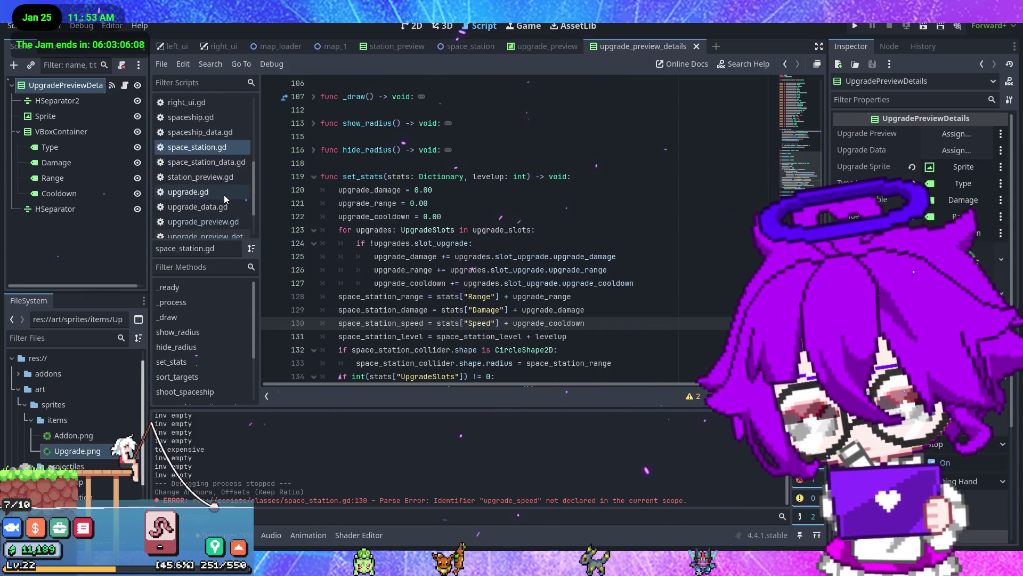
left_click(226, 209)
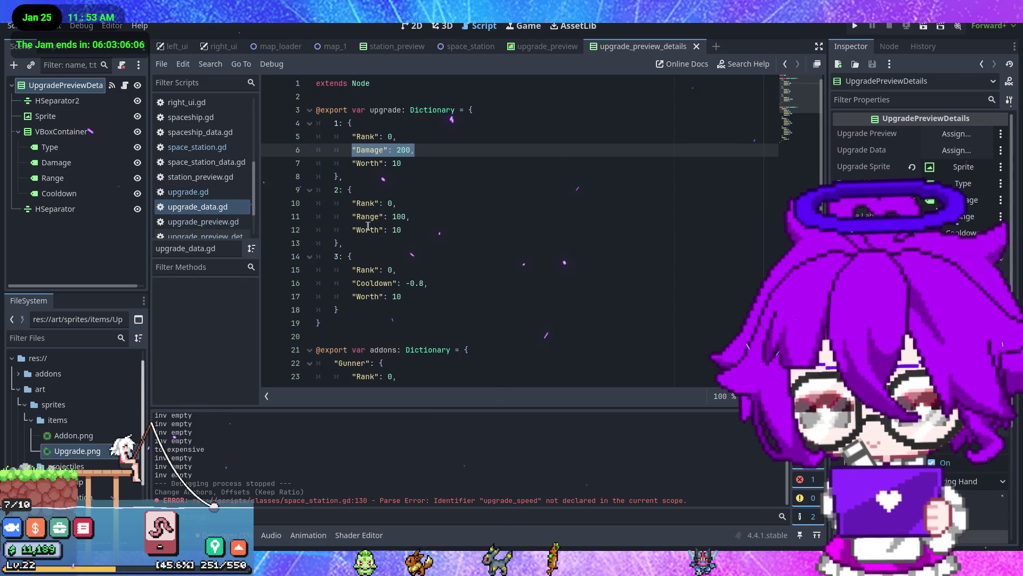
Step: Review the Damage 200, Range 100 and Cooldown -0.8 upgrades, then run the game with F5
left_click(437, 154)
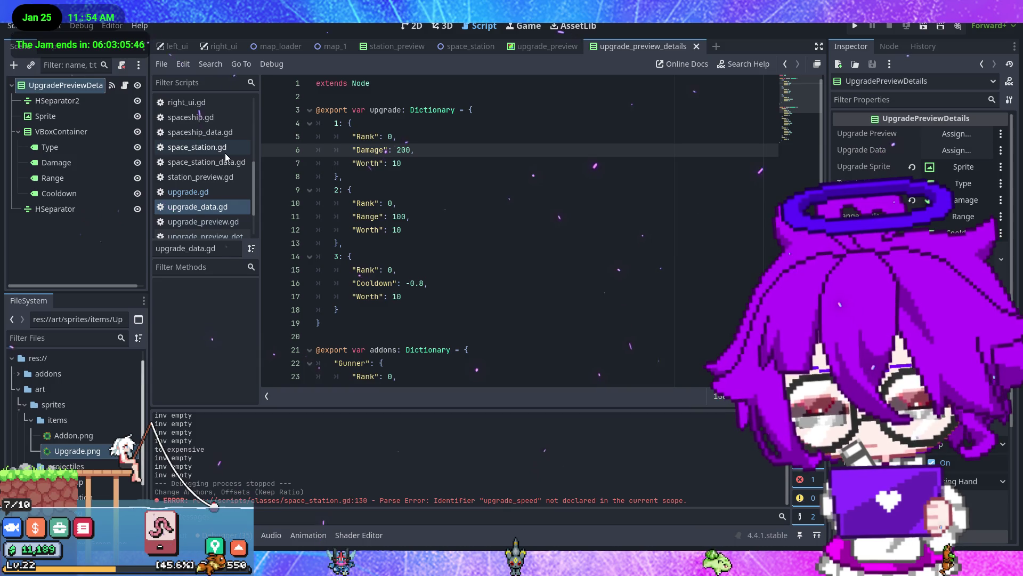
key("F5")
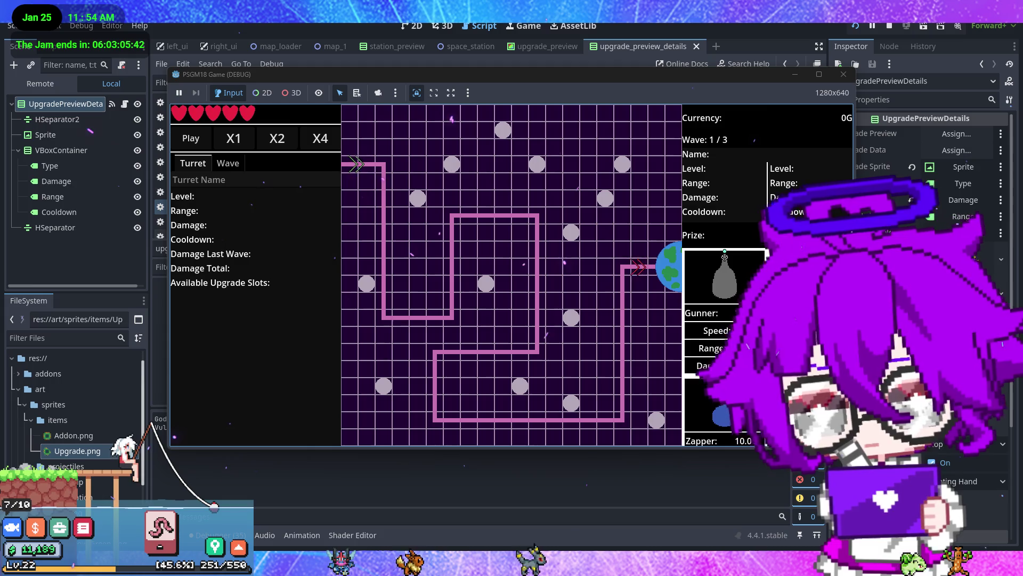
Step: Place four turrets around the path and start the first enemy wave
left_click(401, 178)
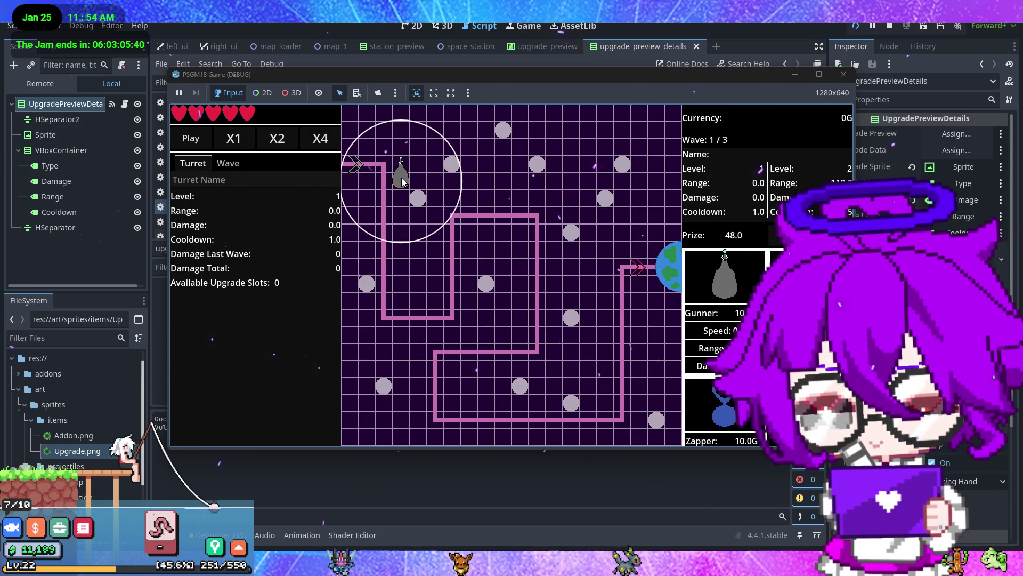
left_click(723, 290)
left_click(486, 251)
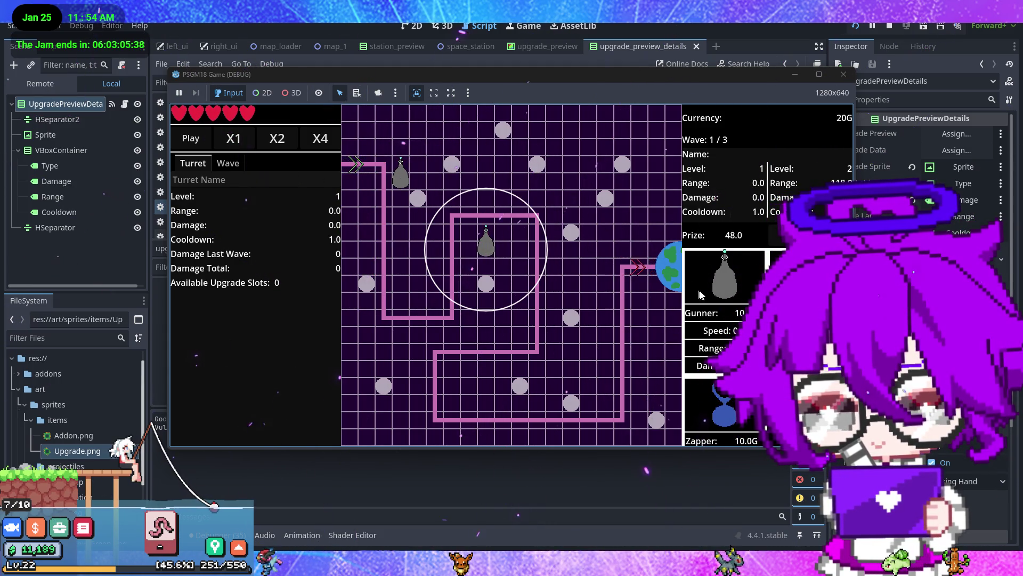
left_click(503, 270)
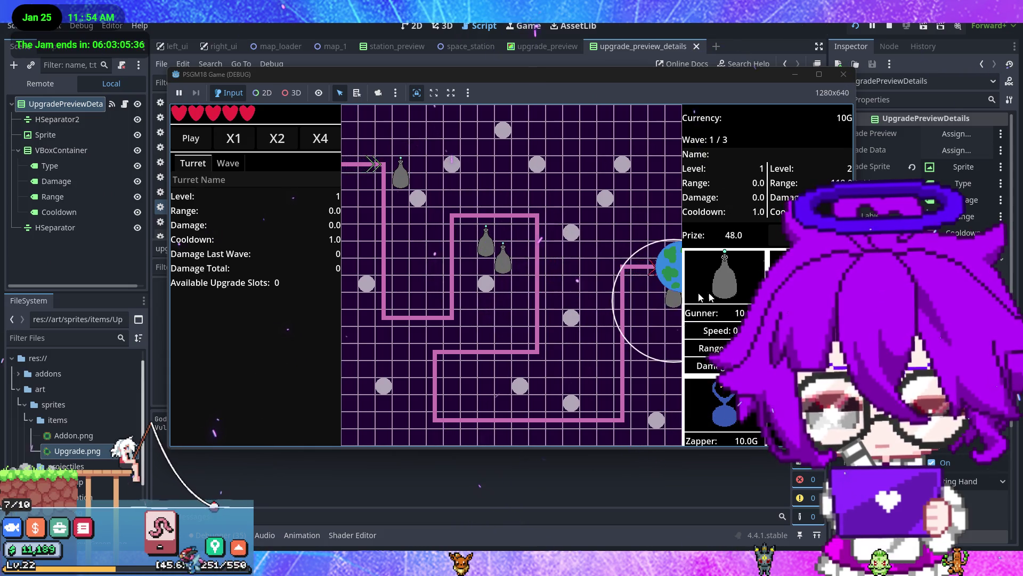
left_click(503, 301)
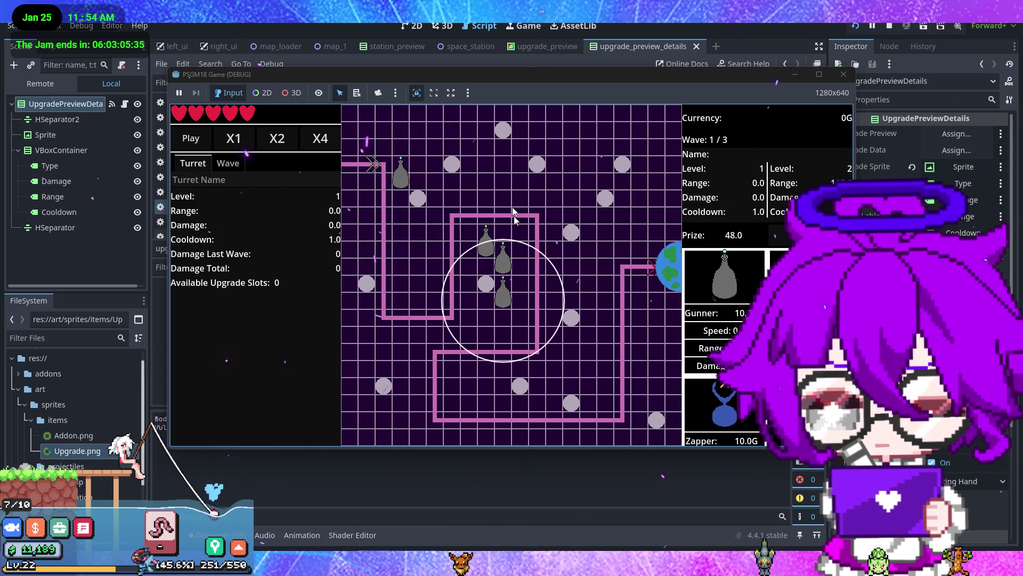
left_click(191, 138)
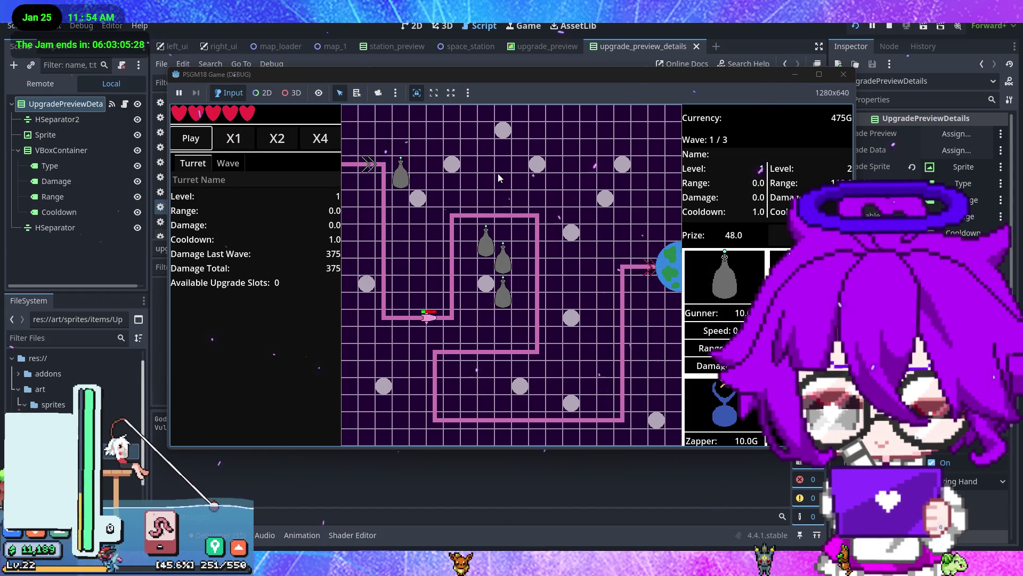
Step: Equip the entrance turret with the damage chip and level it up
left_click(405, 185)
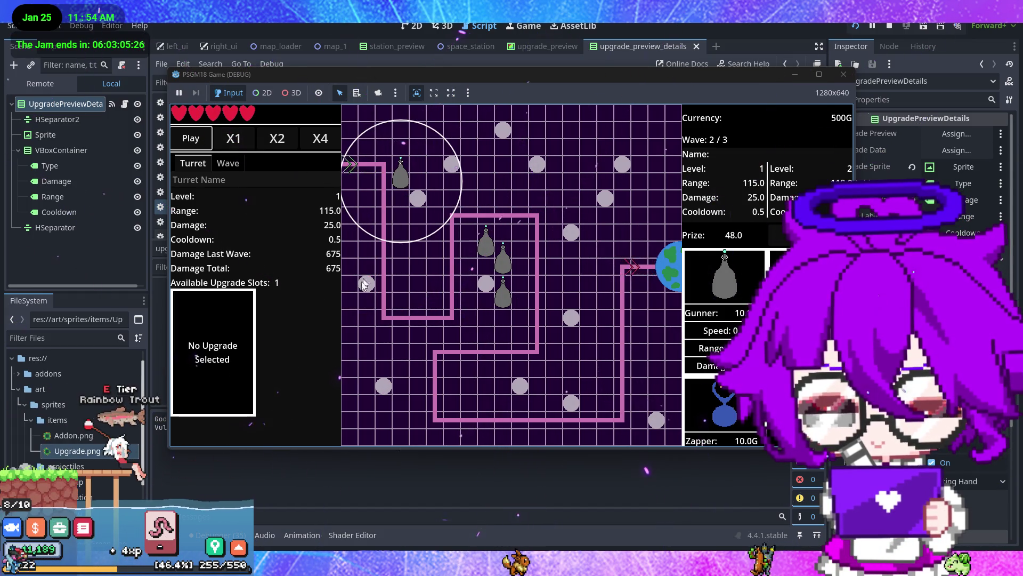
left_click(233, 334)
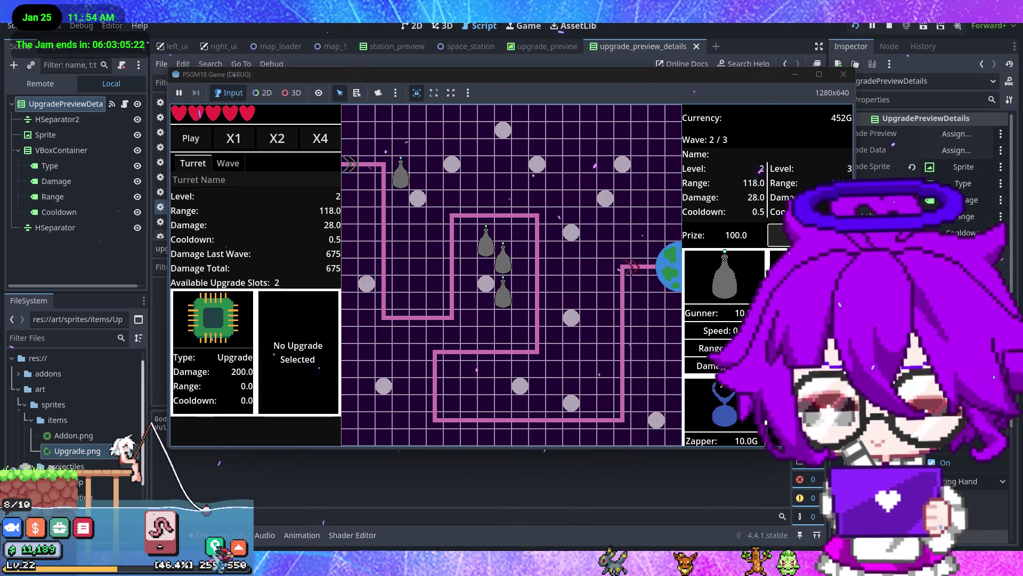
left_click(670, 242)
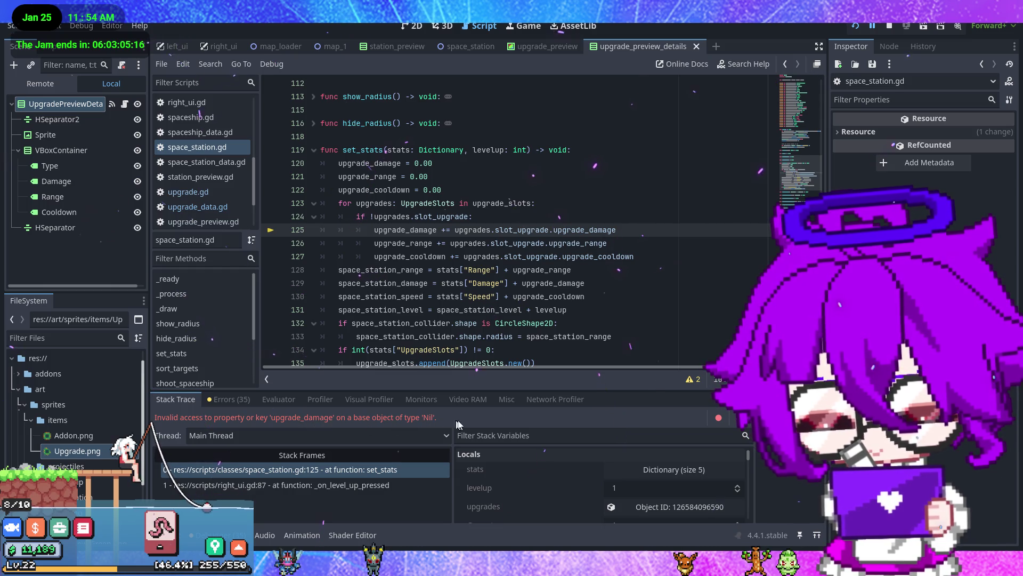
Step: Inspect the upgrades variable's contents to trace the Nil upgrade_damage error
scroll(545, 470, "down", 3)
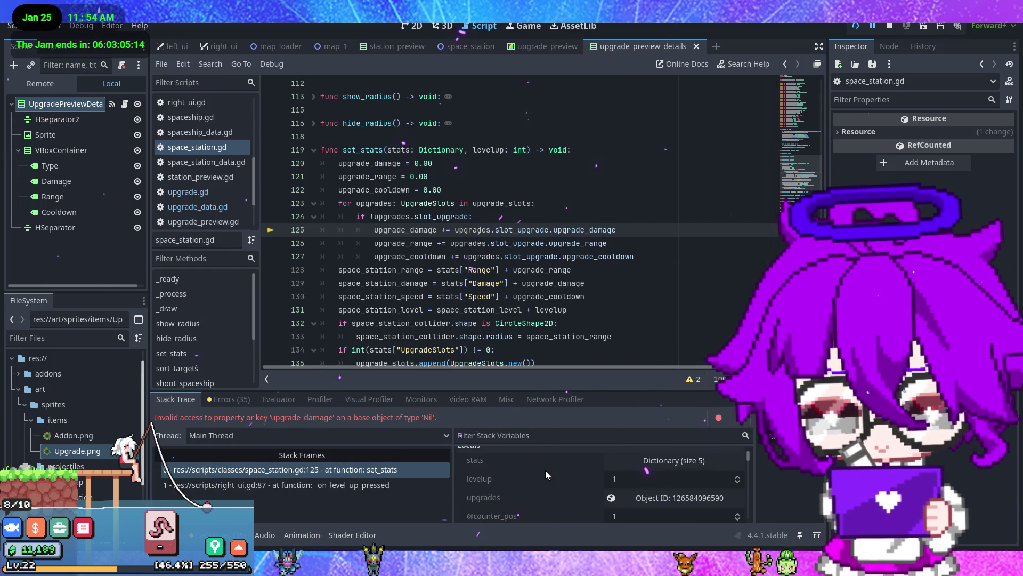
scroll(545, 469, "down", 4)
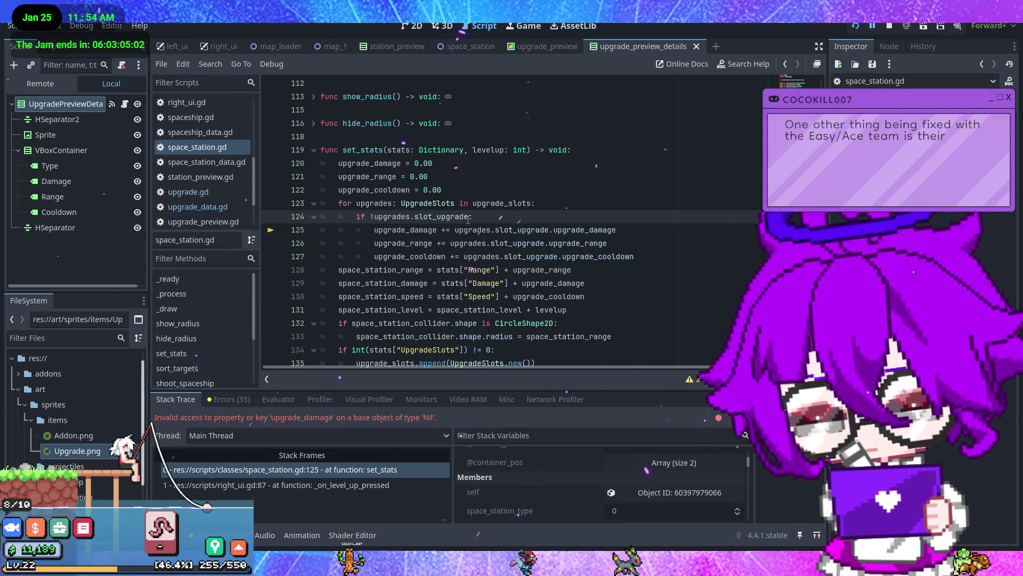
scroll(537, 474, "up", 5)
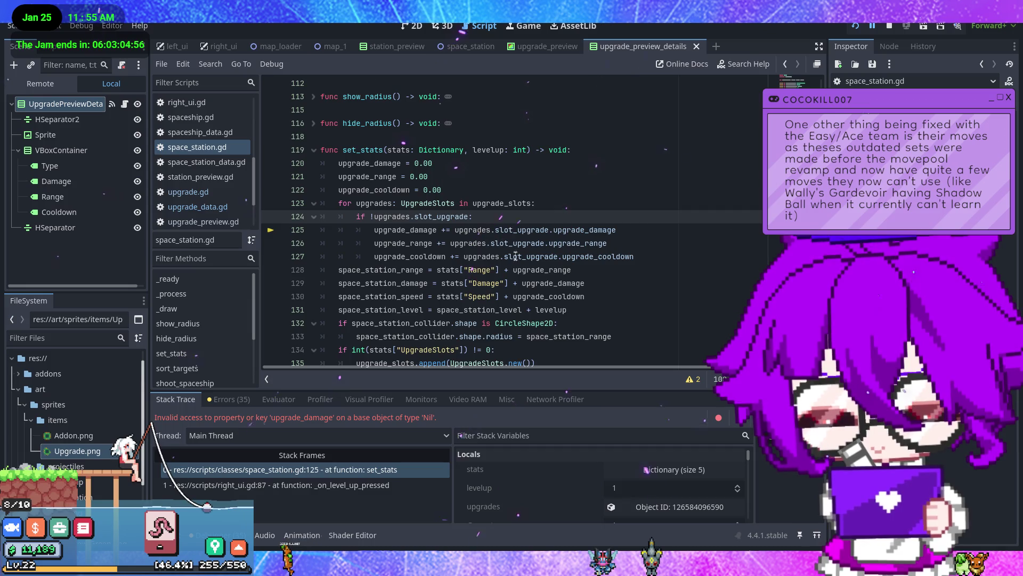
scroll(534, 497, "down", 1)
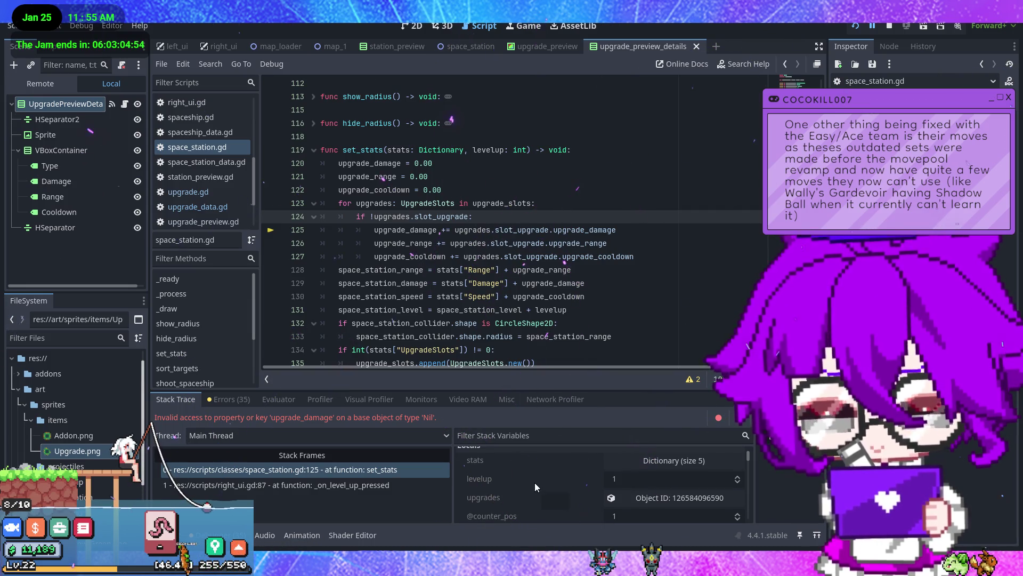
scroll(638, 491, "down", 1)
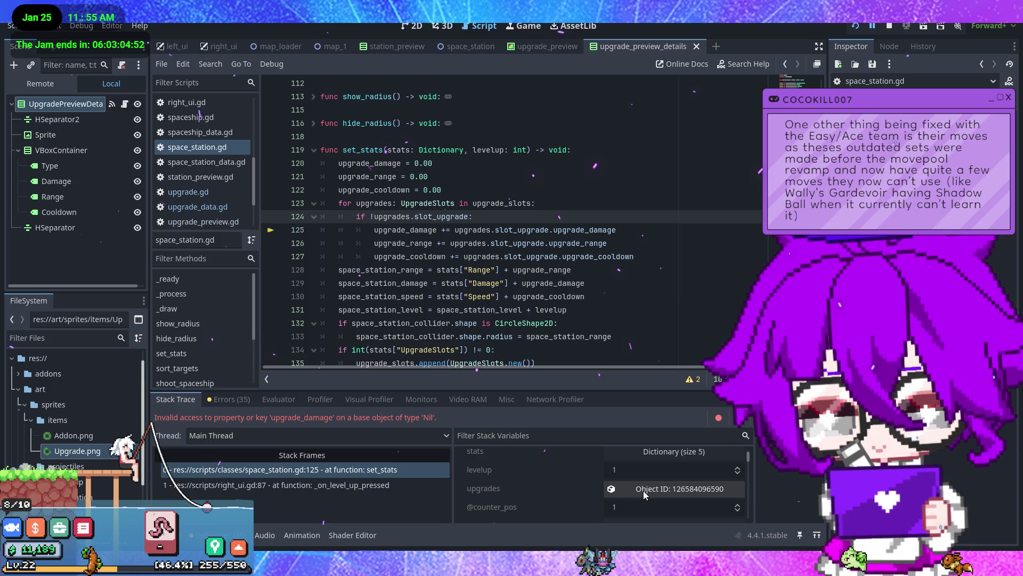
left_click(640, 491)
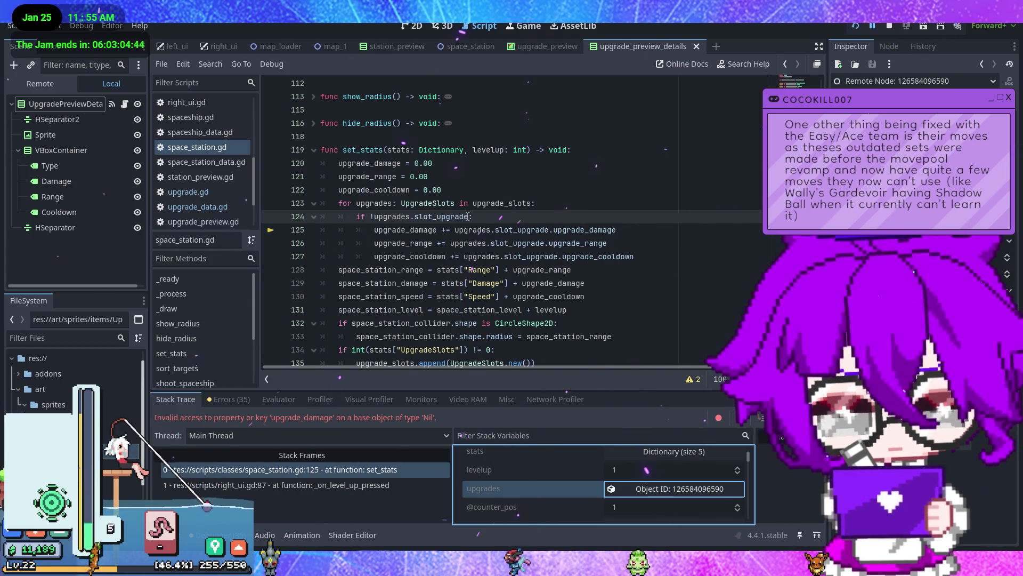
Step: Change line 124 to 'if upgrades.slot_upgrade != null:', save, and relaunch the game
left_click(372, 217)
type("!")
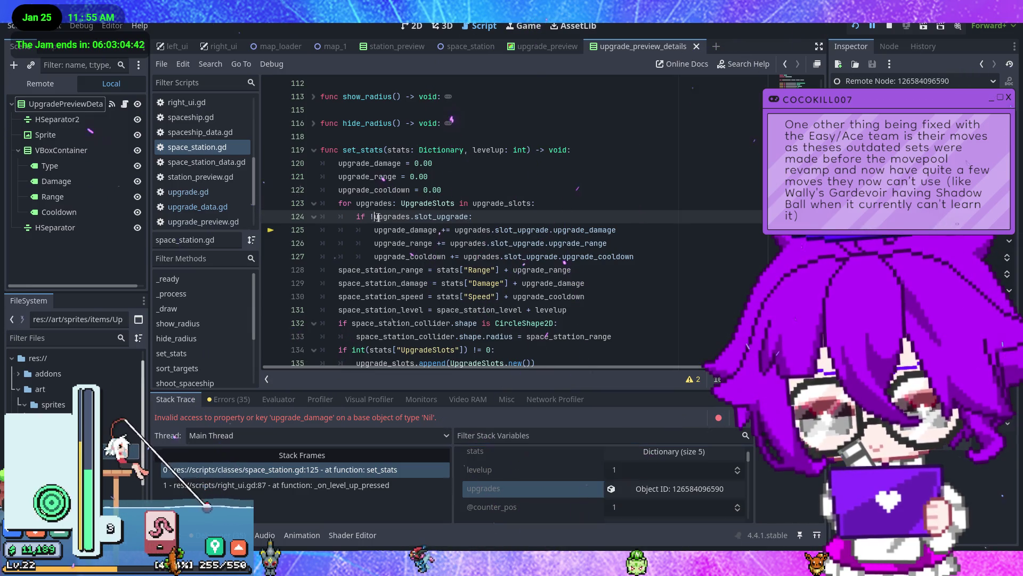
key("BackSpace")
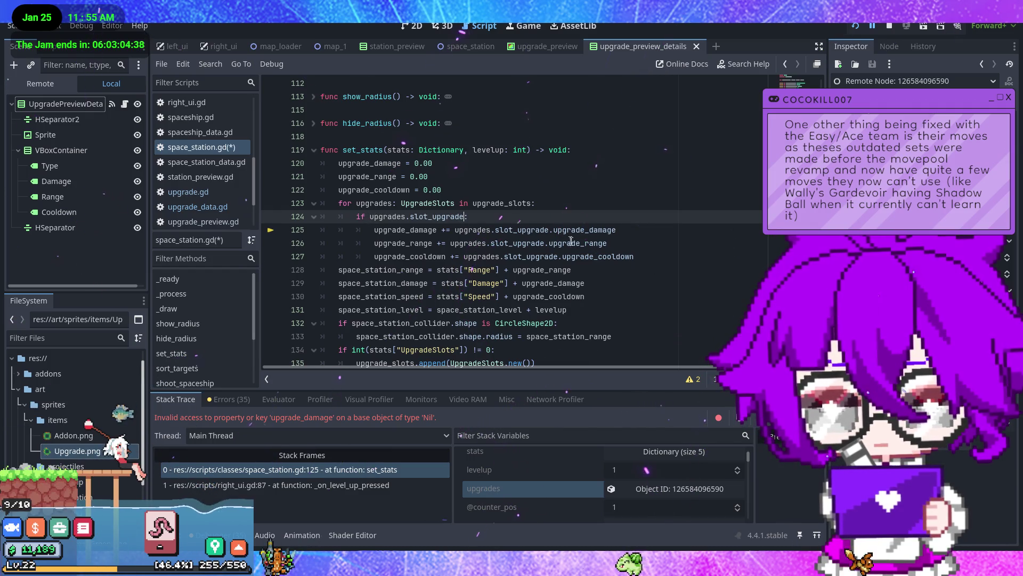
type("!= ")
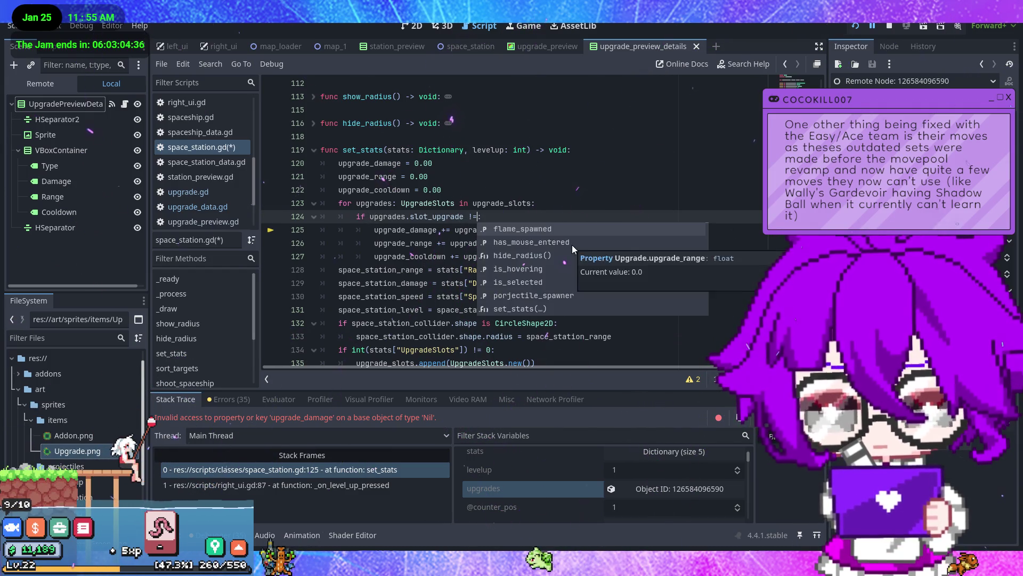
type("null")
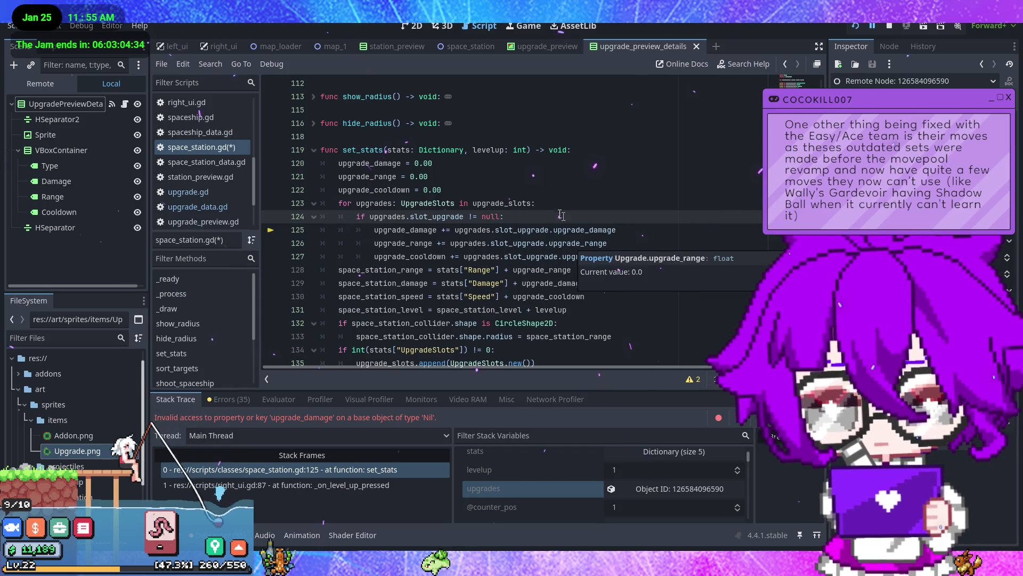
key("ctrl+s")
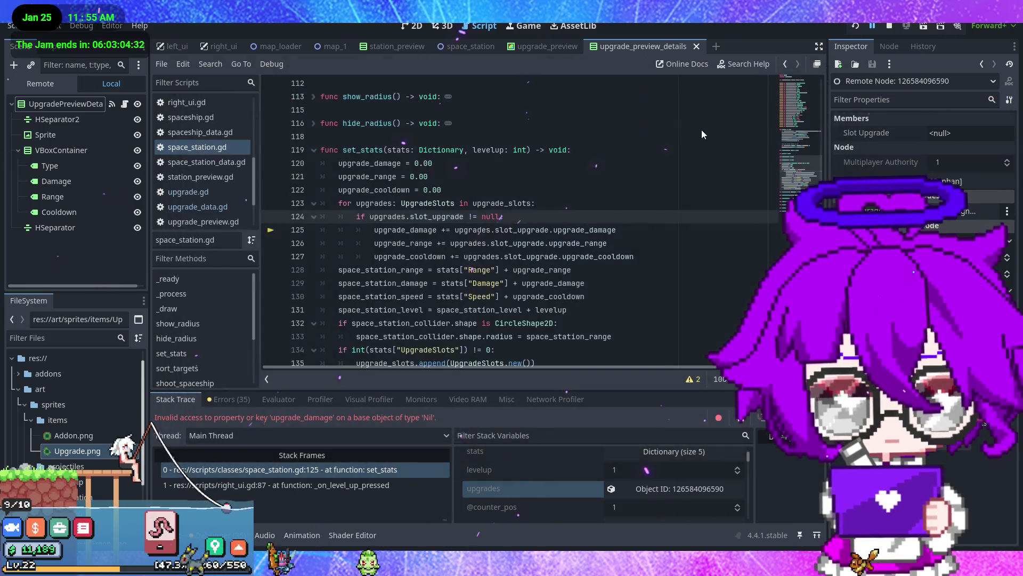
key("F5")
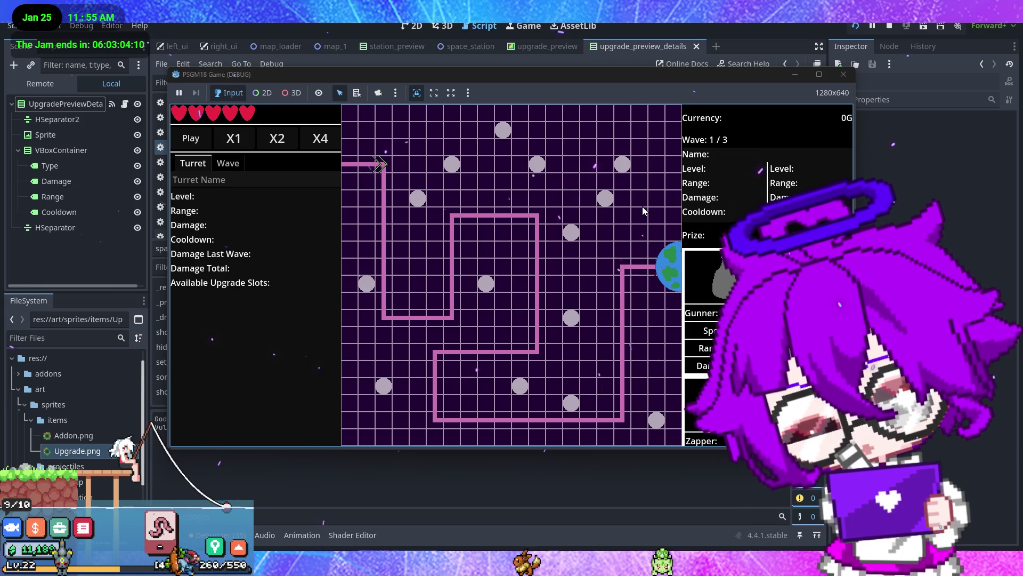
Step: Place a turret and two fire turrets, give the grey turret an upgrade, and start wave one
mouse_move(730, 268)
left_mouse_down()
mouse_move(470, 272)
mouse_move(401, 185)
left_mouse_up()
mouse_move(673, 281)
left_mouse_down()
mouse_move(502, 235)
mouse_move(521, 230)
left_mouse_up()
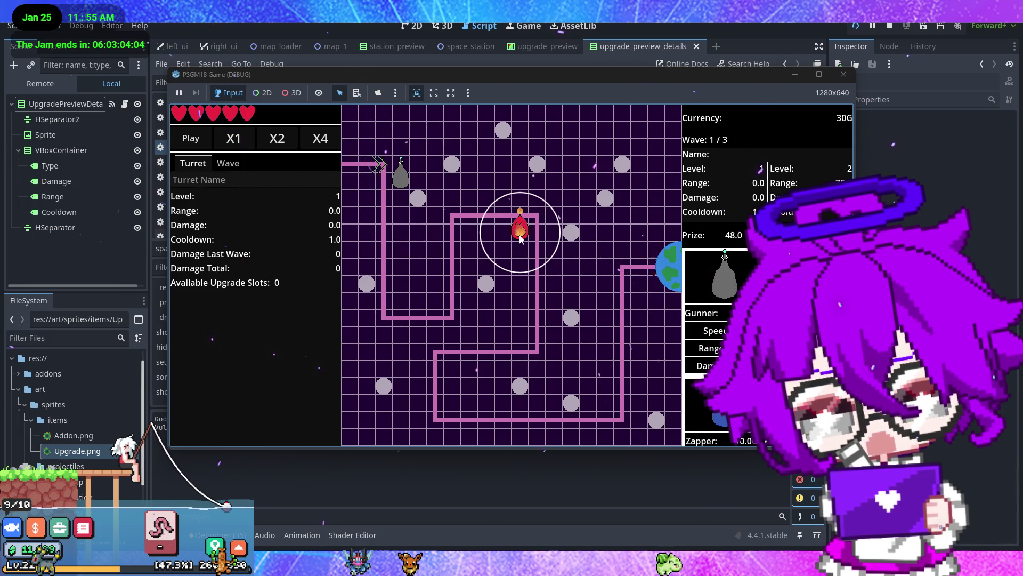
mouse_move(669, 269)
left_mouse_down()
mouse_move(519, 235)
mouse_move(537, 272)
mouse_move(520, 272)
left_mouse_up()
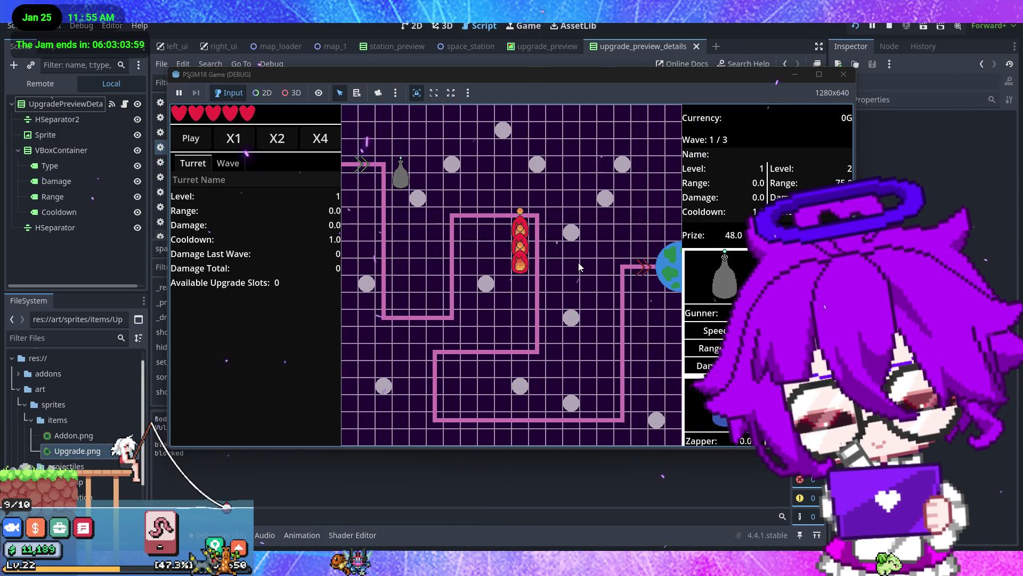
left_click(400, 179)
left_click(229, 328)
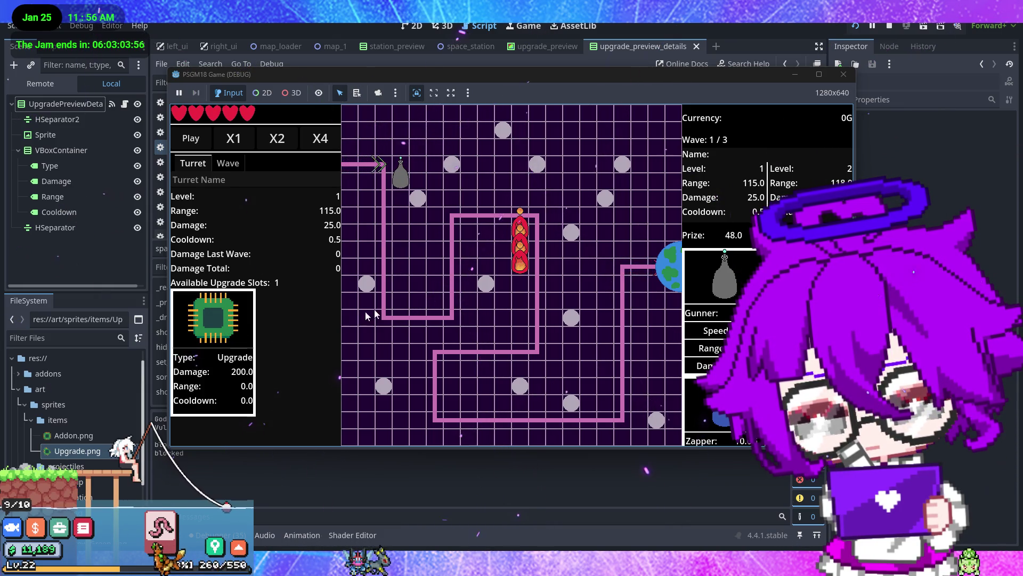
left_click(190, 138)
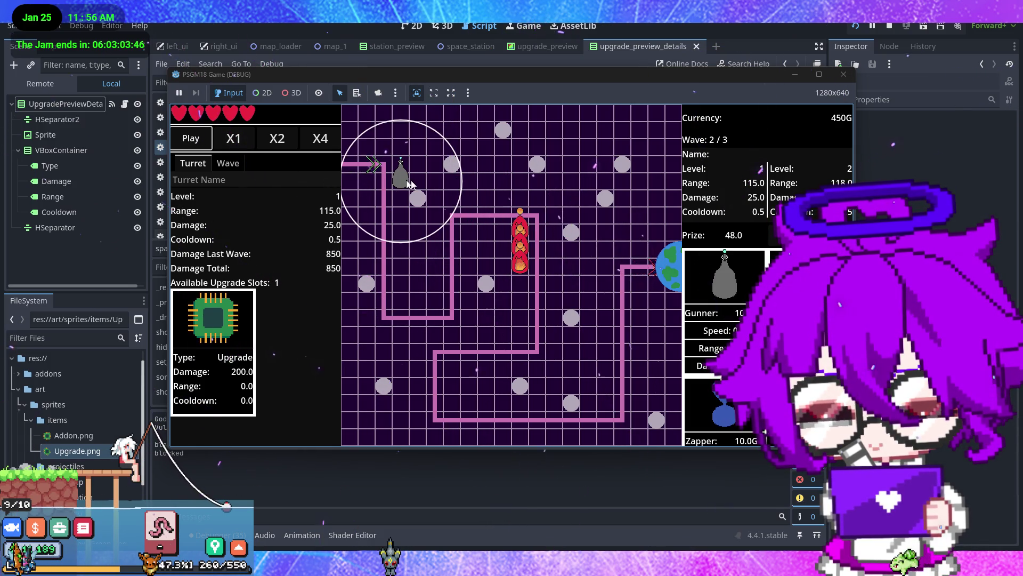
Step: Level the turret to 3 with an upgrade in its new slot, start the next wave, then stop the game
left_click(776, 235)
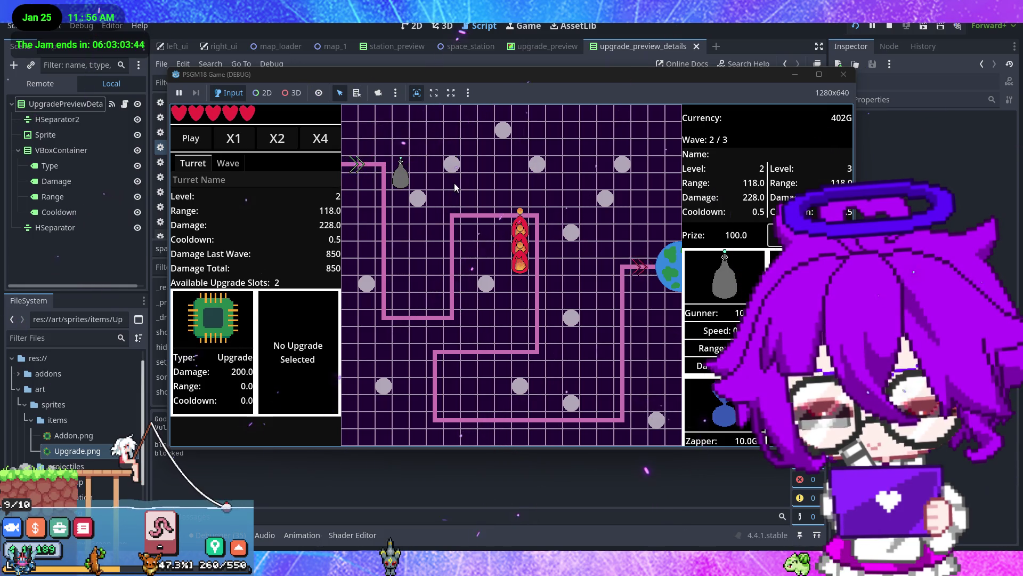
left_click(310, 314)
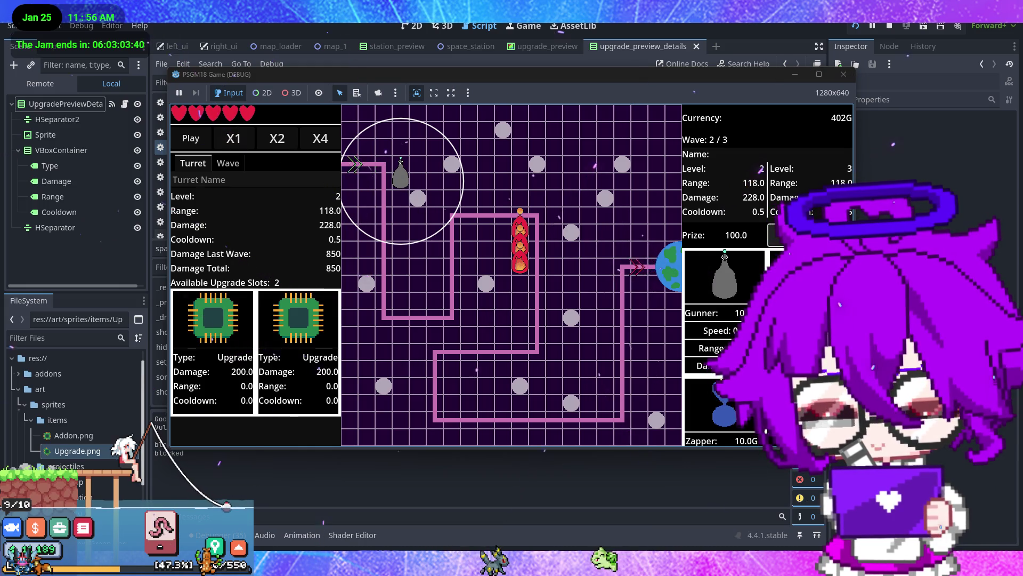
left_click(404, 201)
left_click(198, 143)
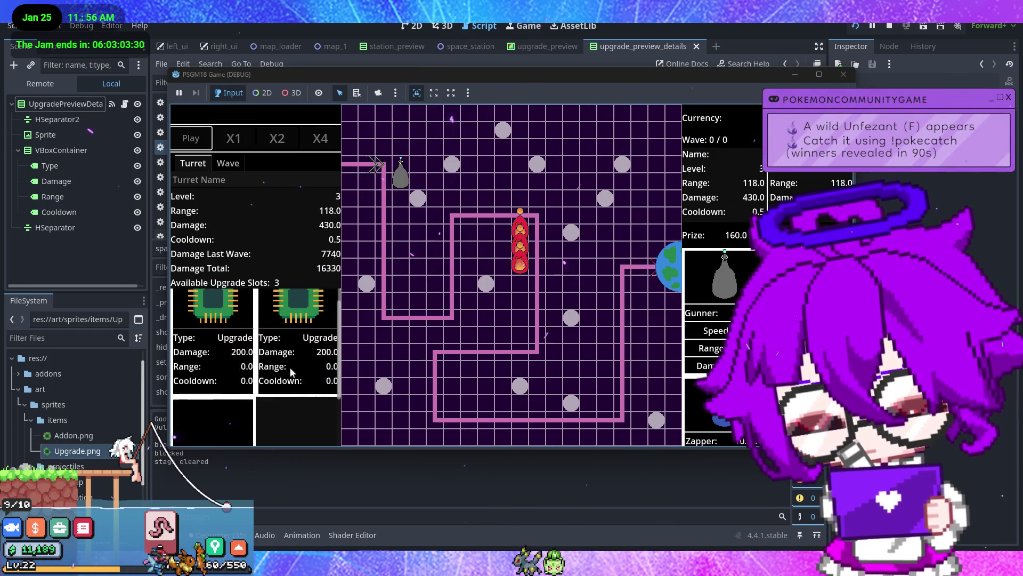
left_click(844, 76)
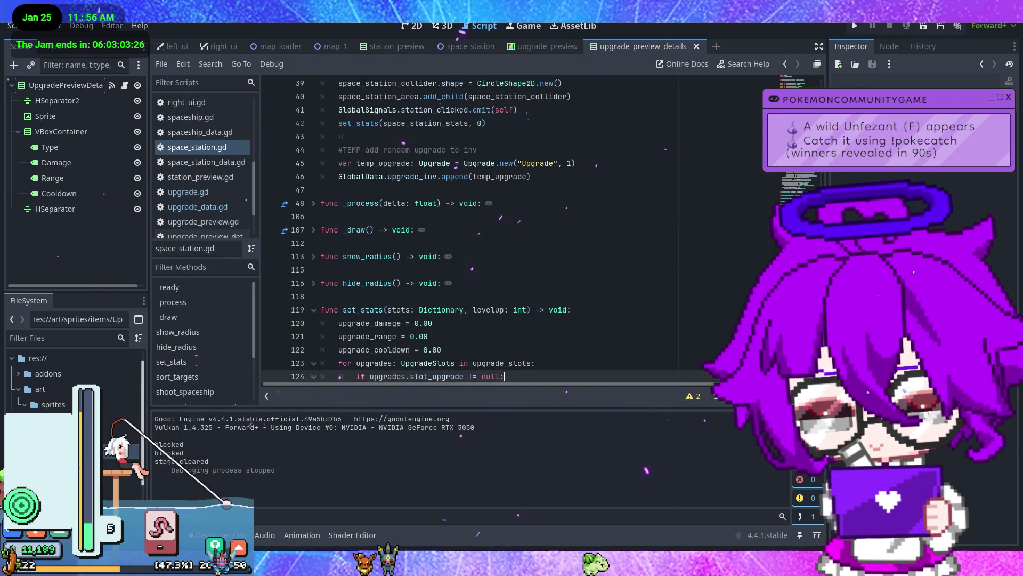
Step: Add a new line after line 41 in _ready beginning with GlobalSignals
scroll(483, 263, "up", 4)
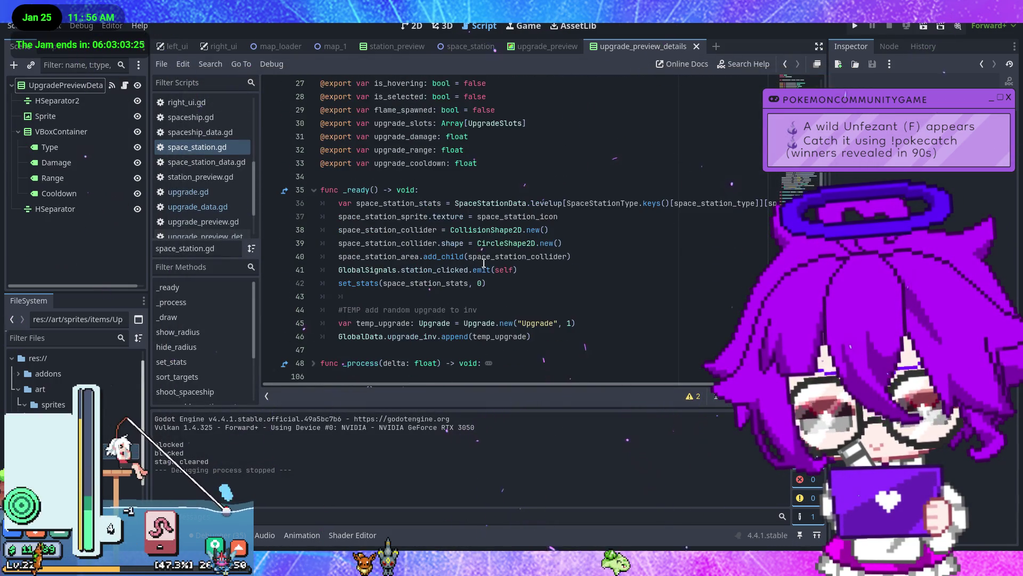
left_click(569, 270)
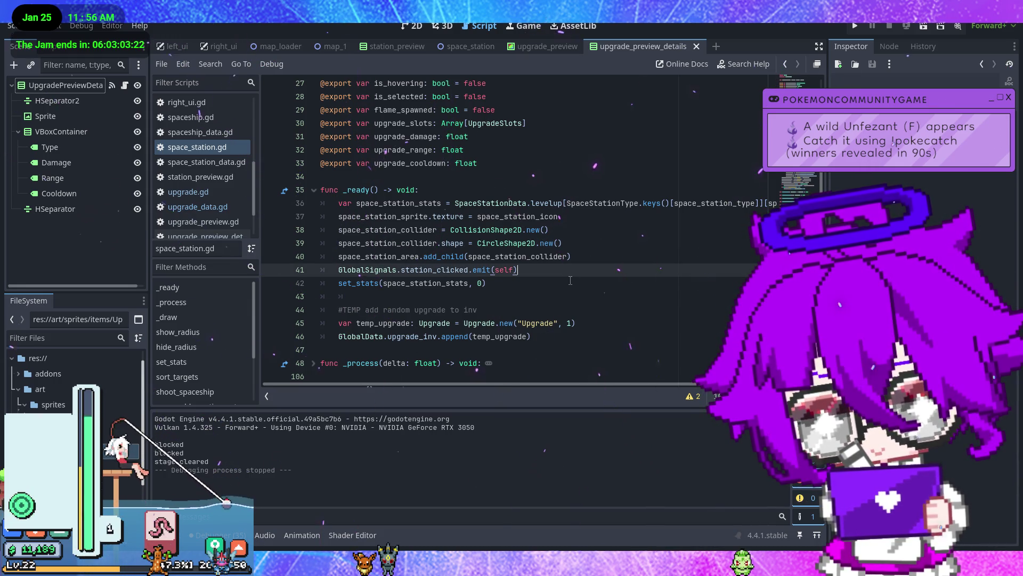
scroll(568, 280, "down", 1)
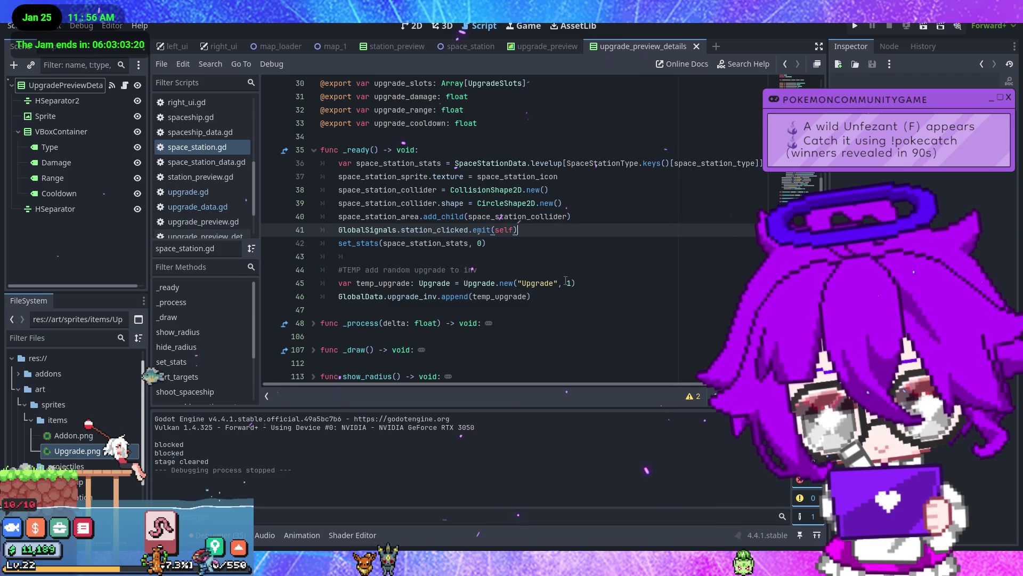
key("Return")
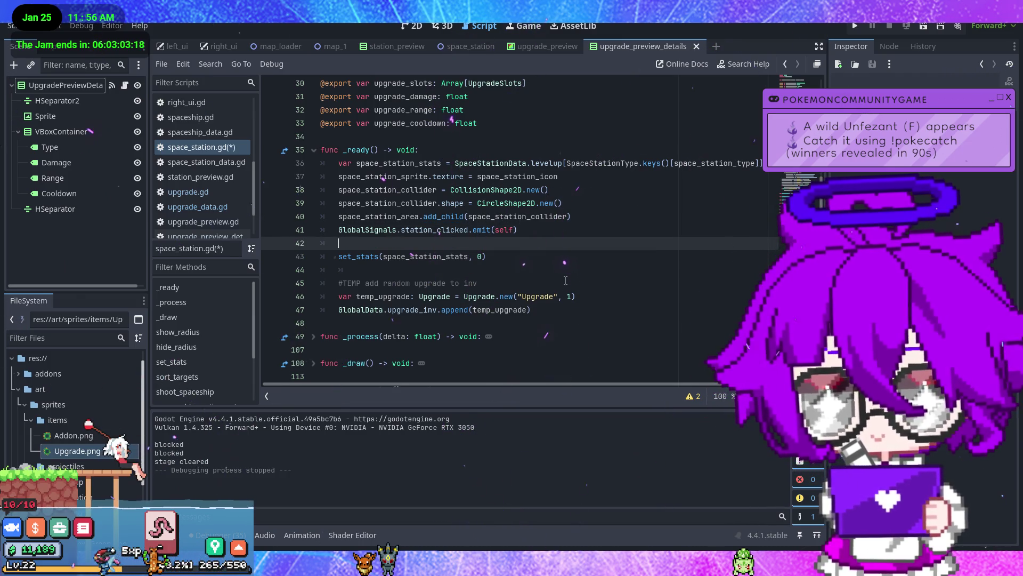
type("Globa")
key("Down")
key("Down")
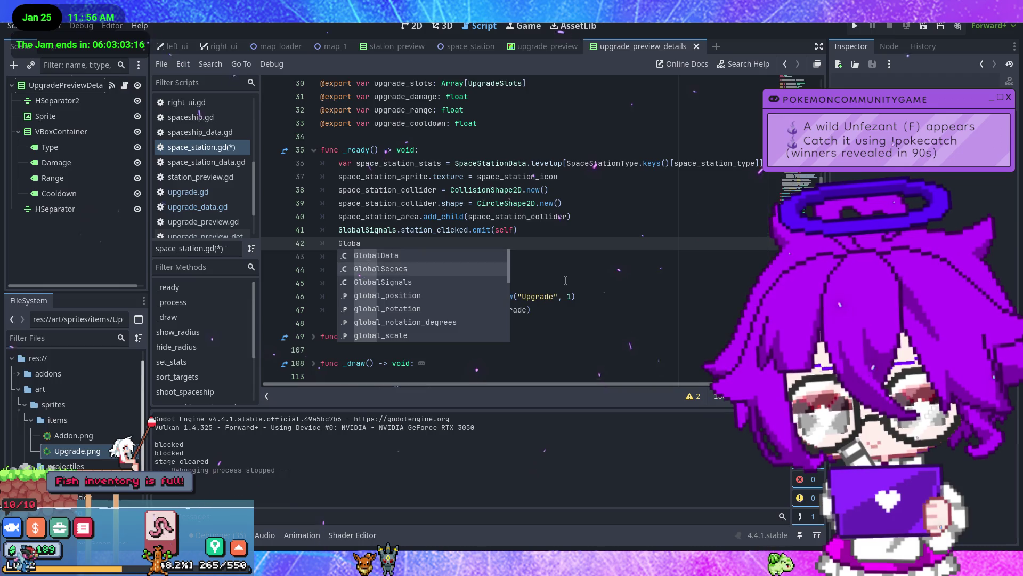
key("Return")
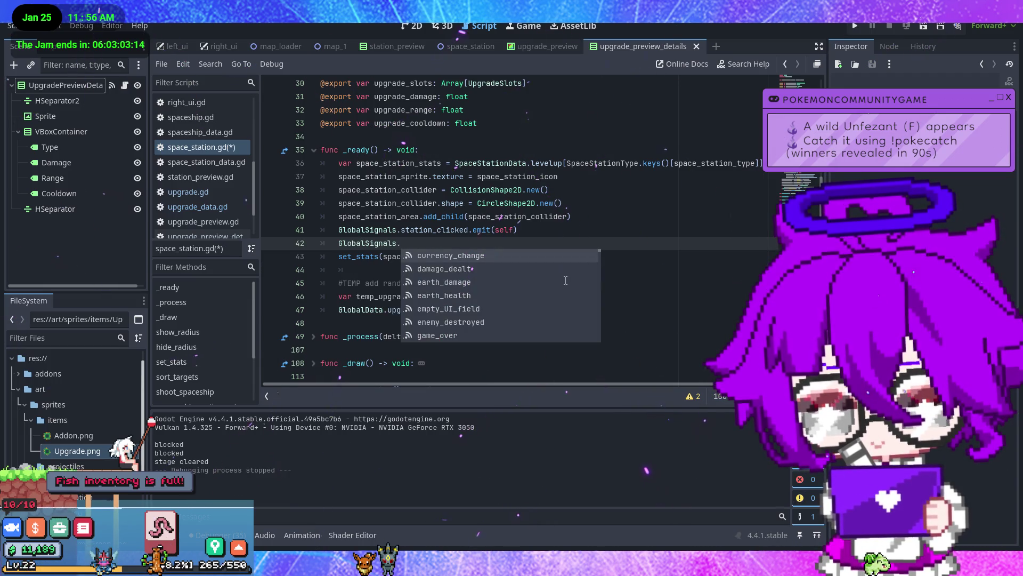
Step: Complete it as GlobalSignals.upgrade_selected.connect(set_stats) and save space_station.gd
type("u")
key("Return")
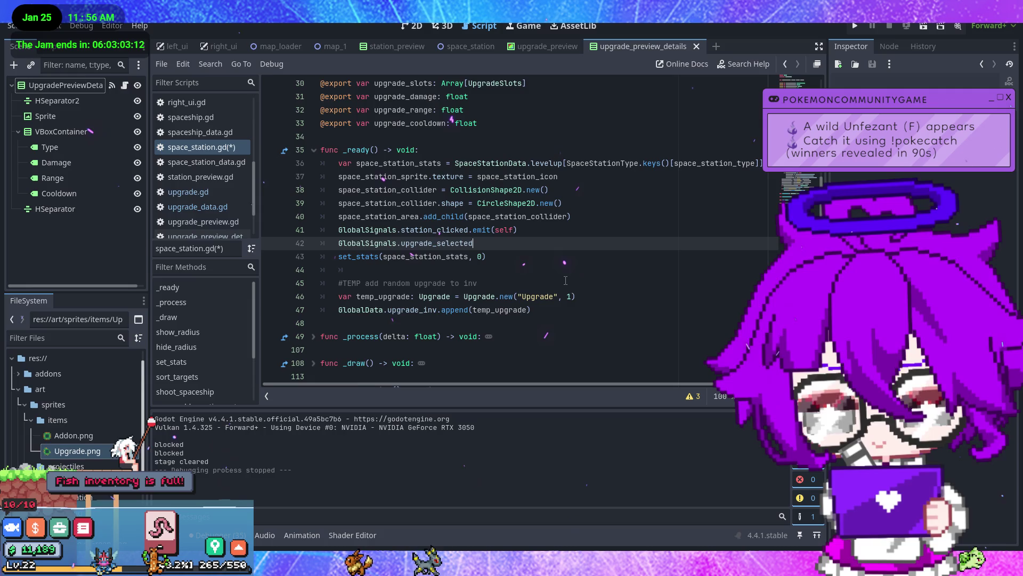
type(".co")
key("Return")
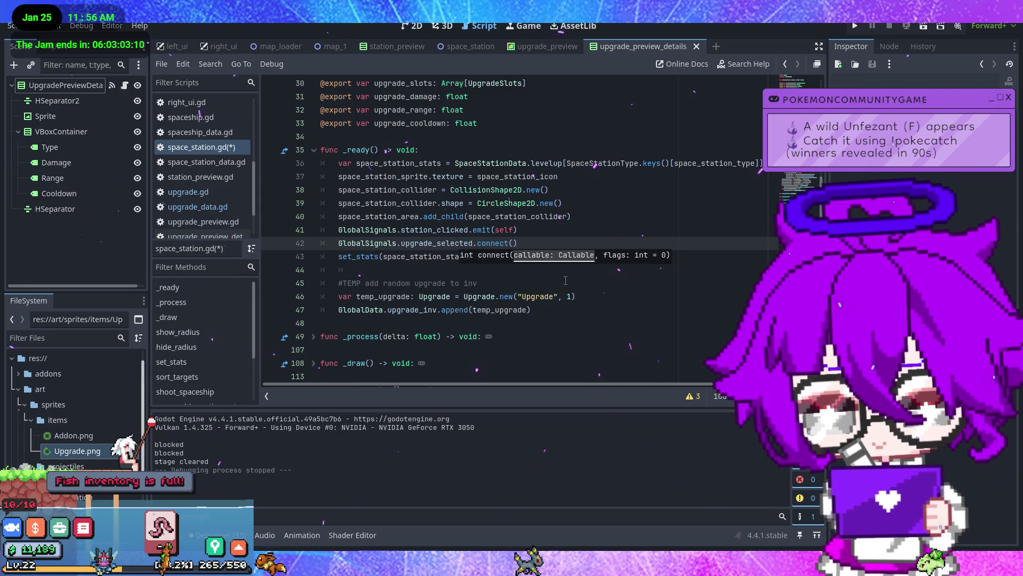
type("set")
key("Return")
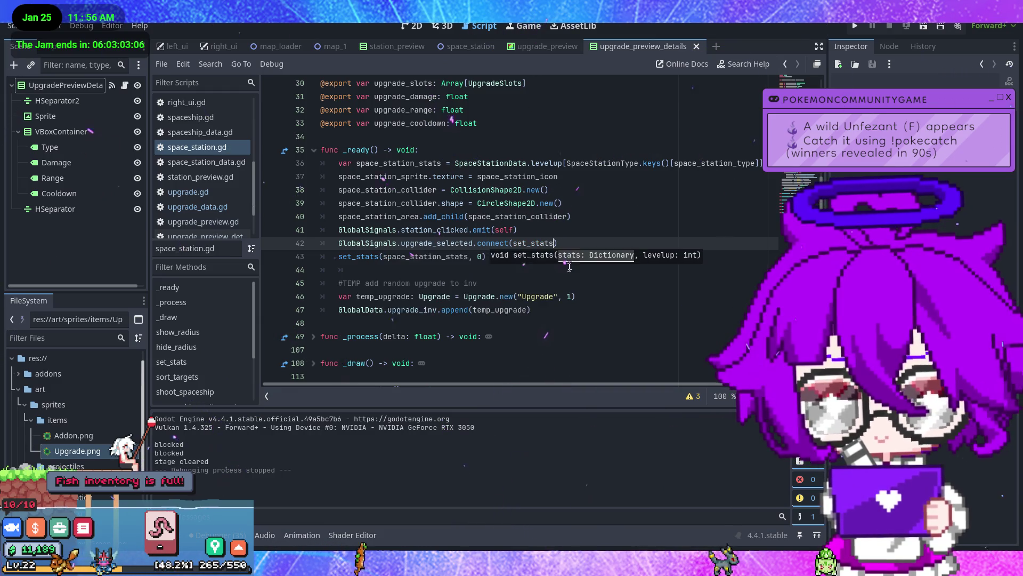
left_click(578, 244)
key("ctrl+s")
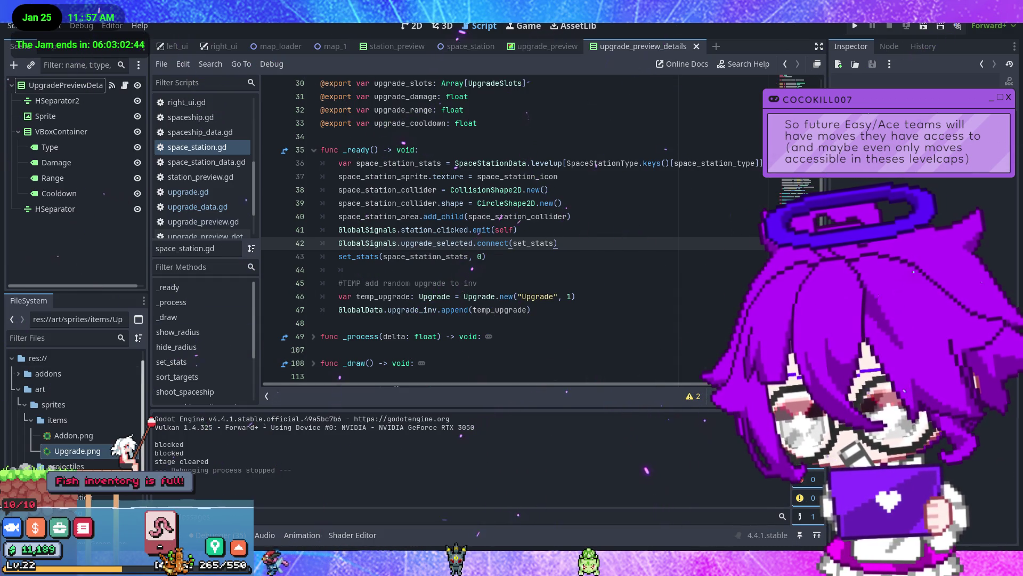
left_click(35, 530)
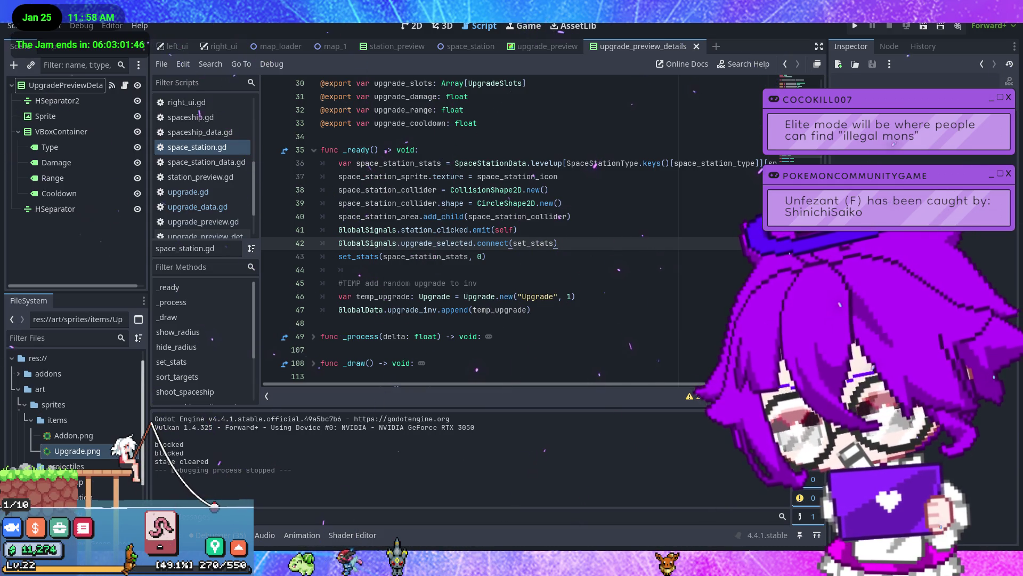
left_click(534, 261)
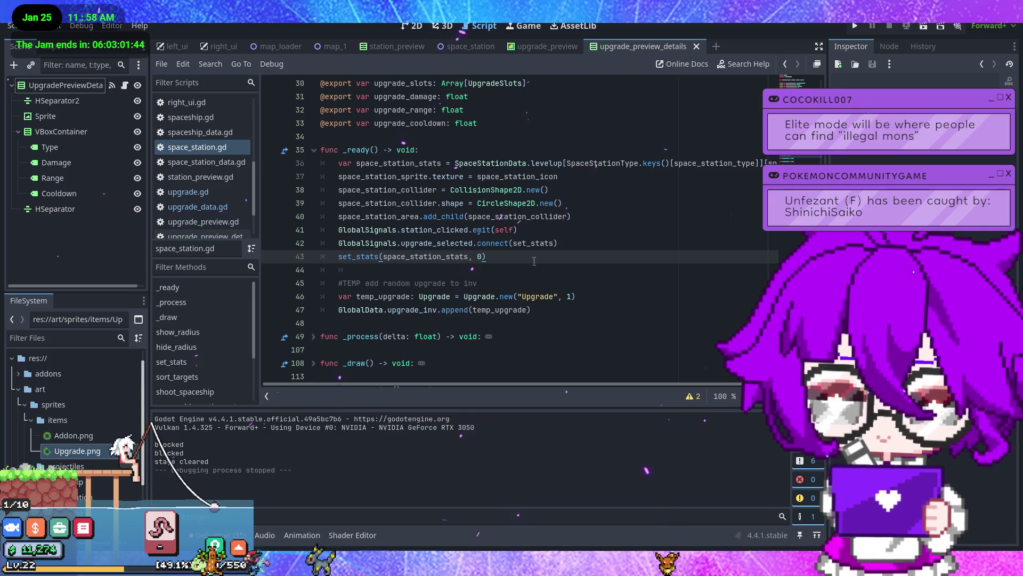
scroll(534, 260, "down", 1)
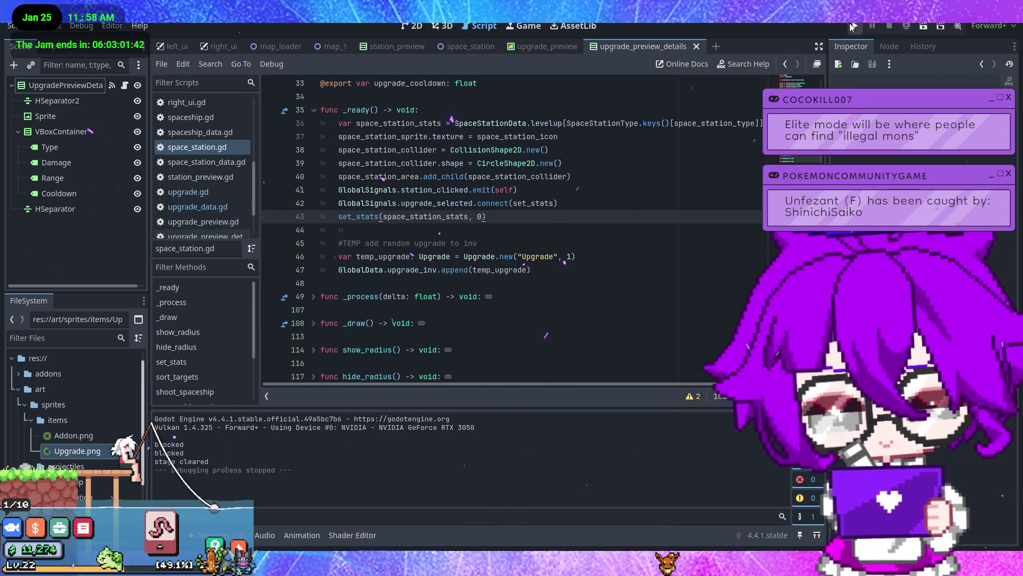
Step: Launch the game and place a Gunner turret near the path start
key("F5")
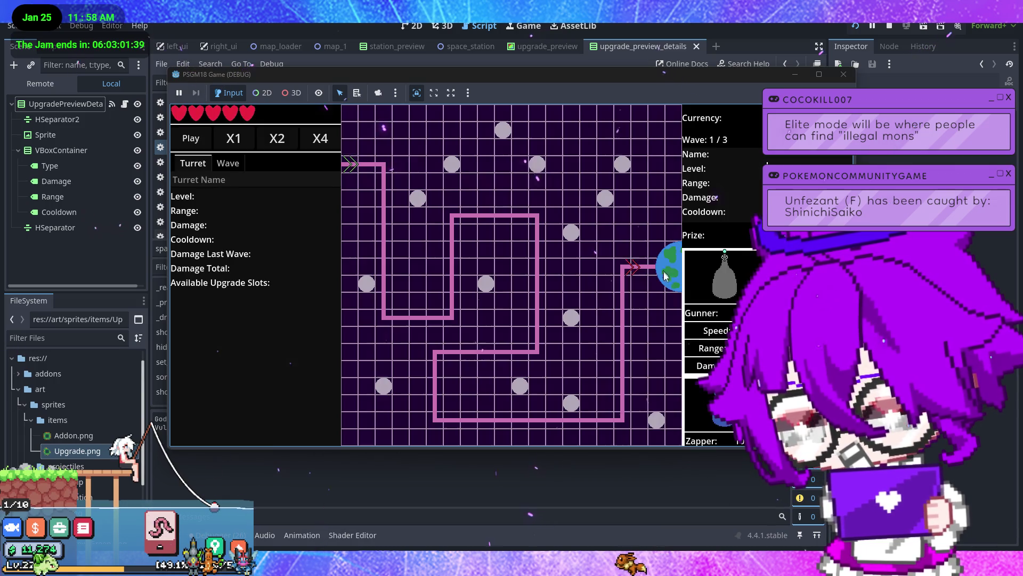
left_click(724, 278)
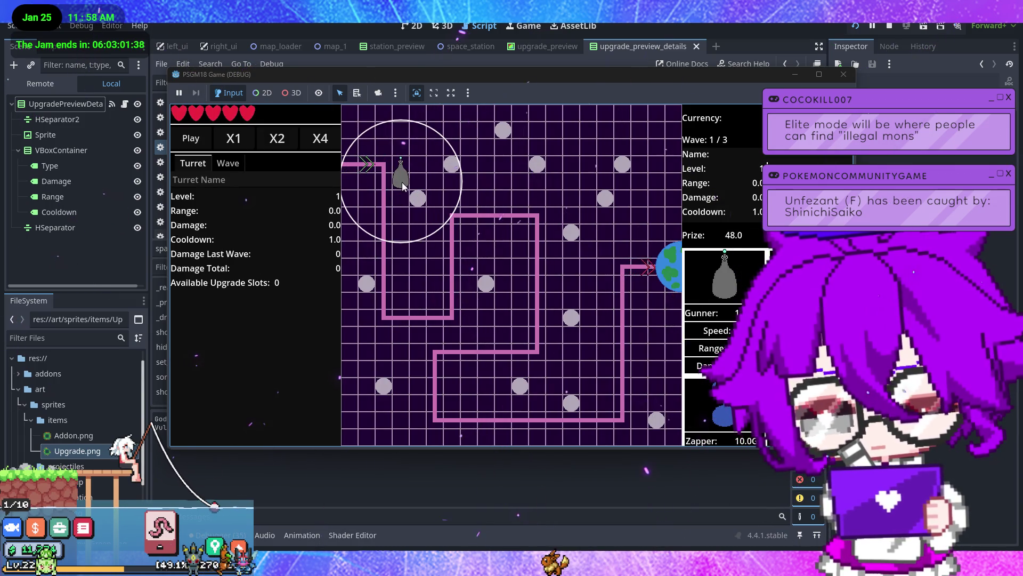
left_click(403, 187)
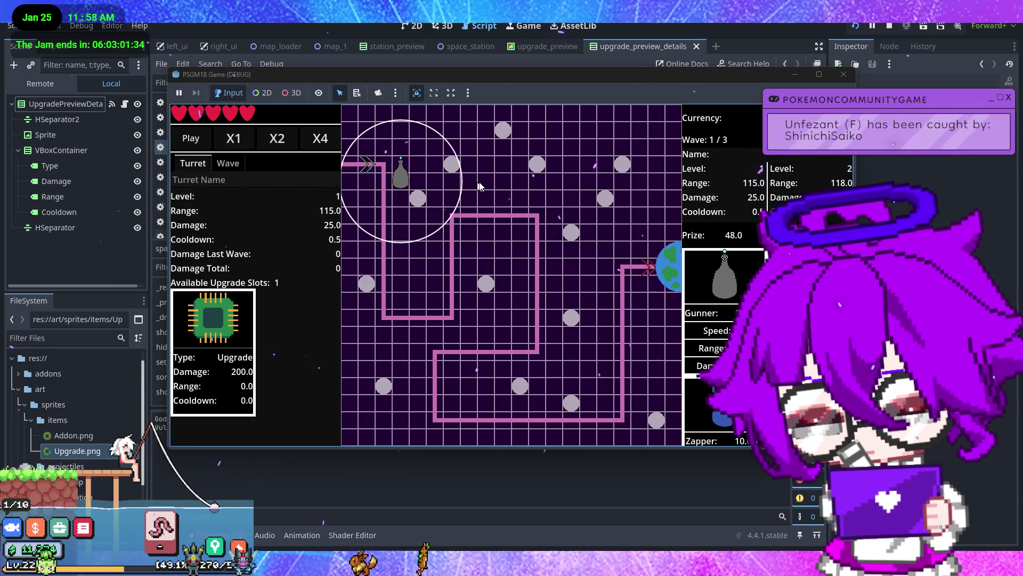
Step: Start and pause the first wave, stop the game, and show the Debugger's Errors list
mouse_move(404, 187)
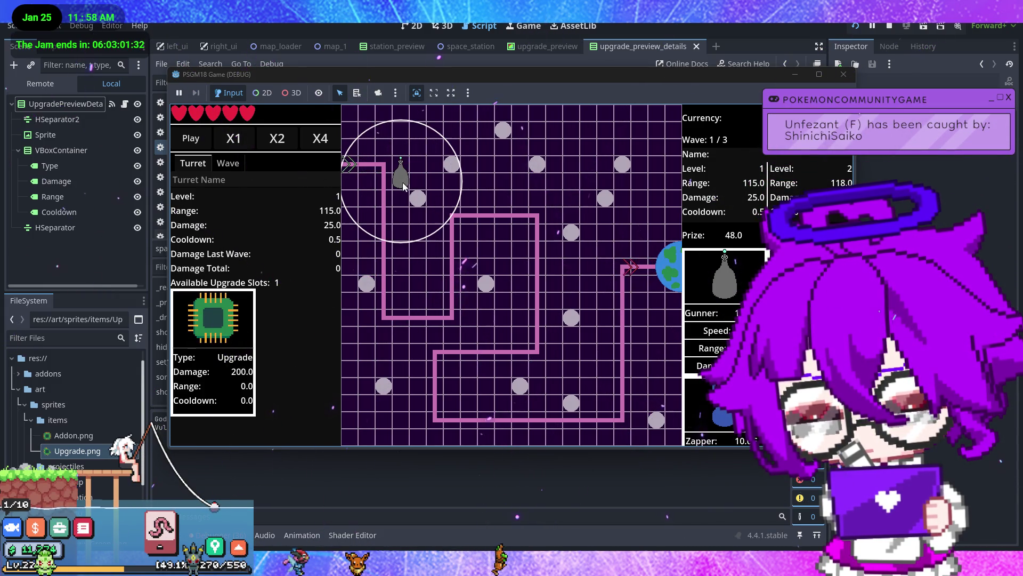
left_click(201, 142)
left_click(202, 142)
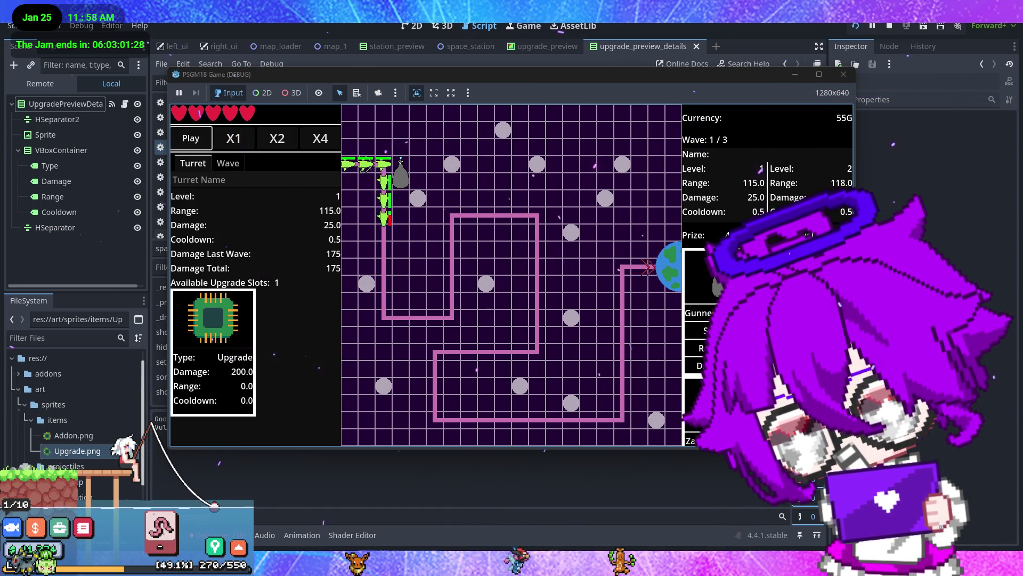
key("F8")
left_click(230, 400)
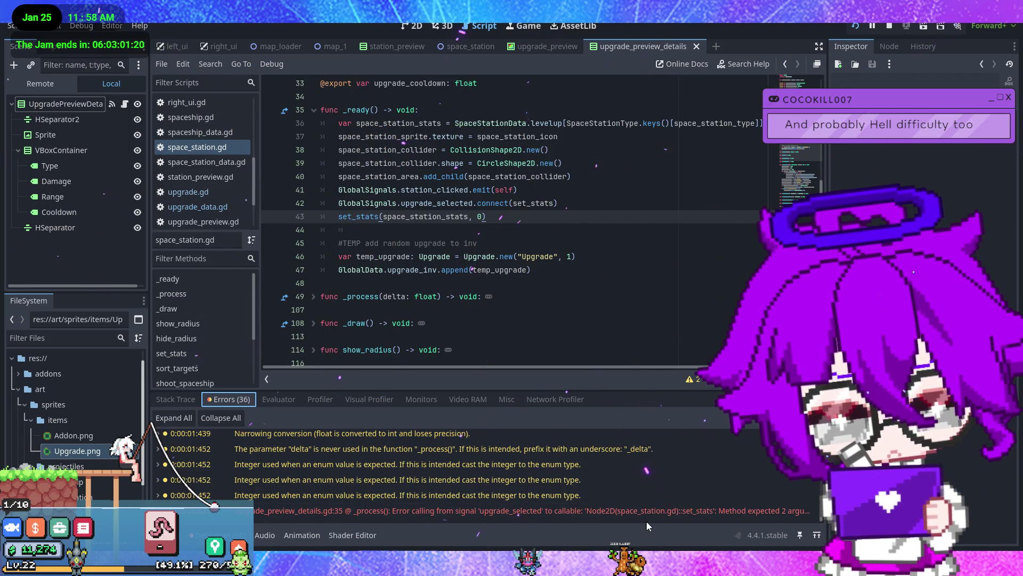
left_click(736, 515)
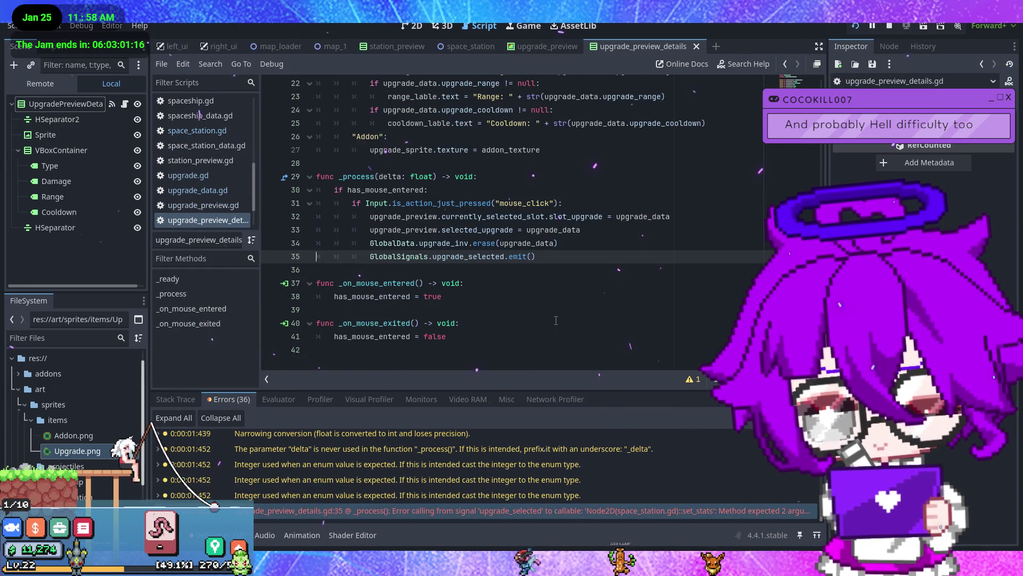
scroll(498, 283, "up", 3)
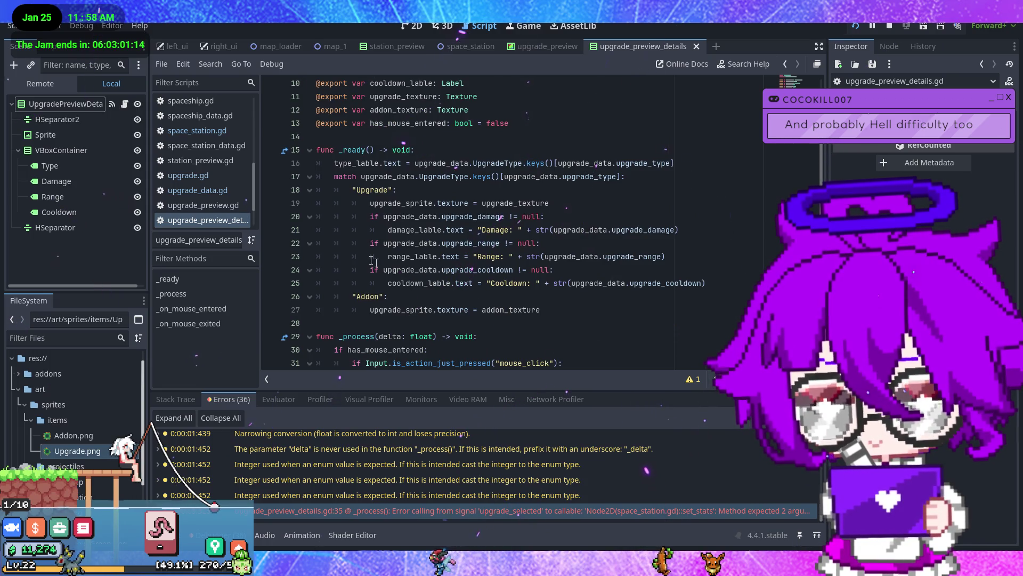
left_click(202, 131)
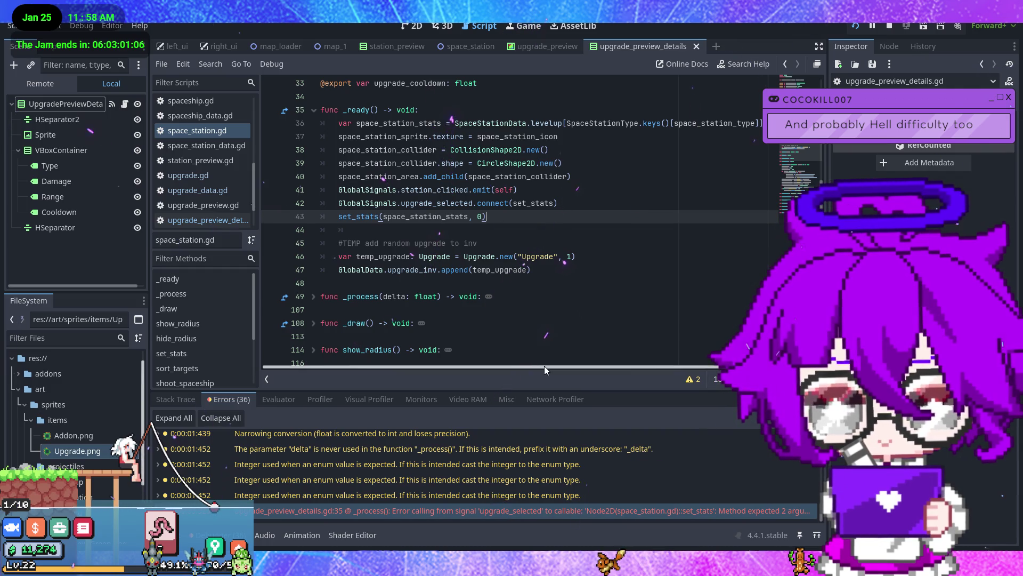
left_click_drag(545, 366, 660, 363)
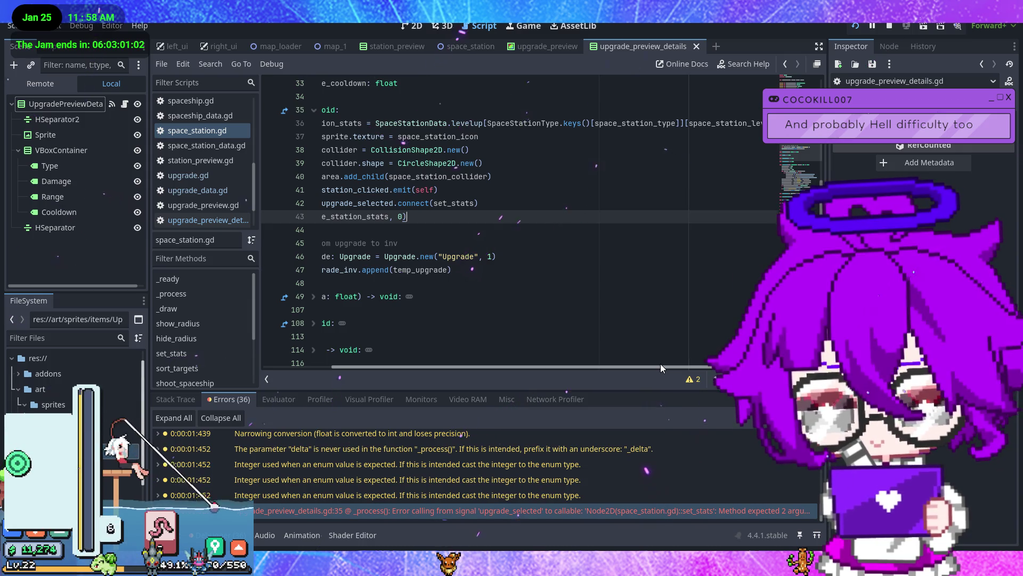
scroll(657, 363, "left", 5)
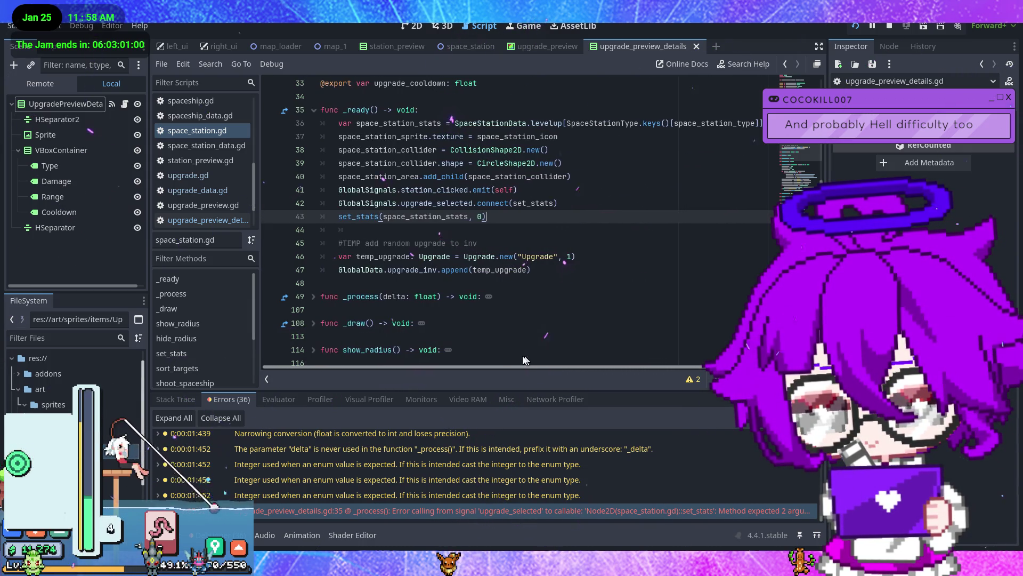
scroll(483, 315, "down", 6)
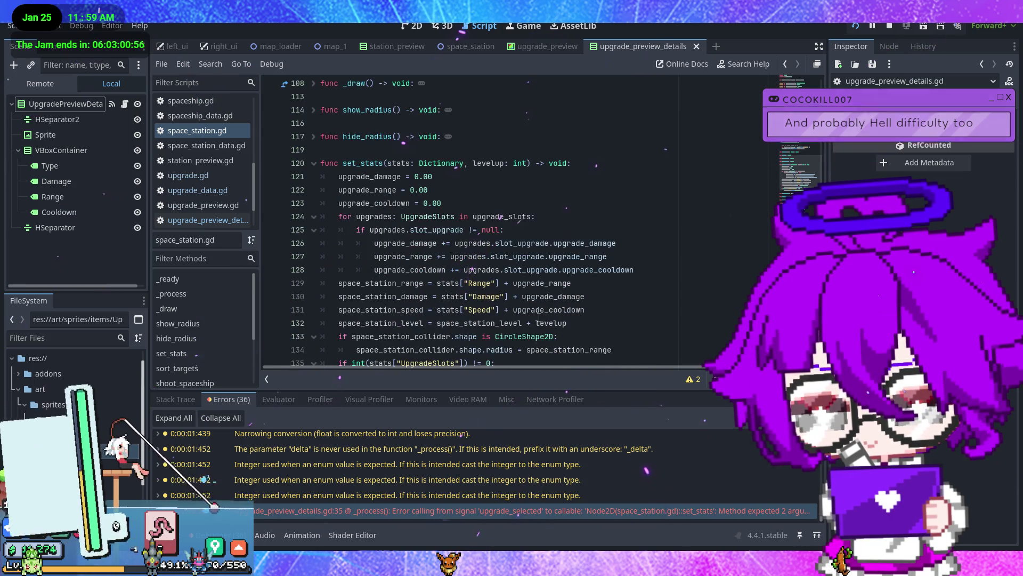
scroll(482, 315, "down", 1)
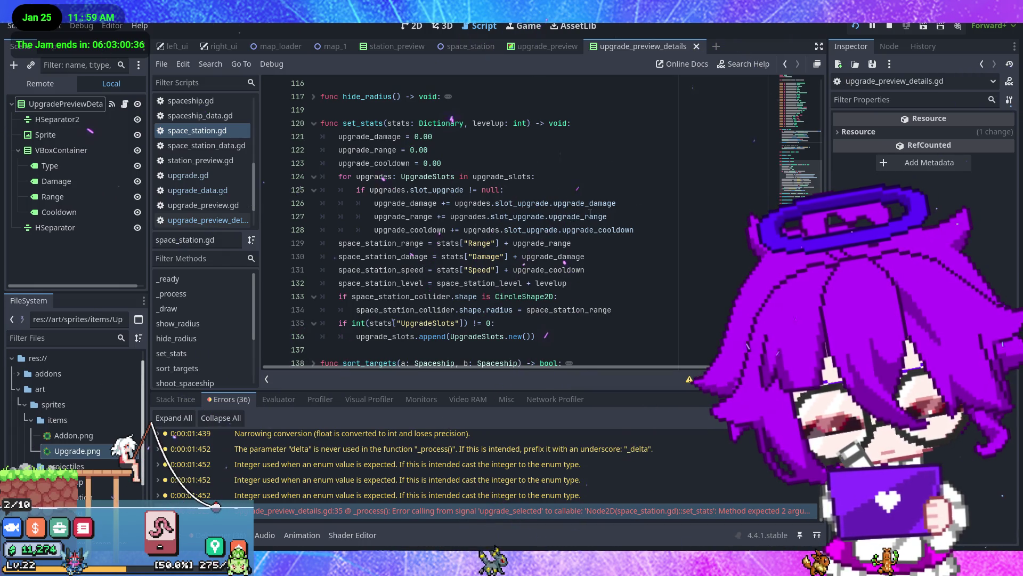
mouse_move(590, 214)
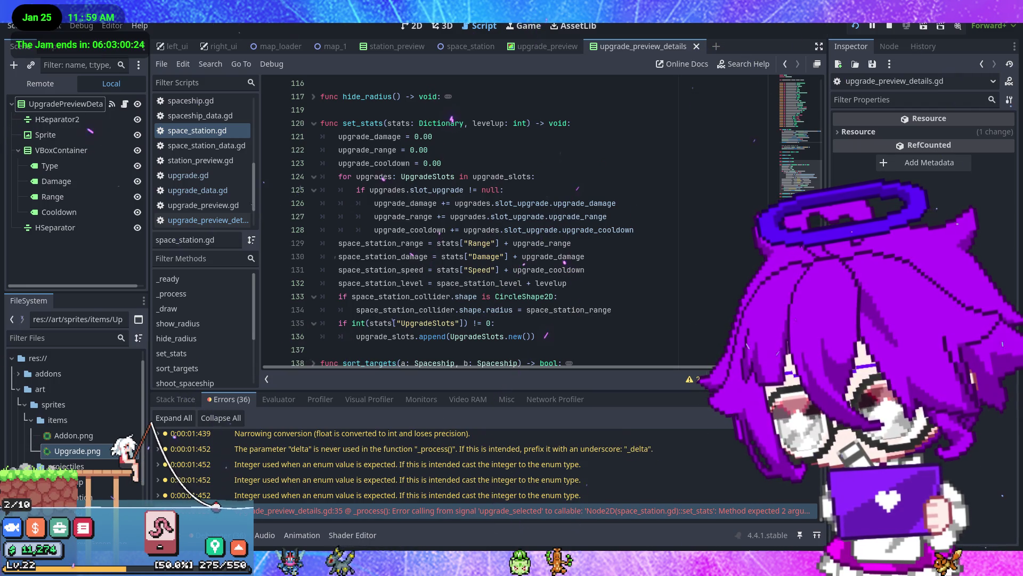
left_click(517, 326)
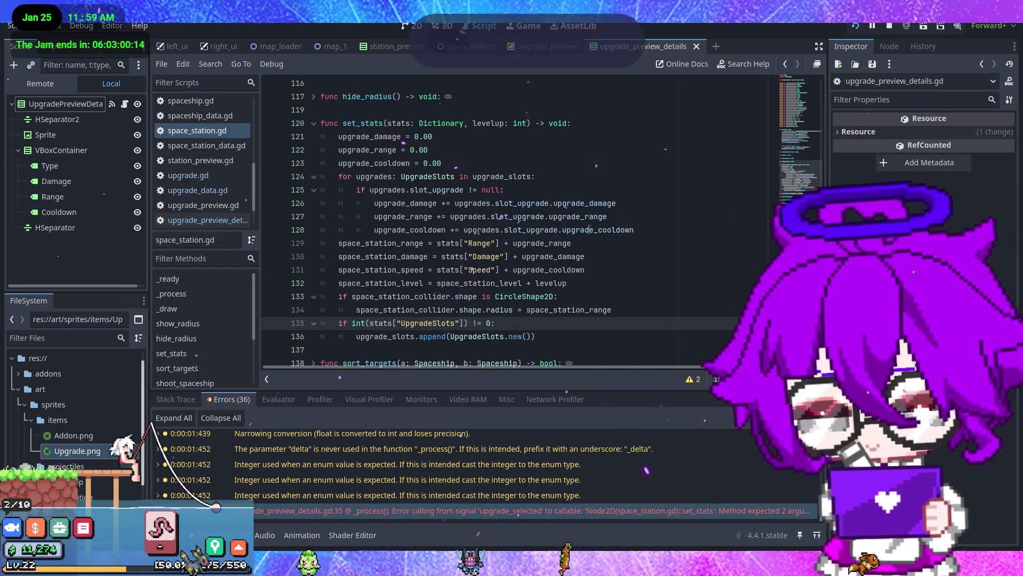
left_click(498, 164)
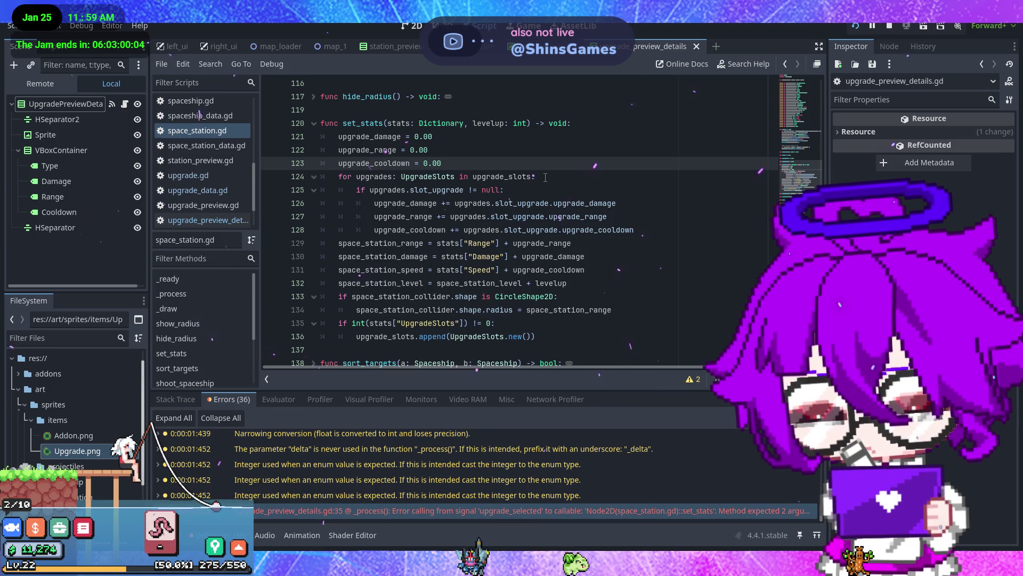
left_click_drag(442, 163, 339, 139)
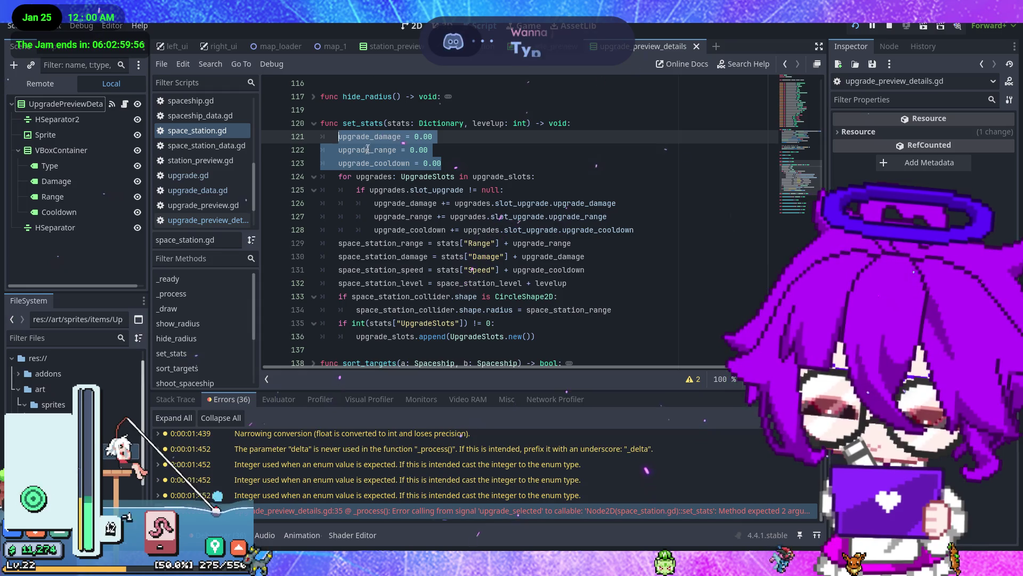
Step: Add a new 'func apply_upgrade() -> void:' above set_stats
left_click(359, 112)
key("Return")
key("Return")
left_click(361, 120)
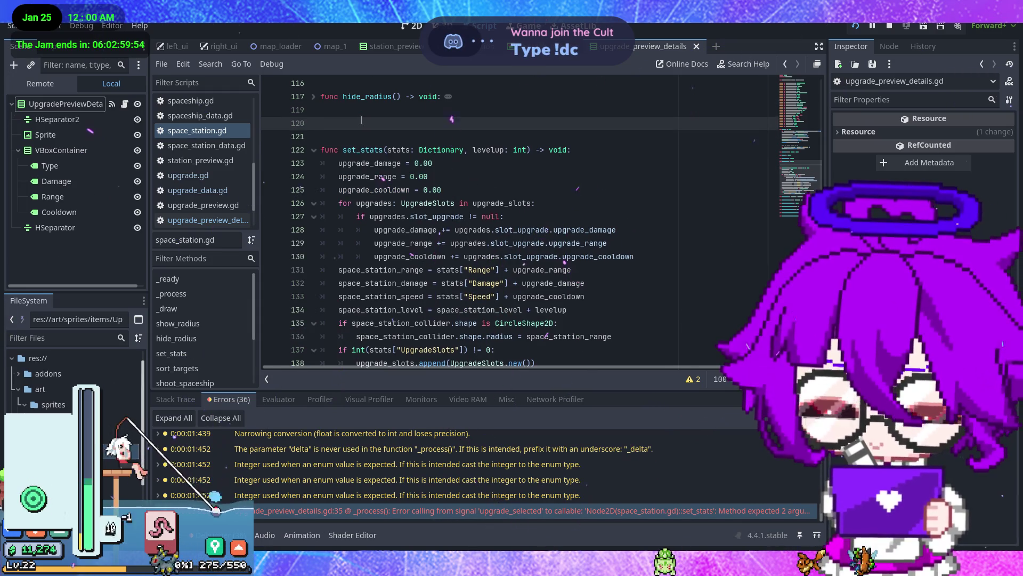
type("nc apply")
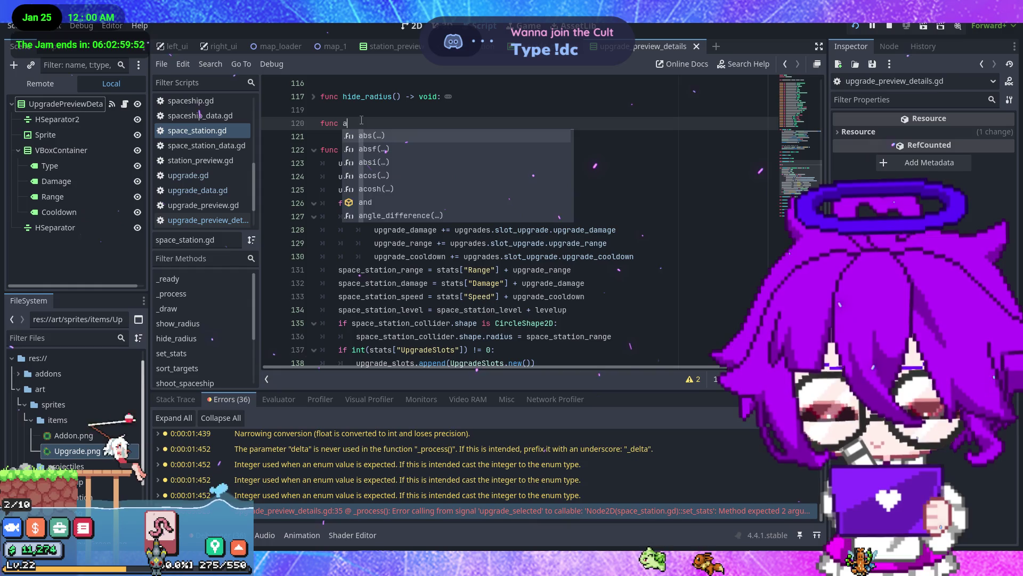
type("_upgrade() -> void")
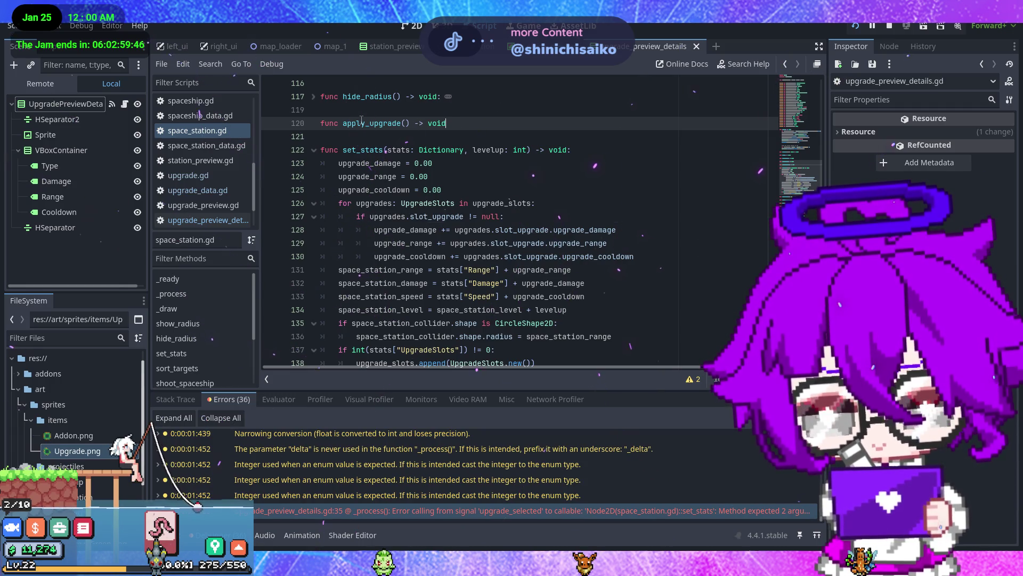
type(":")
key("Return")
Step: Move the upgrade reset lines and UpgradeSlots summing loop from set_stats into apply_upgrade
mouse_move(442, 203)
left_mouse_down()
mouse_move(373, 203)
mouse_move(350, 176)
left_mouse_up()
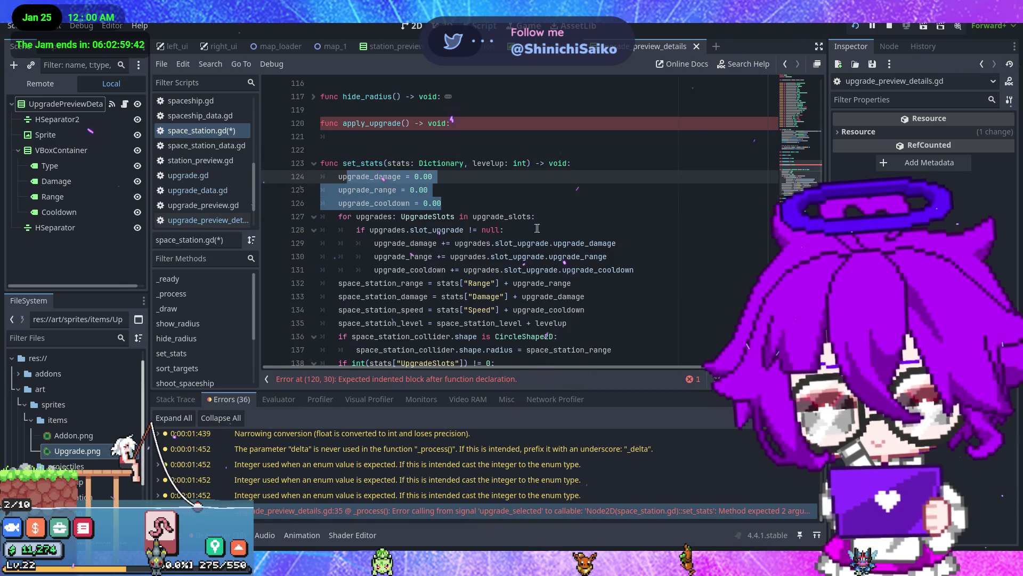
left_click_drag(661, 271, 339, 176)
key("ctrl+c")
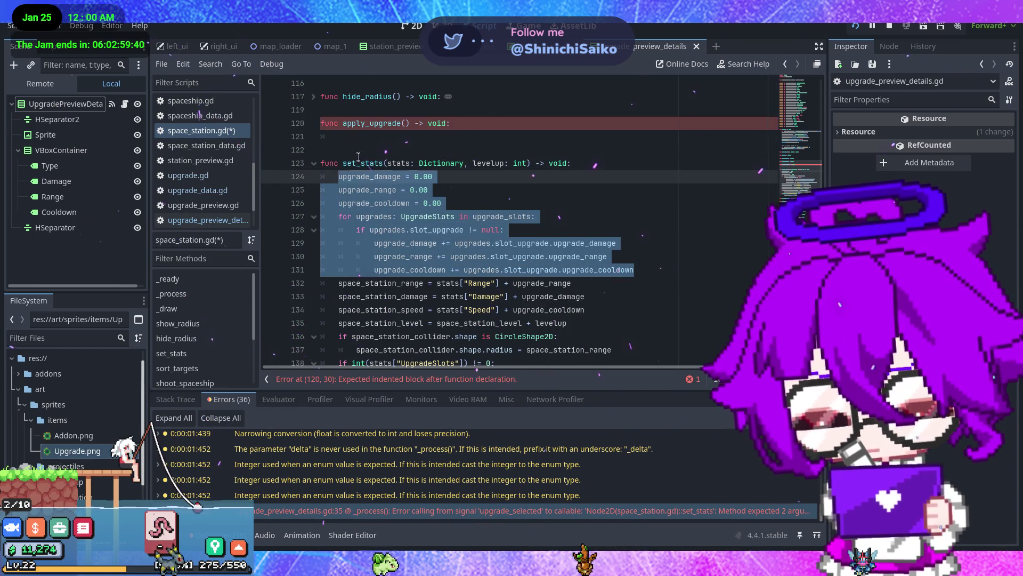
key("BackSpace")
left_click(372, 137)
key("ctrl+v")
left_click(368, 269)
key("BackSpace")
Step: Select the + upgrade_cooldown bonus on set_stats' speed line
scroll(480, 240, "down", 2)
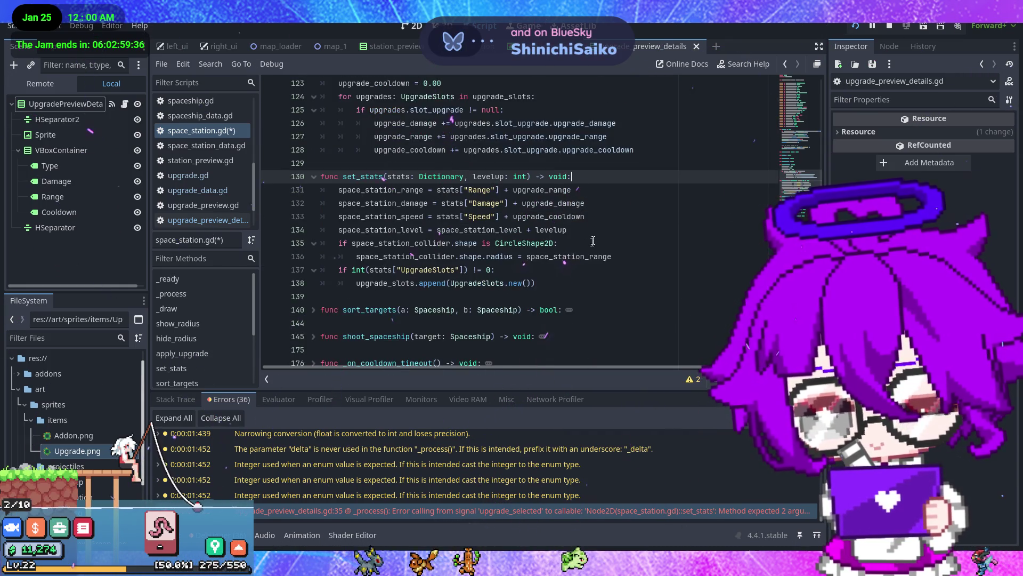
left_click(605, 217)
left_click_drag(605, 217, 502, 218)
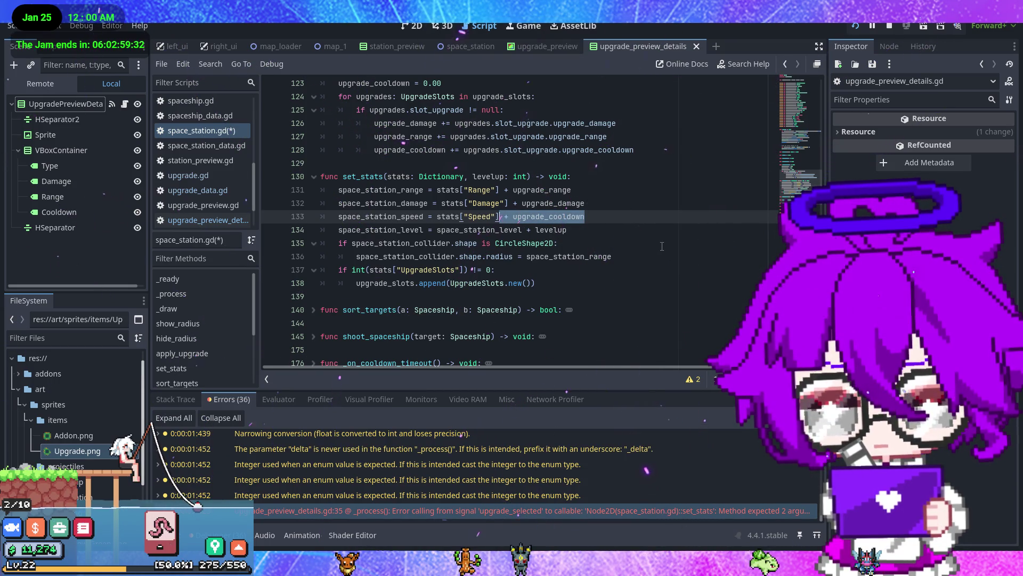
scroll(662, 247, "up", 1)
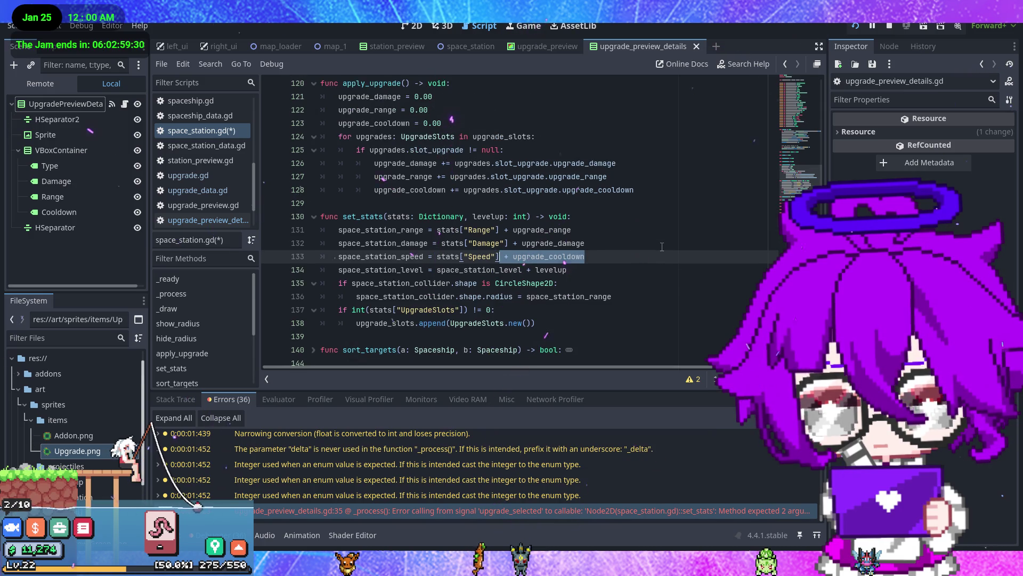
Step: Insert an apply_upgrade() call into set_stats, then remove it again
left_click(588, 216)
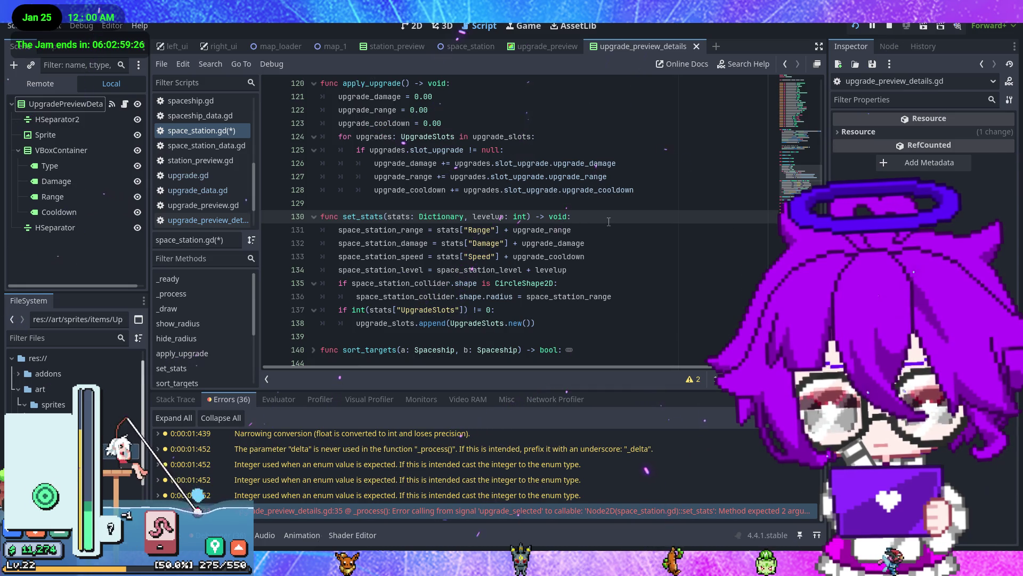
key("Return")
type("apply_")
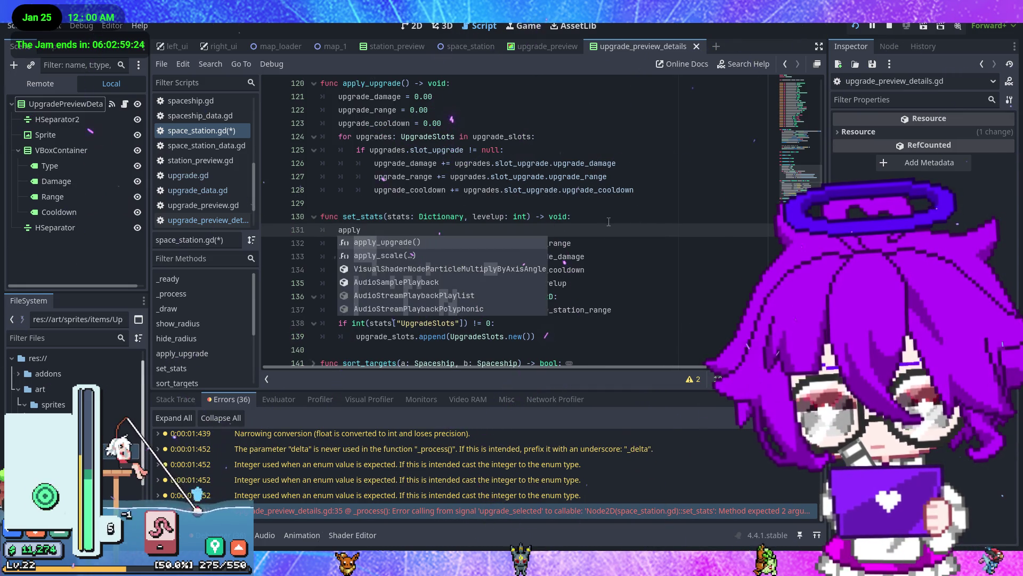
key("Return")
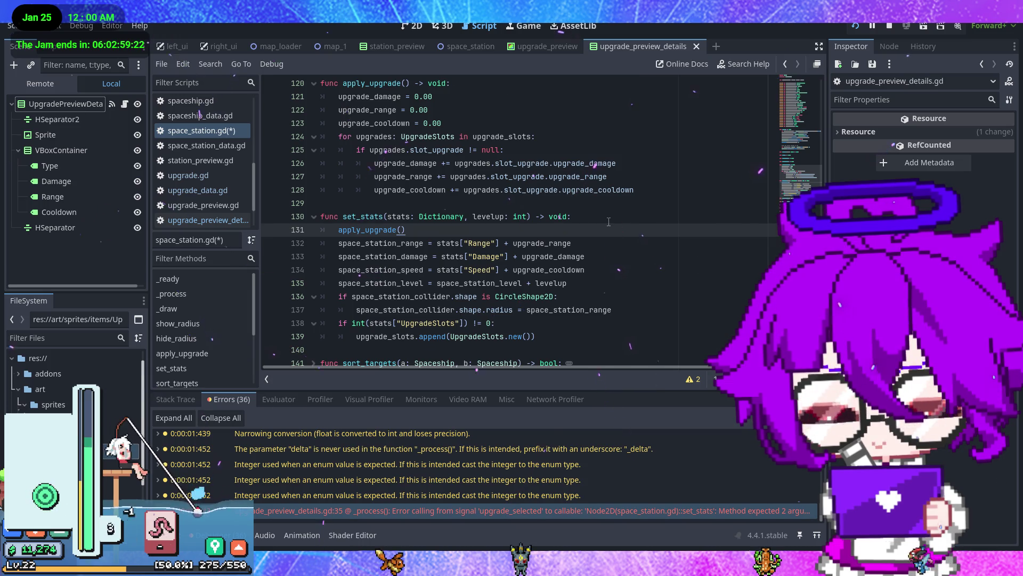
key("BackSpace")
key("BackSpace")
key("BackSpace")
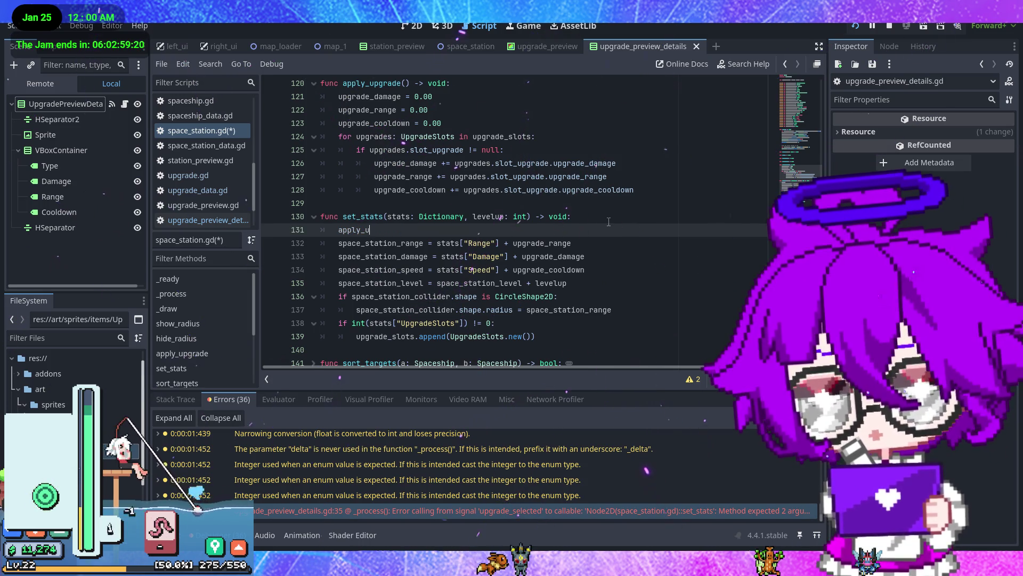
key("BackSpace")
key("BackSpace")
key("BackSpace")
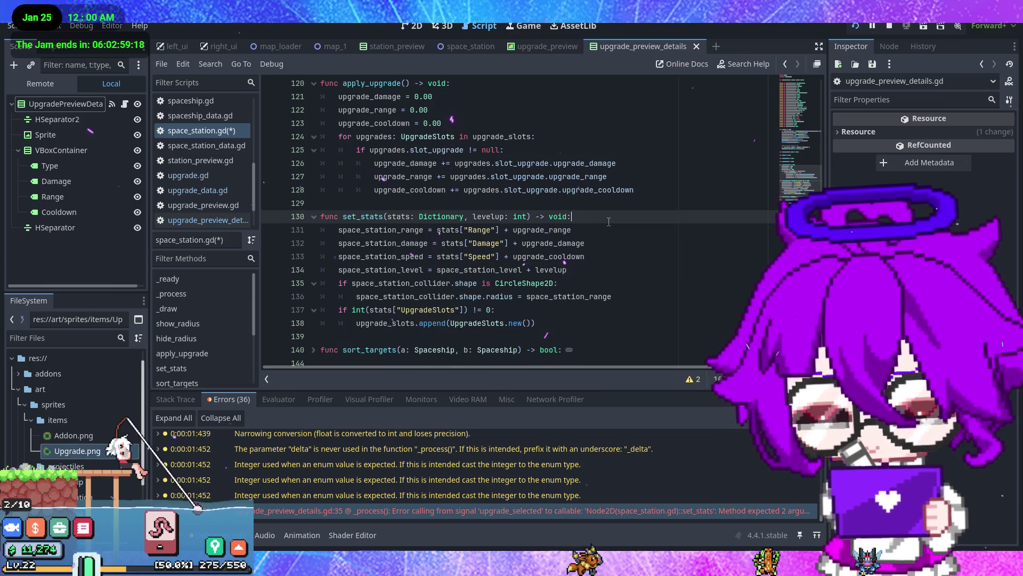
Step: Delete the upgrade bonus terms from the stat assignments and add an empty line after apply_upgrade's loop
left_click(618, 243)
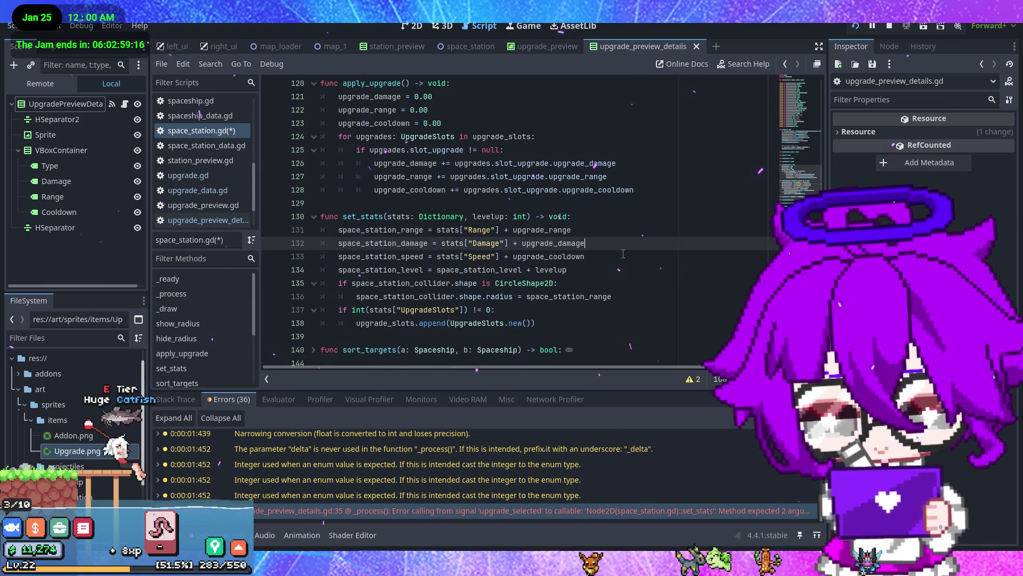
left_click(625, 256)
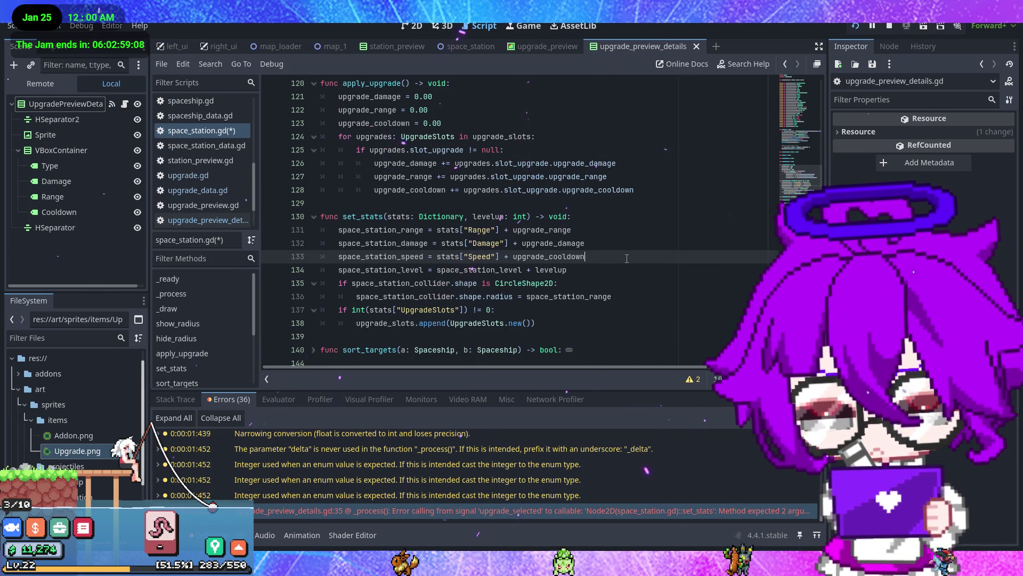
mouse_move(626, 258)
left_mouse_down()
mouse_move(501, 258)
mouse_move(585, 243)
mouse_move(504, 230)
left_mouse_up()
key("BackSpace")
key("BackSpace")
key("BackSpace")
left_click(651, 190)
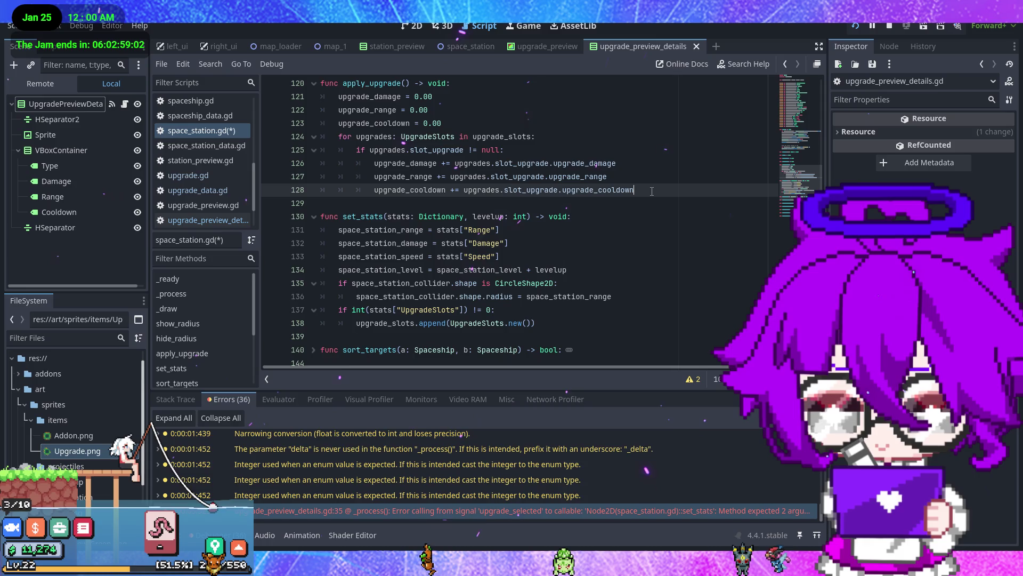
key("Return")
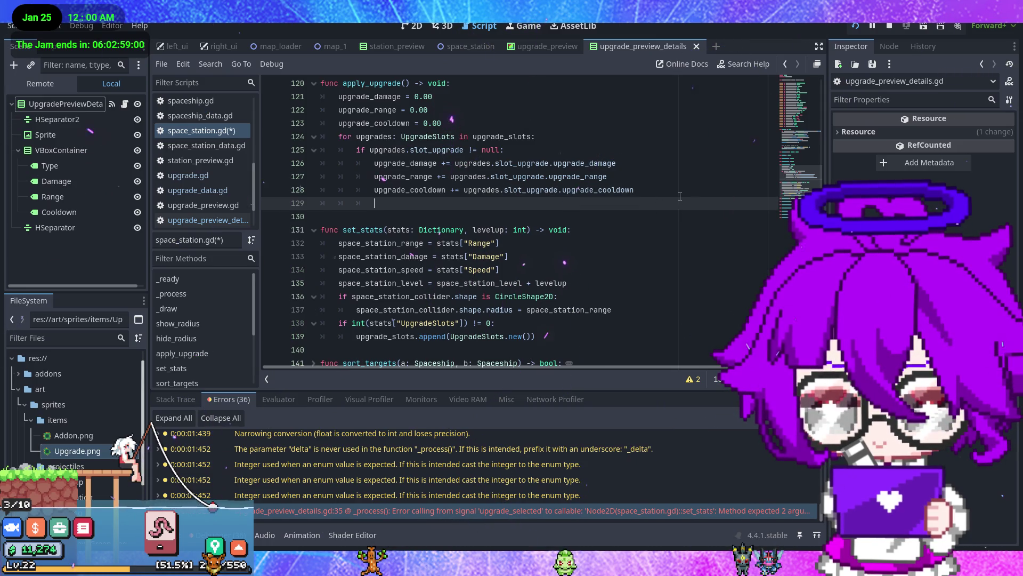